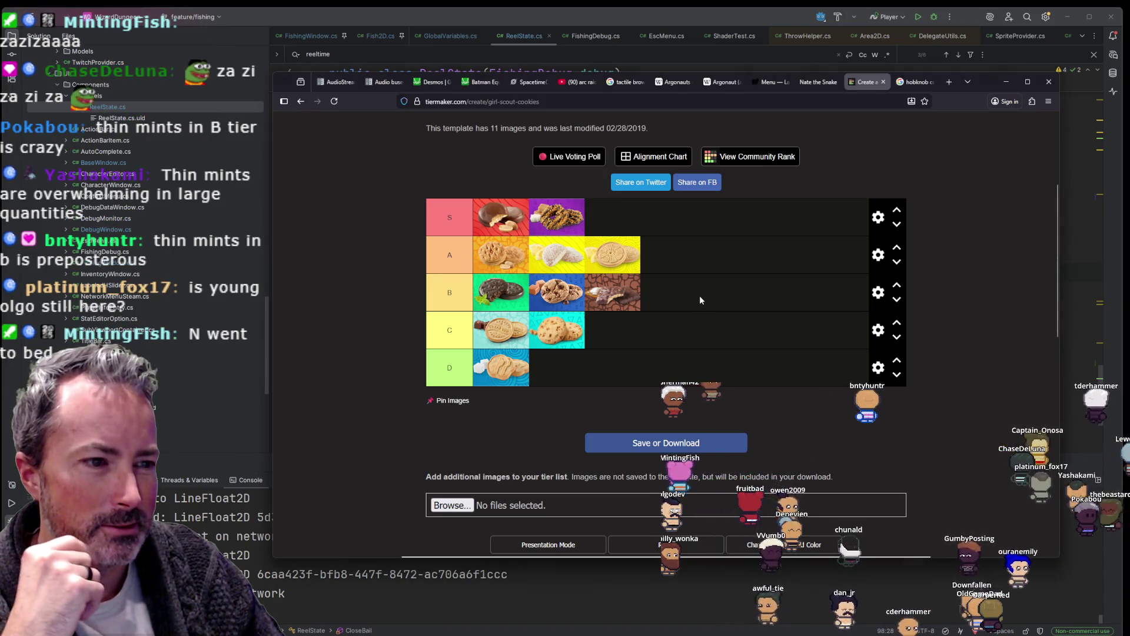
Step: Move the Thin Mints from the B tier down to D, then up to the end of S
mouse_move(502, 296)
mouse_down()
mouse_move(612, 330)
mouse_move(638, 373)
mouse_up()
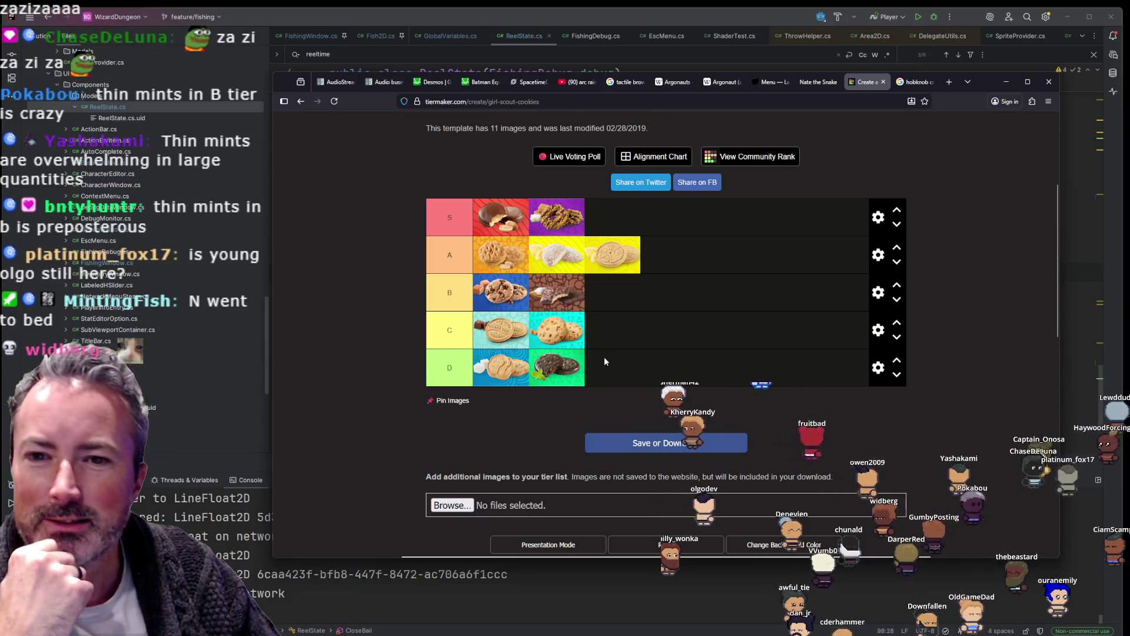
mouse_move(552, 385)
mouse_down()
mouse_move(556, 420)
mouse_move(560, 375)
mouse_up()
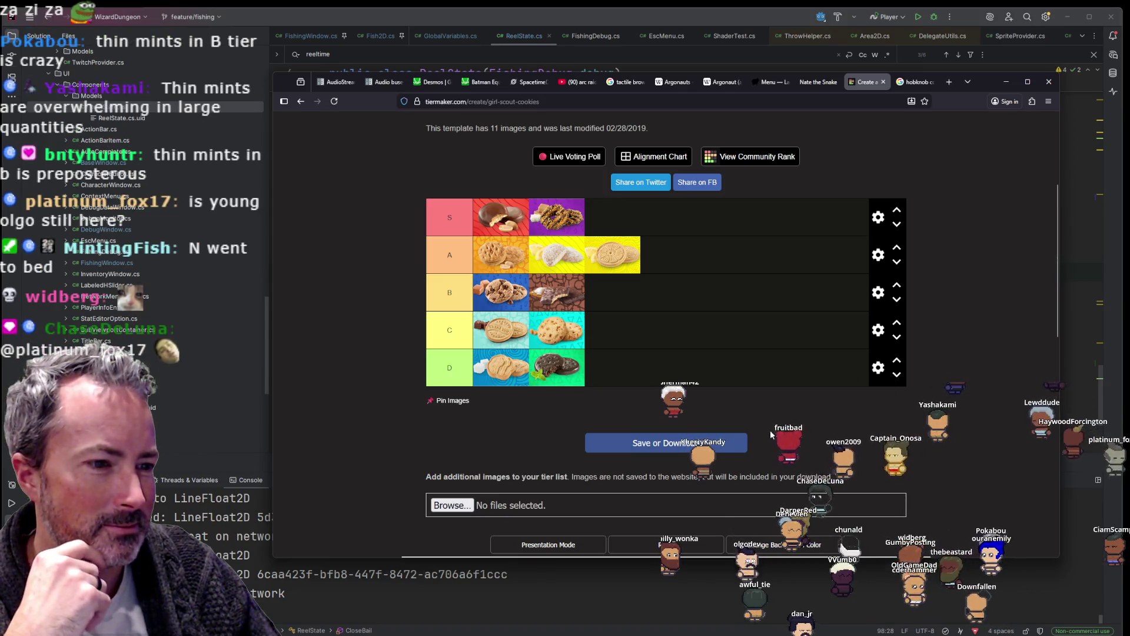
scroll(863, 391, down, 1)
scroll(863, 390, down, 1)
scroll(863, 390, up, 4)
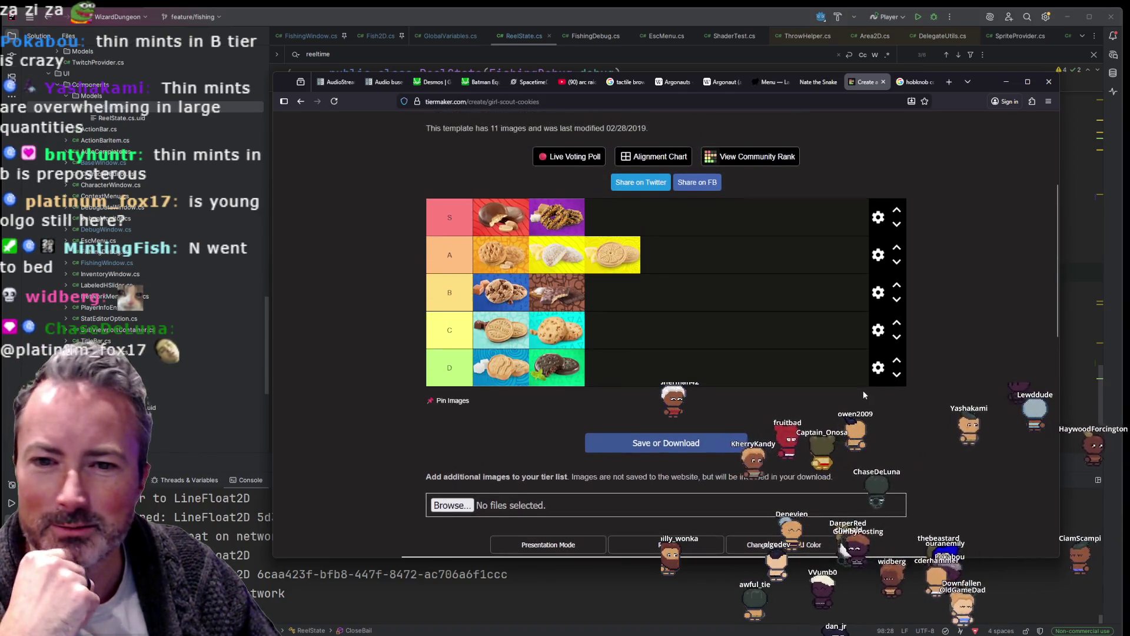
scroll(863, 390, down, 2)
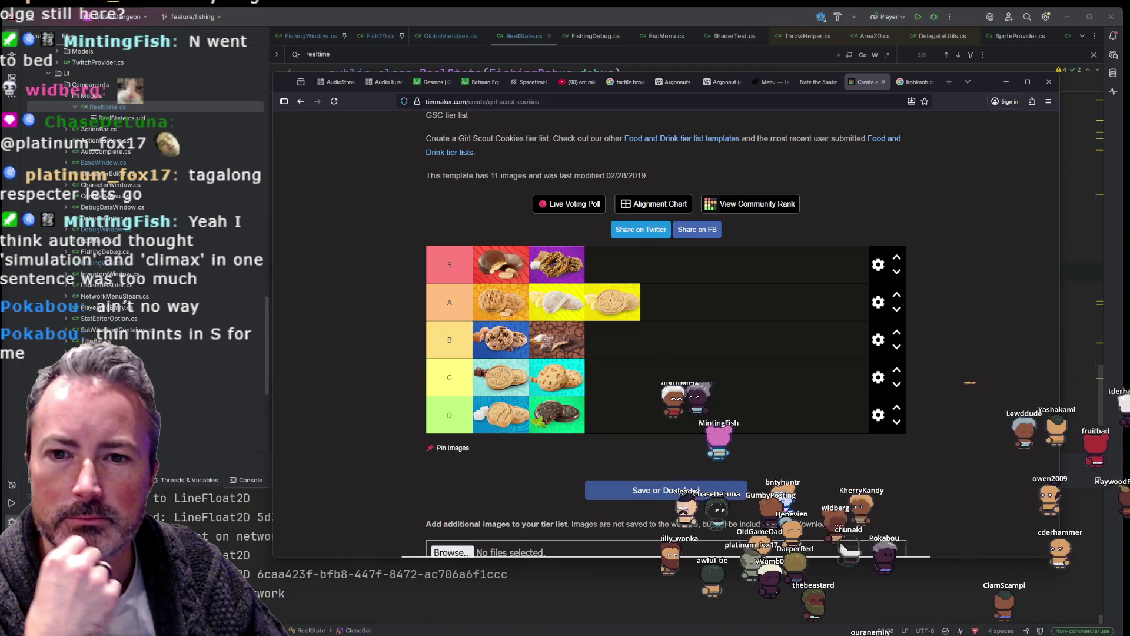
mouse_move(575, 416)
mouse_down()
mouse_move(711, 301)
mouse_move(651, 260)
mouse_move(649, 331)
mouse_move(562, 415)
mouse_move(670, 255)
mouse_move(618, 306)
mouse_move(563, 425)
mouse_move(612, 265)
mouse_move(606, 278)
mouse_up()
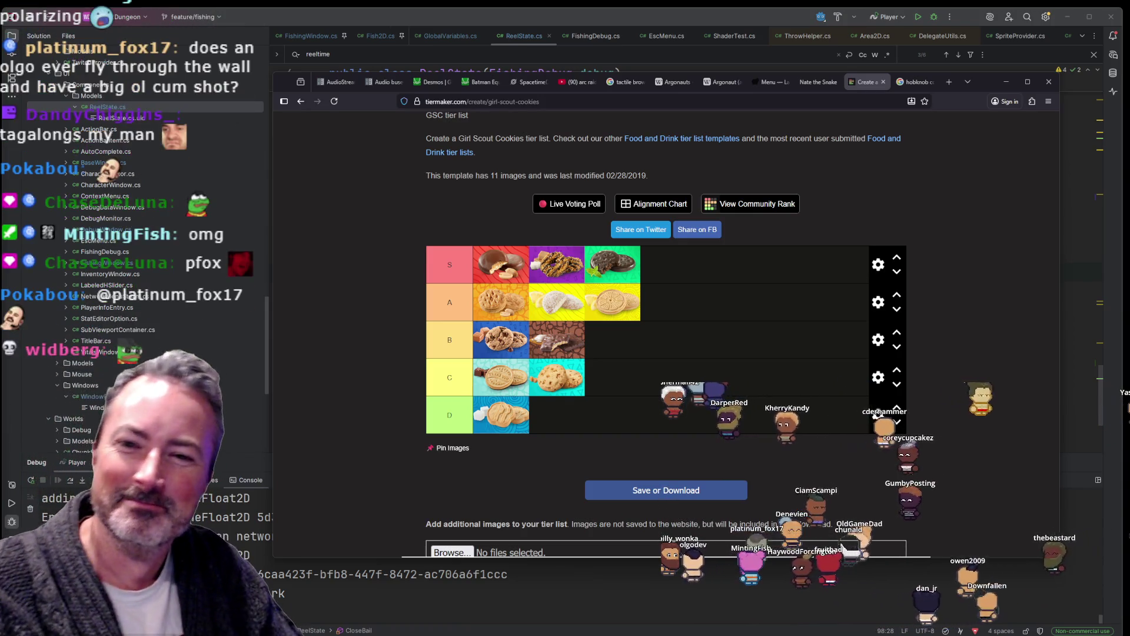
Step: Drop the Thin Mints from S to A, close the hobknob tab, and lift the D-tier shortbread toward B
mouse_move(586, 275)
mouse_down()
mouse_move(653, 306)
mouse_move(689, 308)
mouse_move(677, 335)
mouse_move(590, 335)
mouse_up()
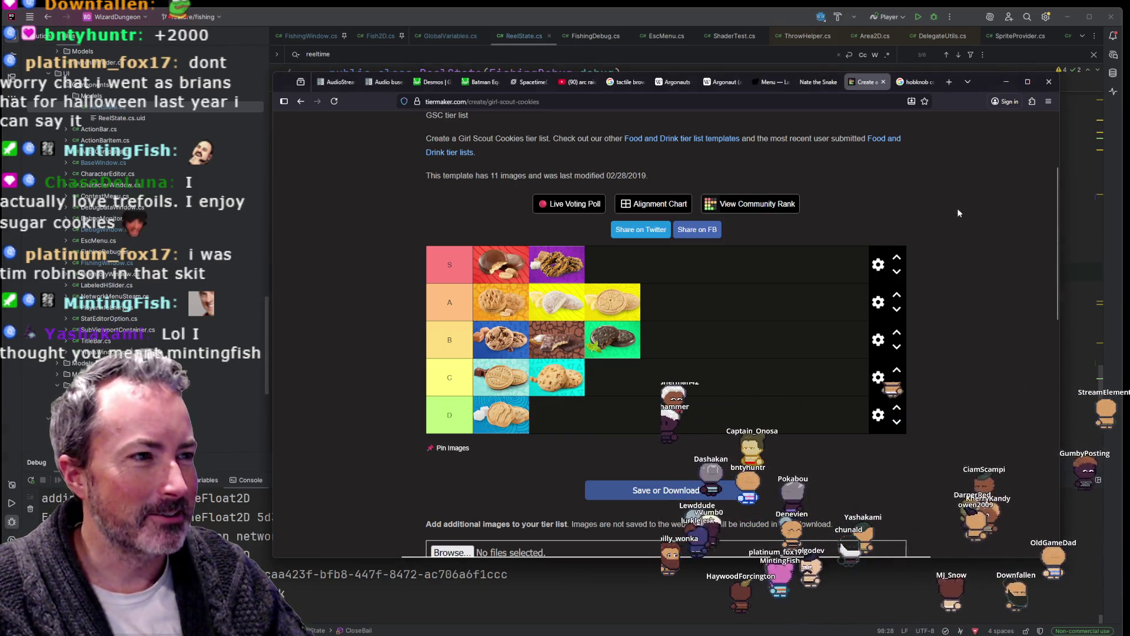
click(915, 82)
click(932, 83)
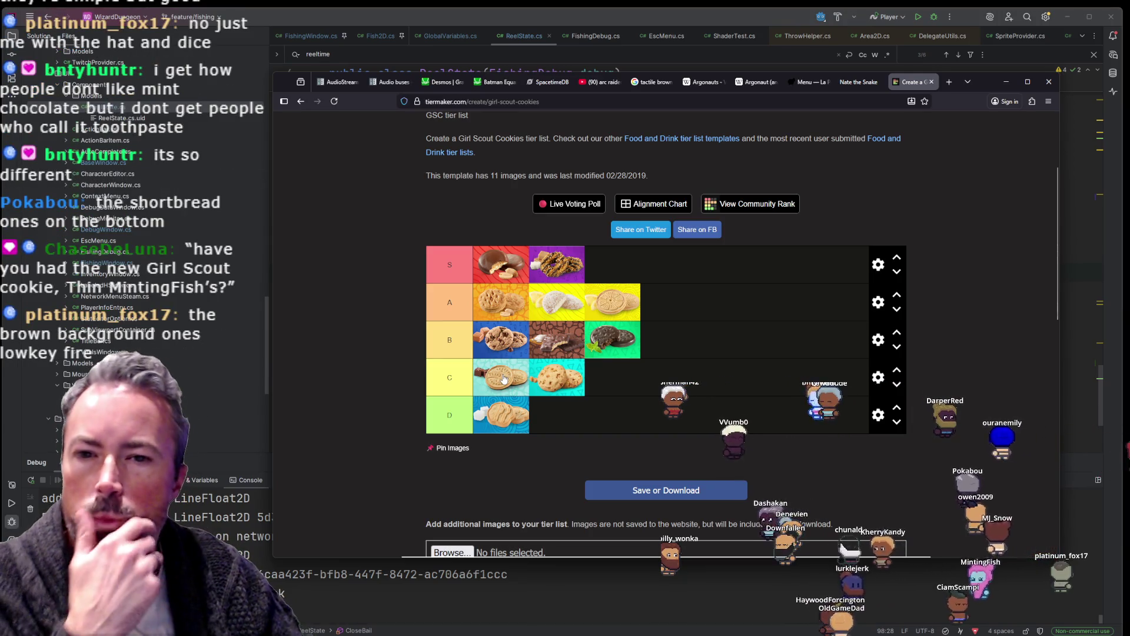
drag(500, 414, 687, 358)
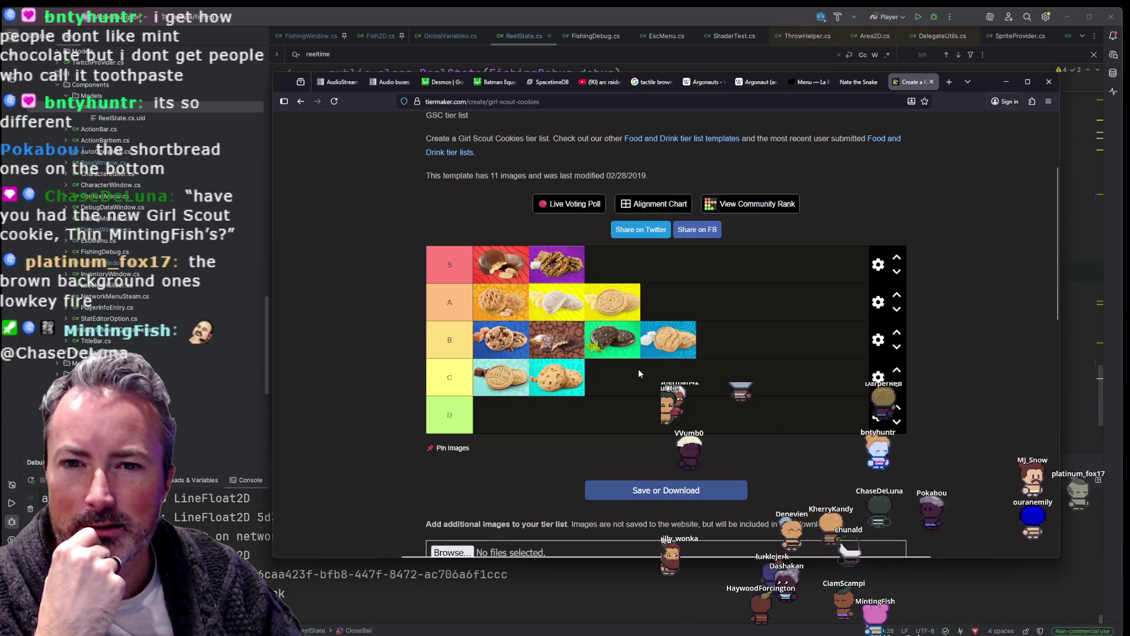
Step: Place the shortbread in B, move the chocolate chip cookie from C to D, and close TierMaker
mouse_move(679, 346)
mouse_down()
mouse_move(700, 322)
mouse_move(604, 407)
mouse_move(683, 327)
mouse_move(673, 345)
mouse_up()
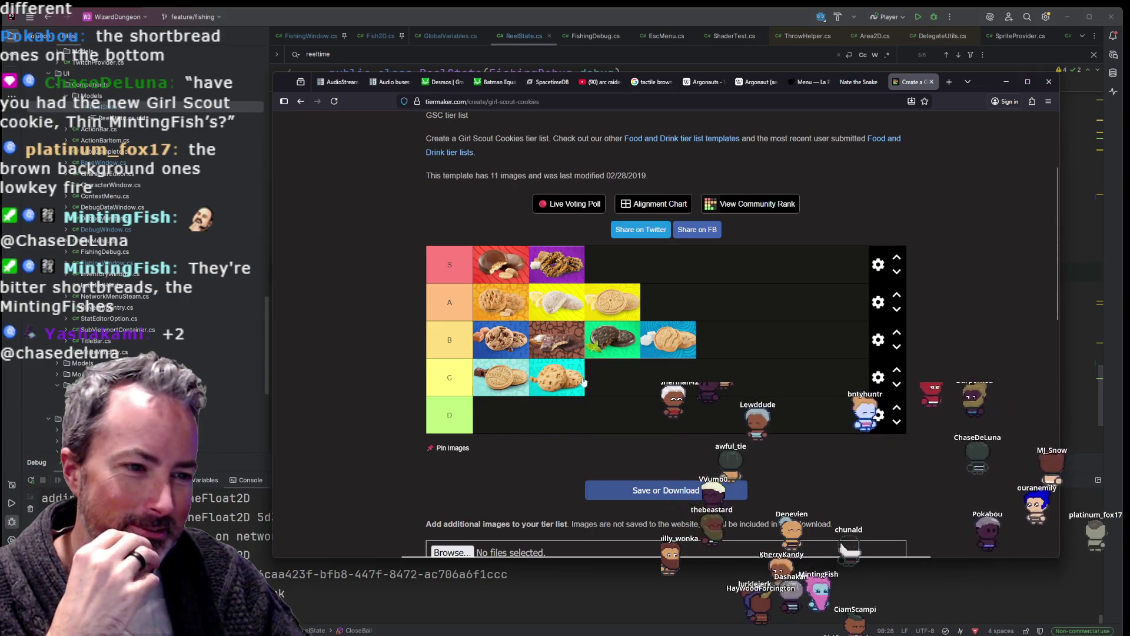
drag(567, 388, 479, 413)
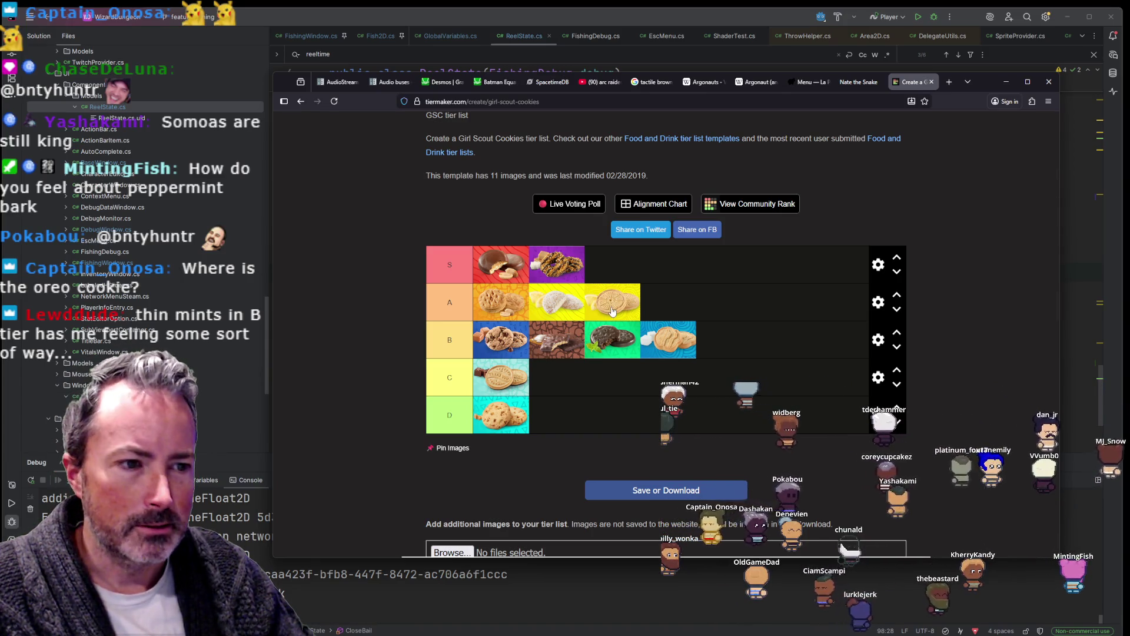
scroll(612, 311, down, 4)
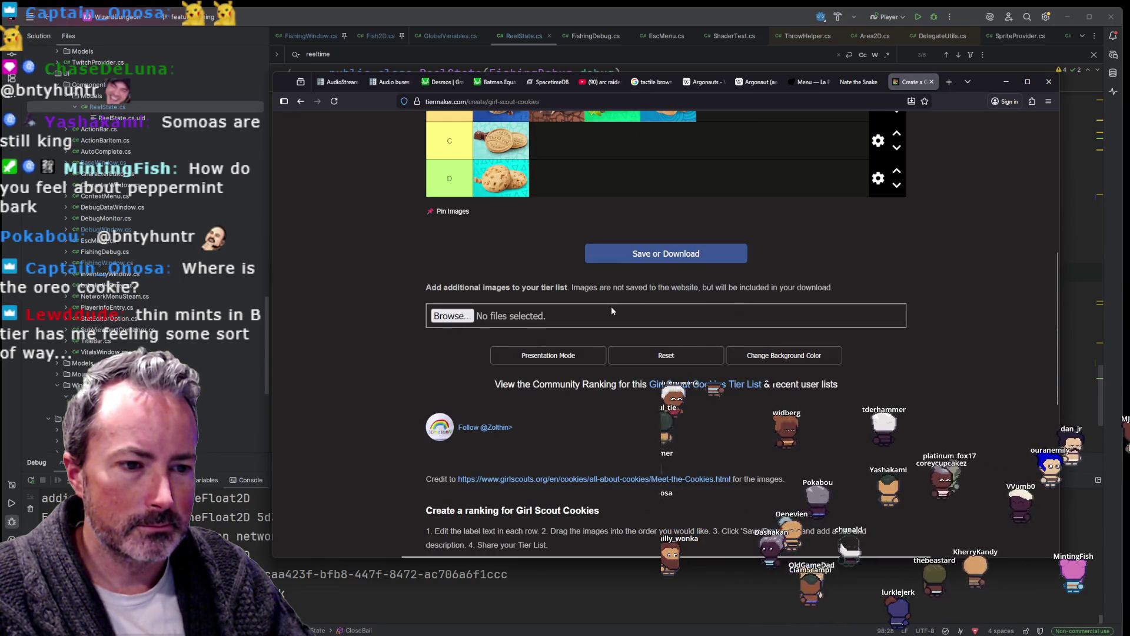
scroll(612, 311, up, 6)
scroll(612, 311, down, 2)
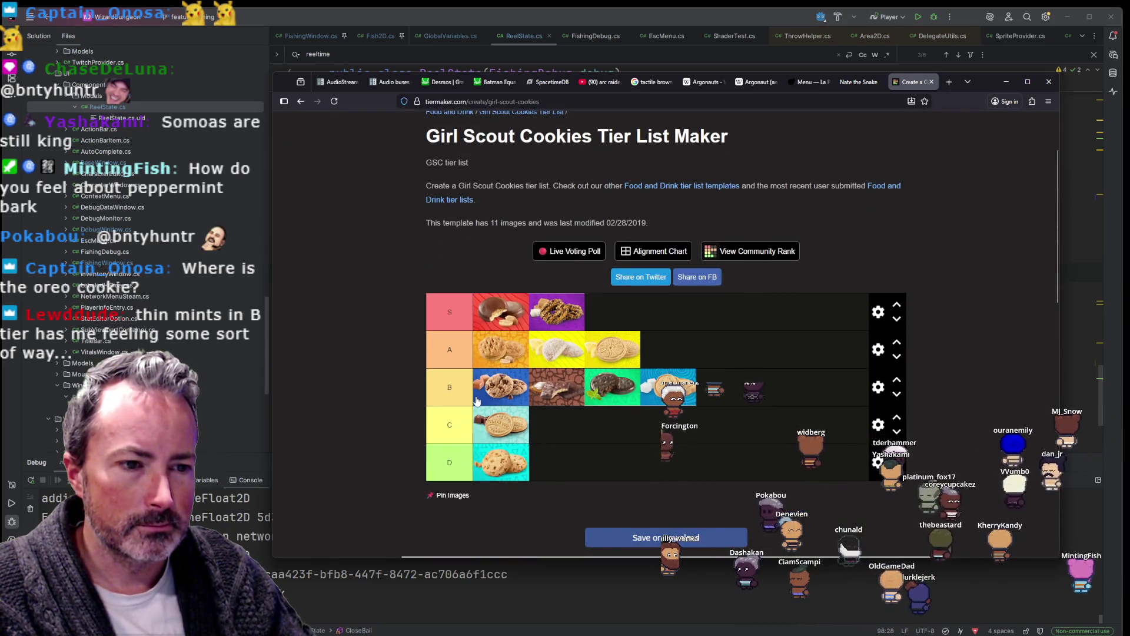
click(931, 82)
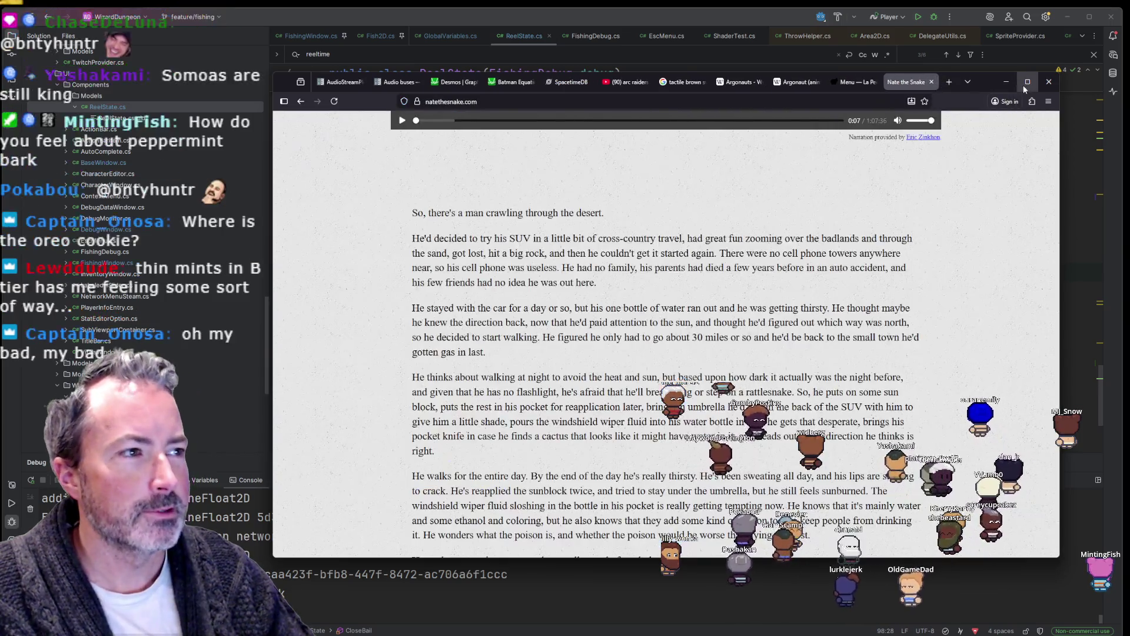
Step: Minimize Firefox, refocus the editor, and Alt+Tab to the Obsidian Kanban board
click(1006, 81)
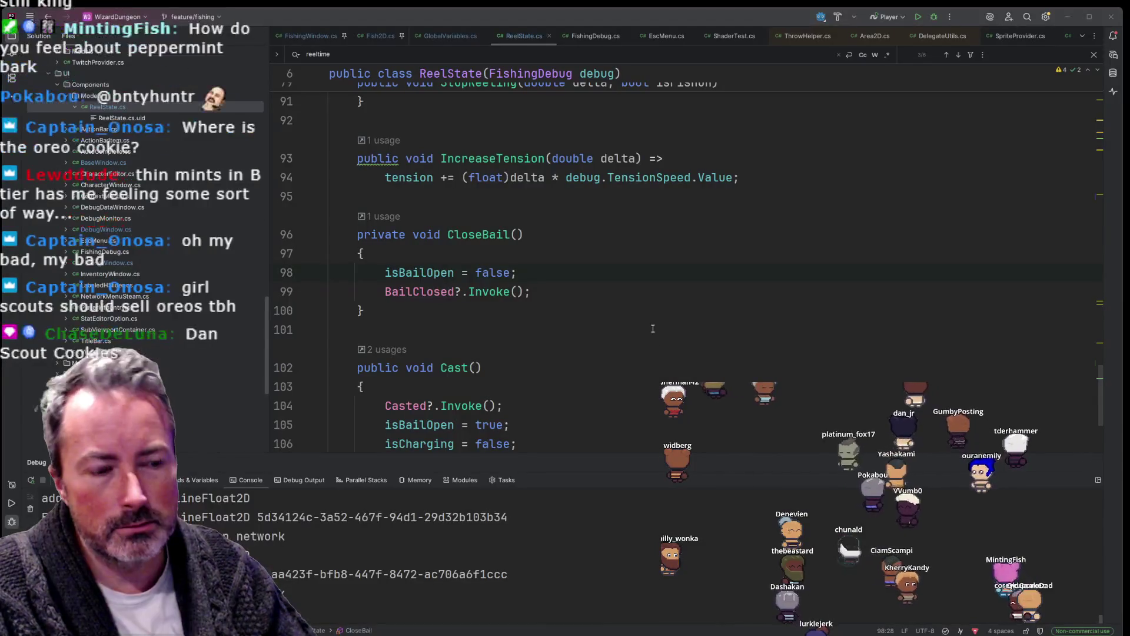
click(652, 328)
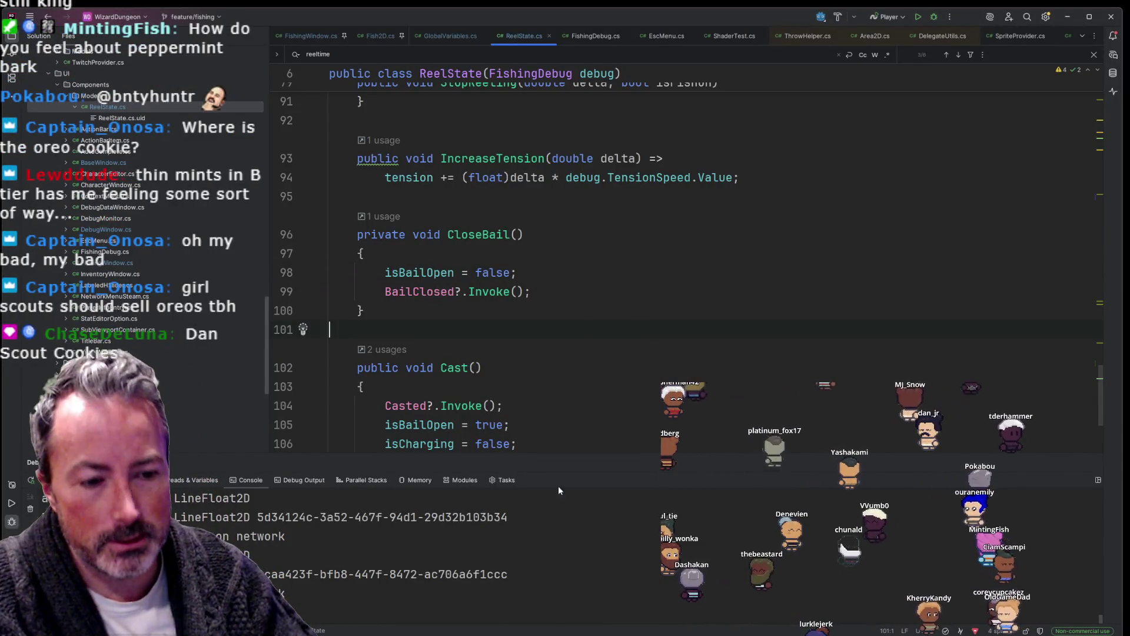
key(alt+Tab)
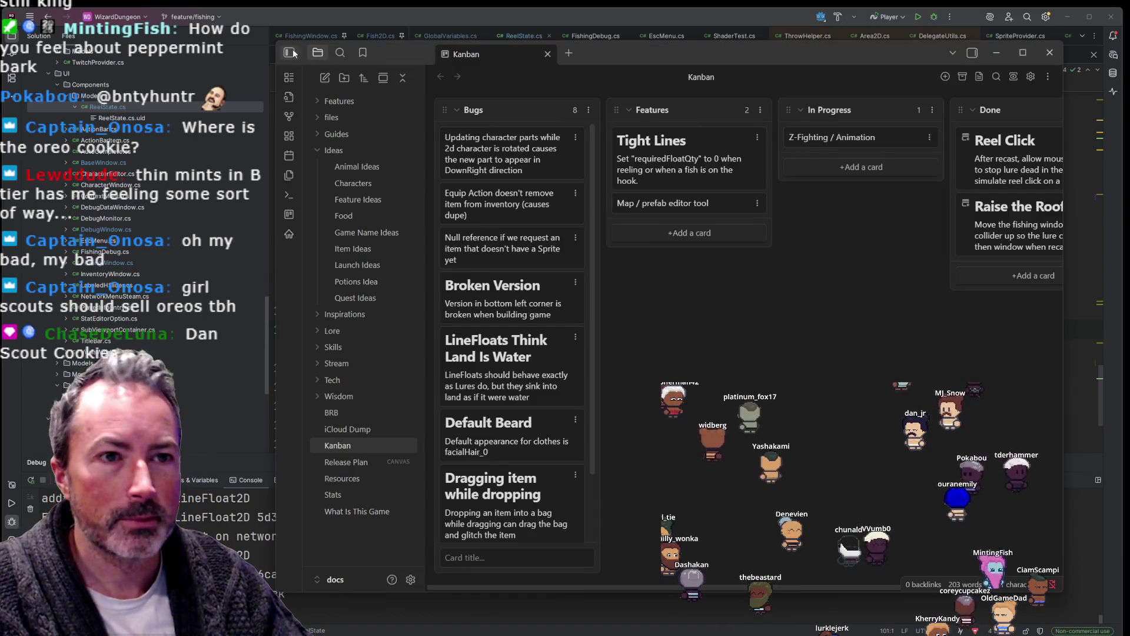
Step: Enlarge Obsidian, move the Tight Lines card from Features into Done, and archive it
drag(276, 42, 226, 26)
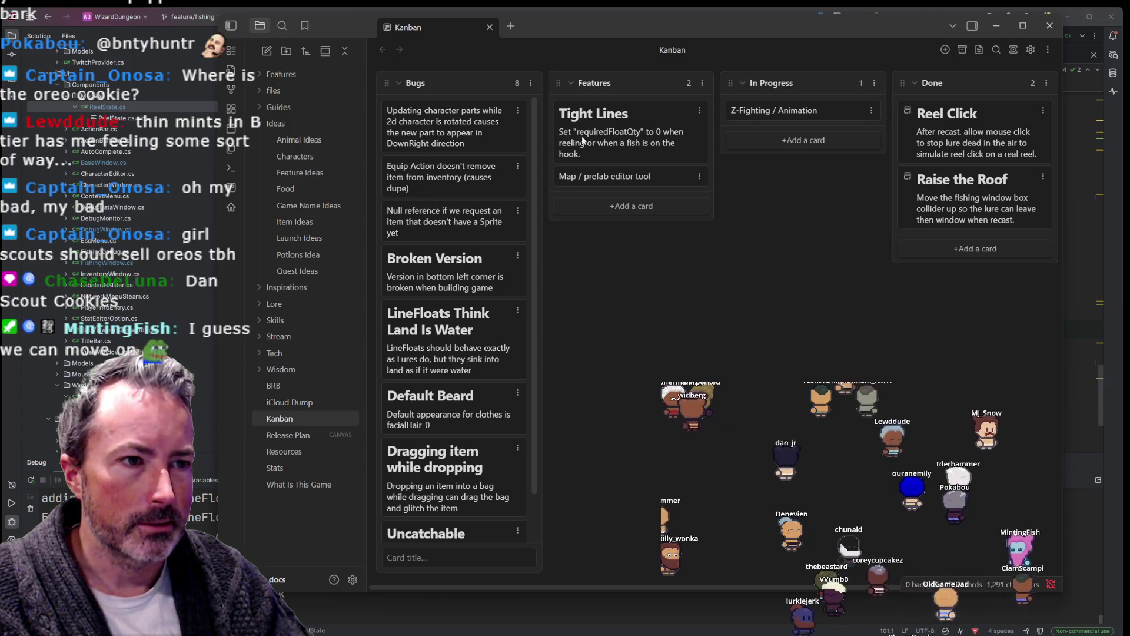
double_click(605, 136)
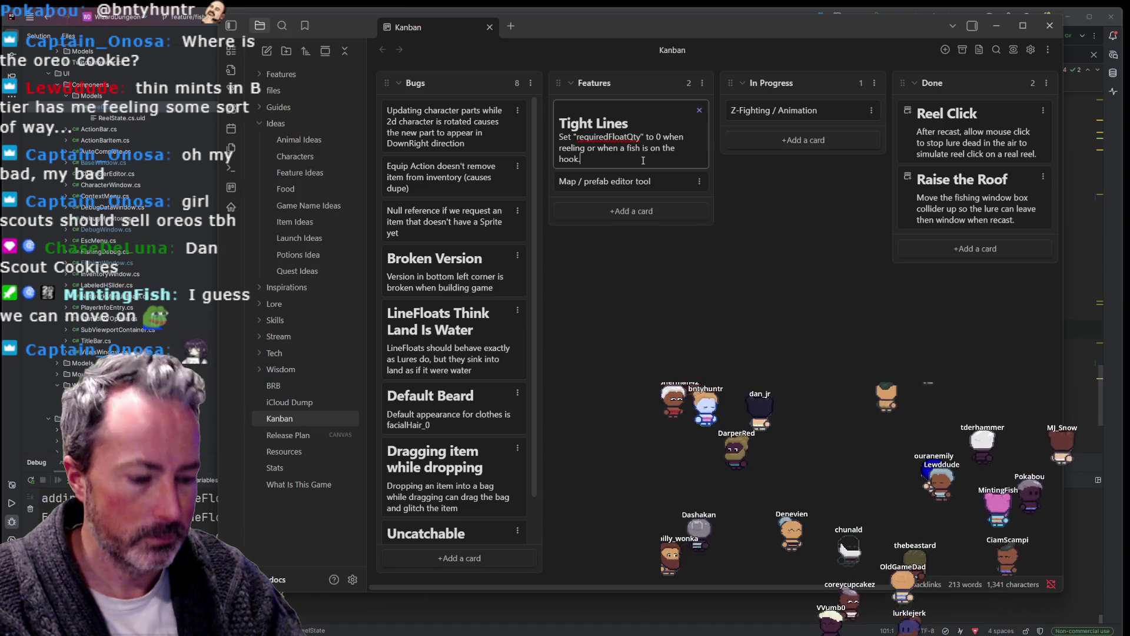
key(Return)
mouse_move(628, 136)
mouse_down()
mouse_move(977, 138)
mouse_move(966, 142)
mouse_up()
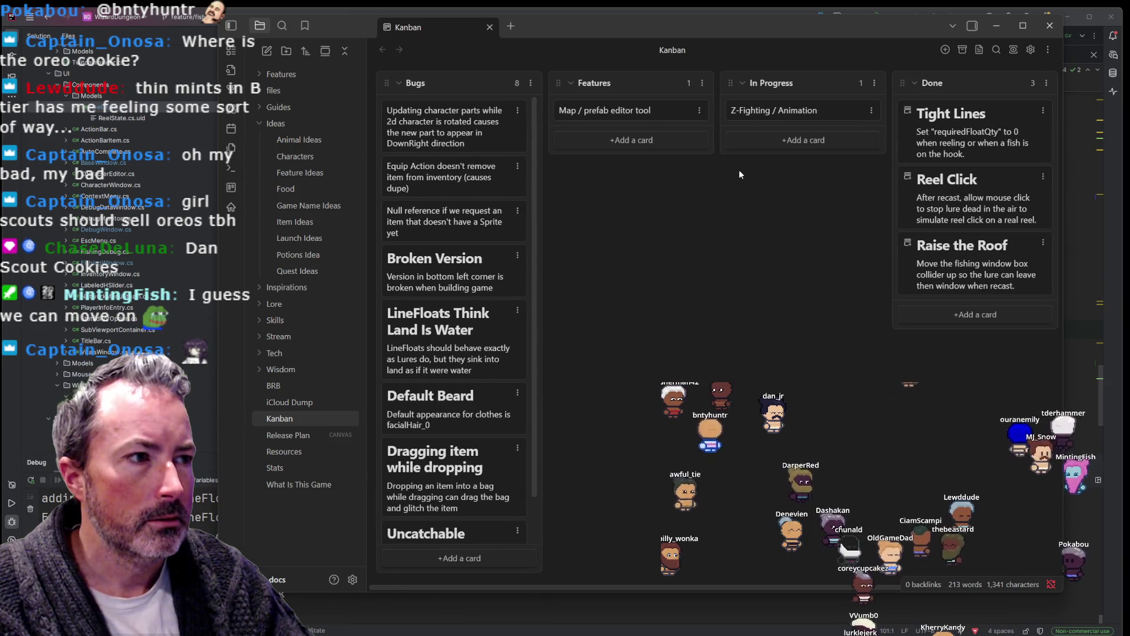
click(908, 110)
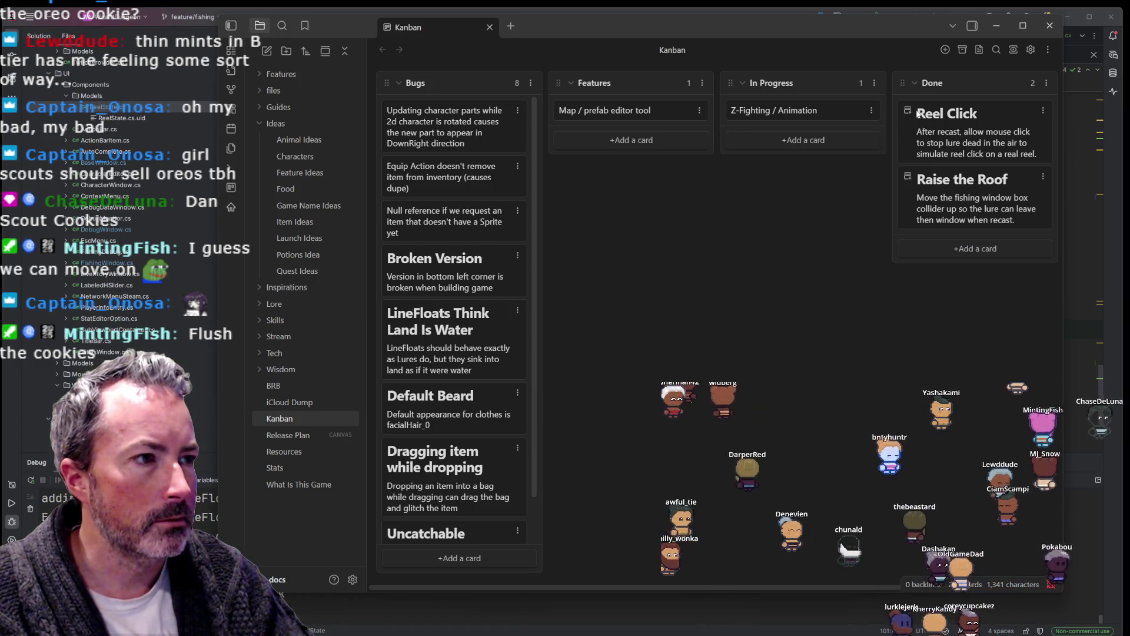
click(1046, 83)
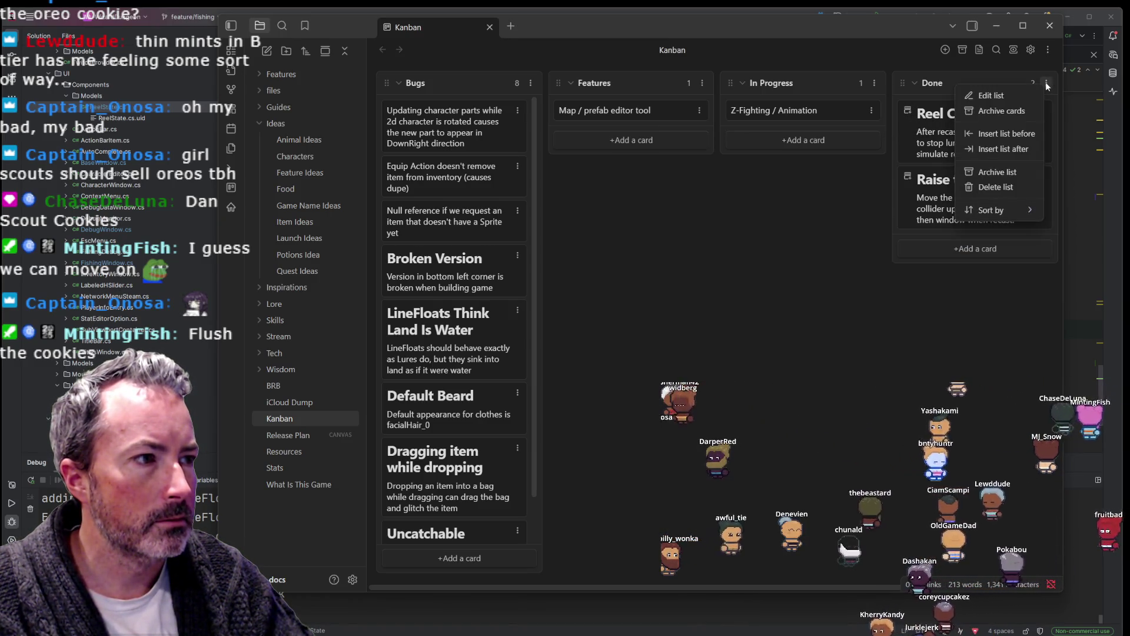
click(1019, 108)
click(1012, 143)
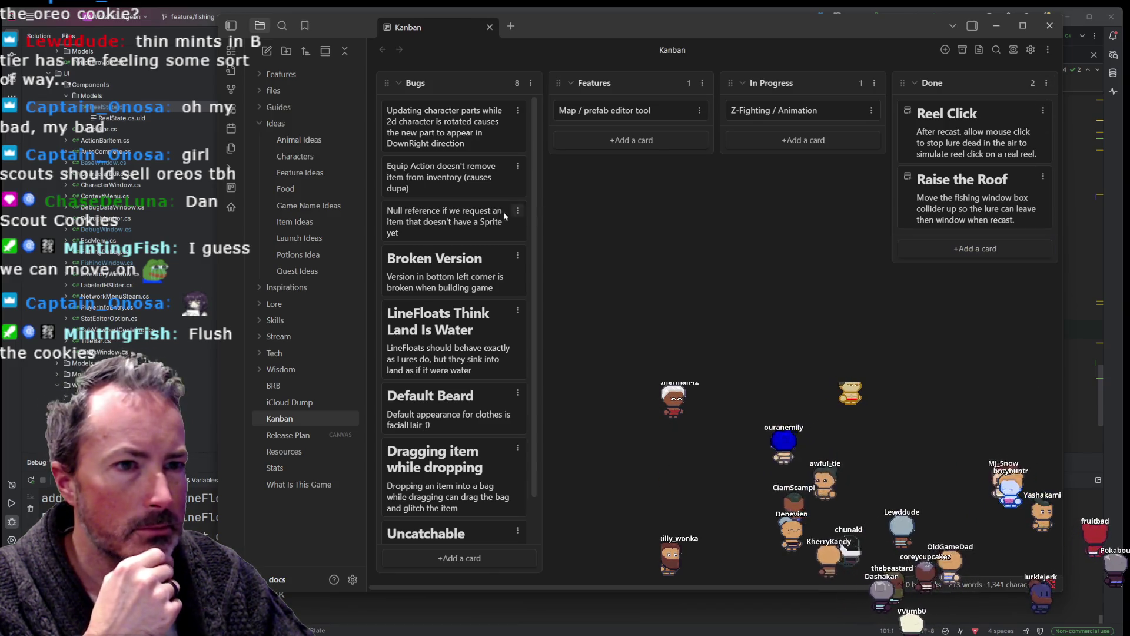
click(1045, 84)
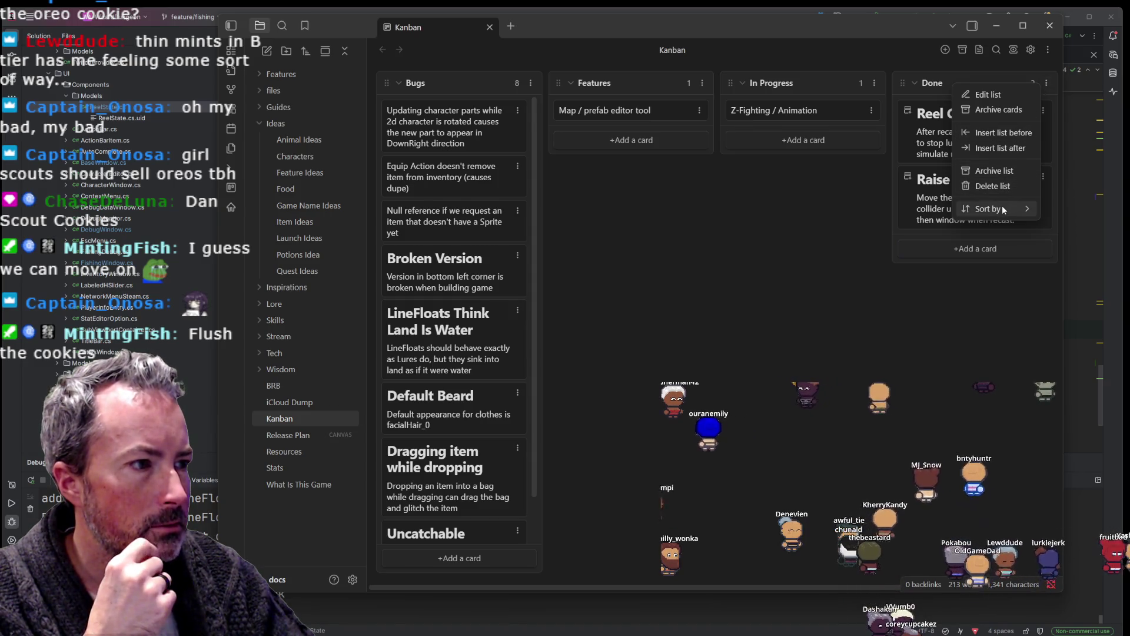
mouse_move(993, 208)
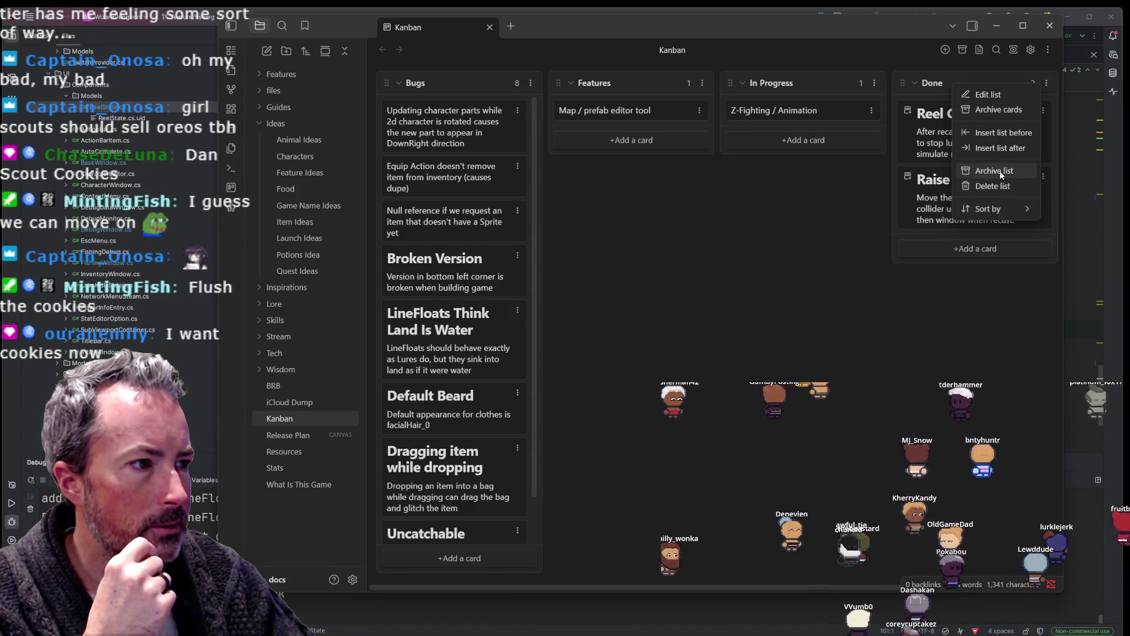
click(1001, 186)
click(990, 143)
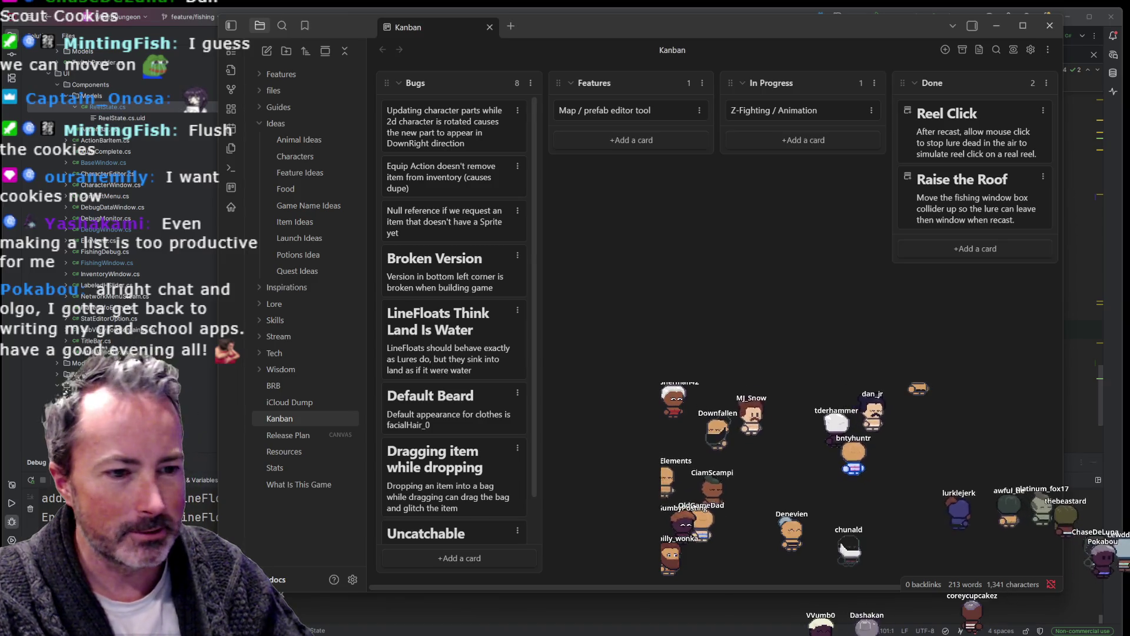
Step: Create a new vault folder named Program Management
click(319, 440)
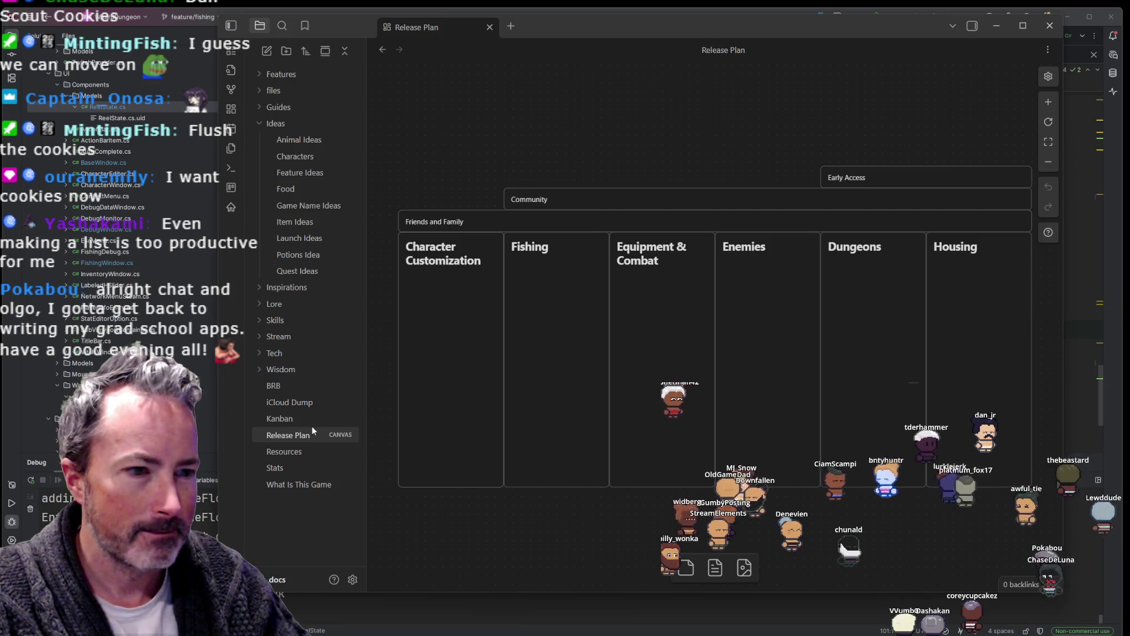
click(312, 418)
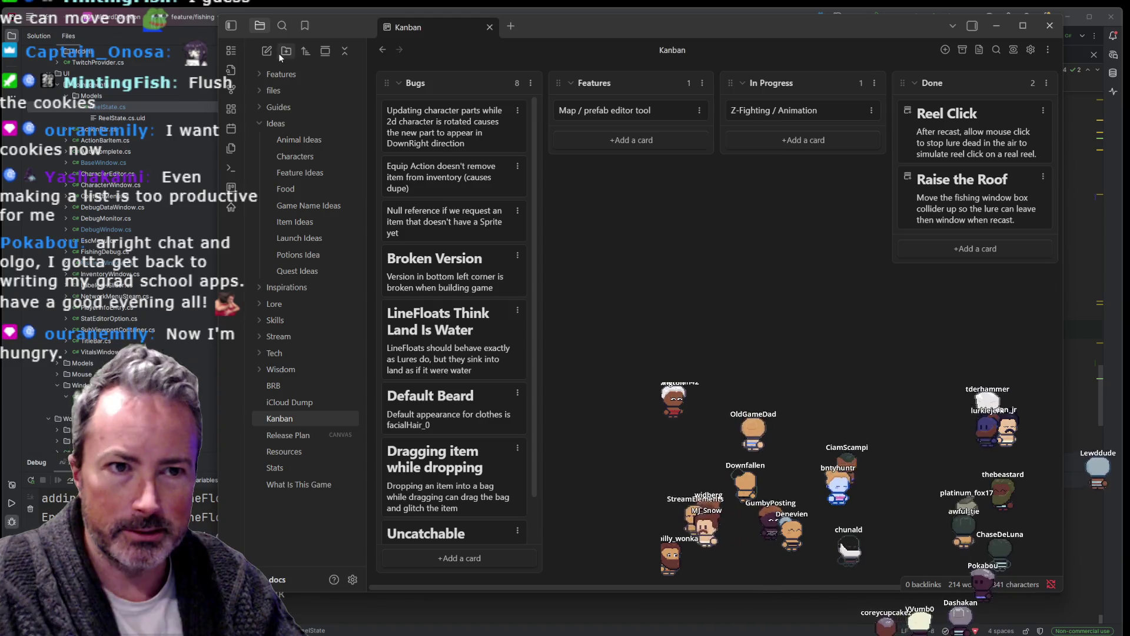
click(286, 52)
text(ogram Management)
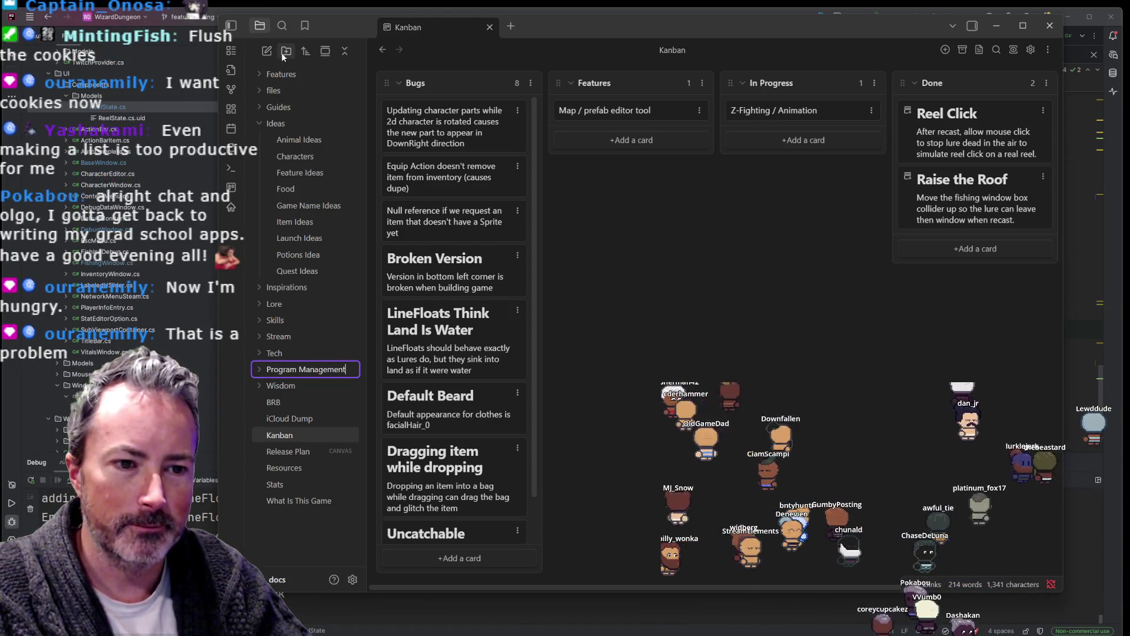
key(Return)
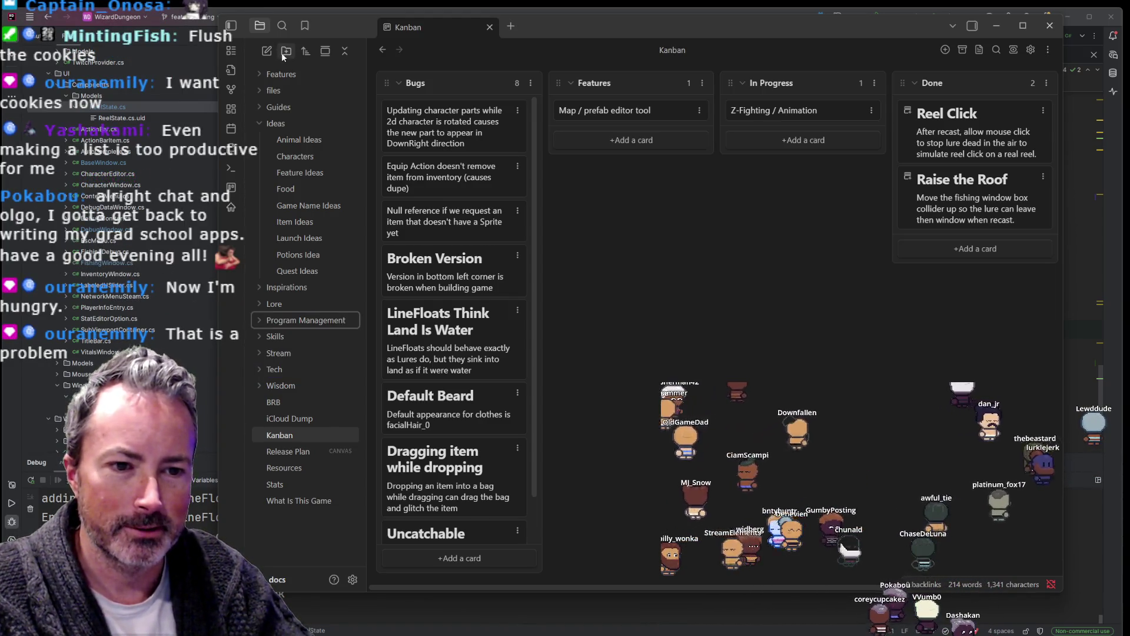
Step: Move the Kanban note into Program Management, reopen it, and collapse the Ideas folder
click(289, 418)
shift+click(288, 433)
mouse_move(290, 419)
mouse_down()
mouse_move(342, 415)
mouse_move(300, 434)
mouse_move(338, 369)
mouse_move(326, 321)
mouse_up()
click(299, 434)
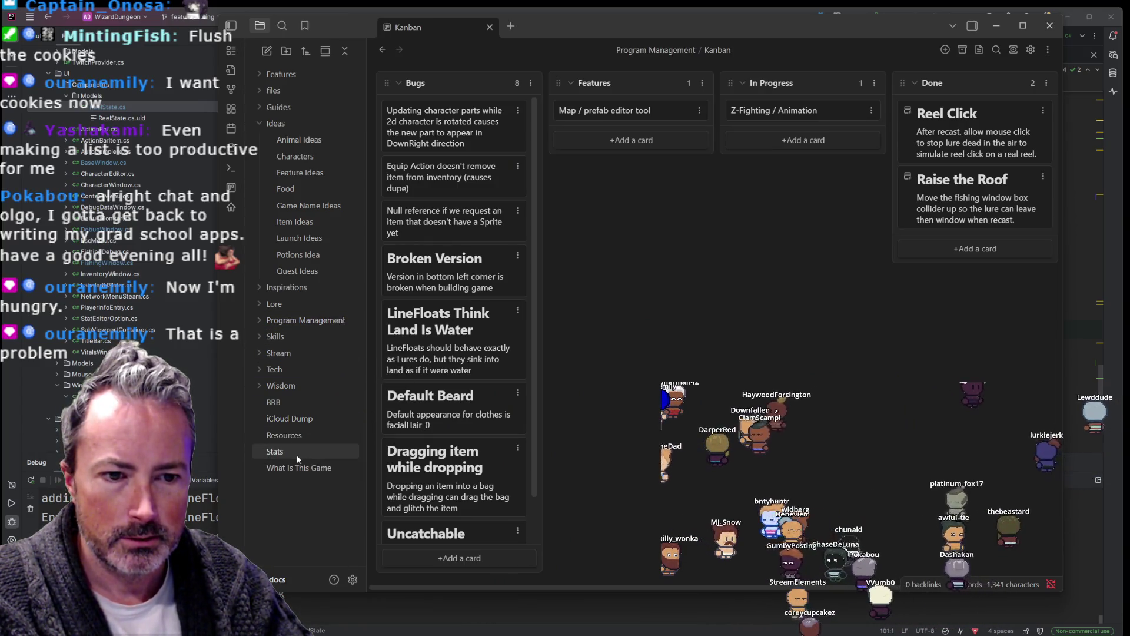
click(259, 125)
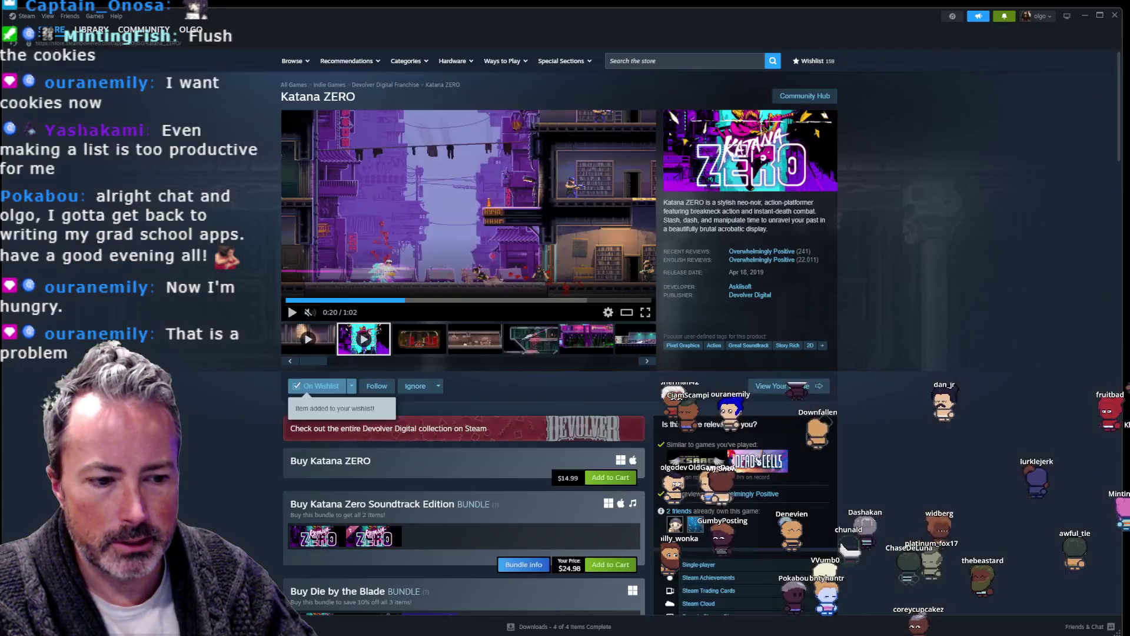
Step: Search the Steam library for 'arc' and open the Arco – Original Soundtrack page
key(alt+Tab)
click(615, 61)
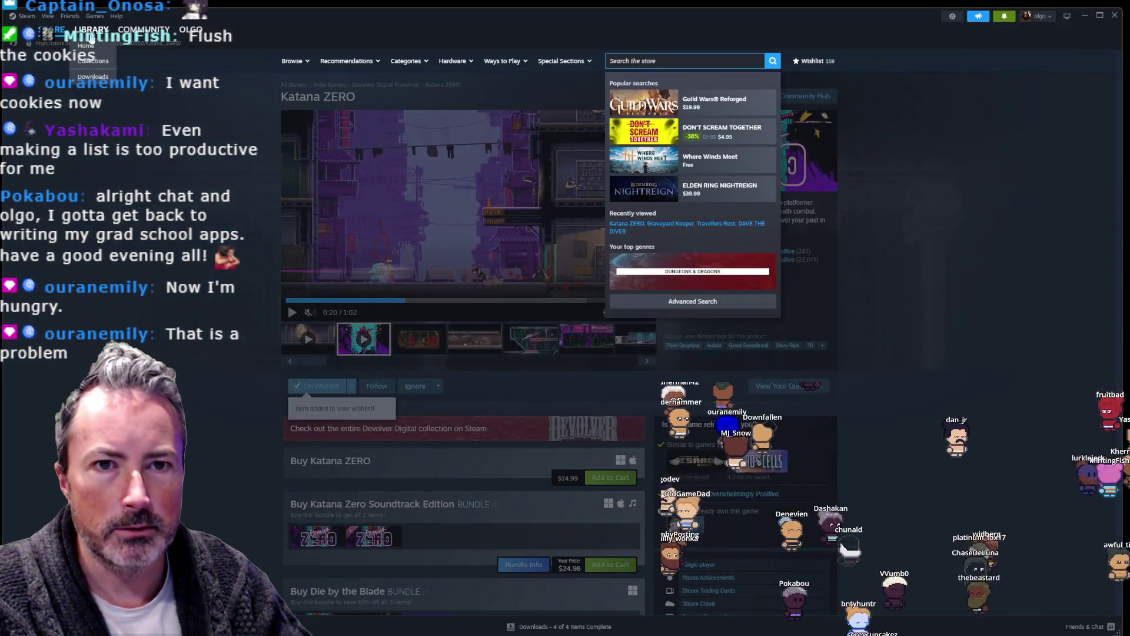
click(92, 32)
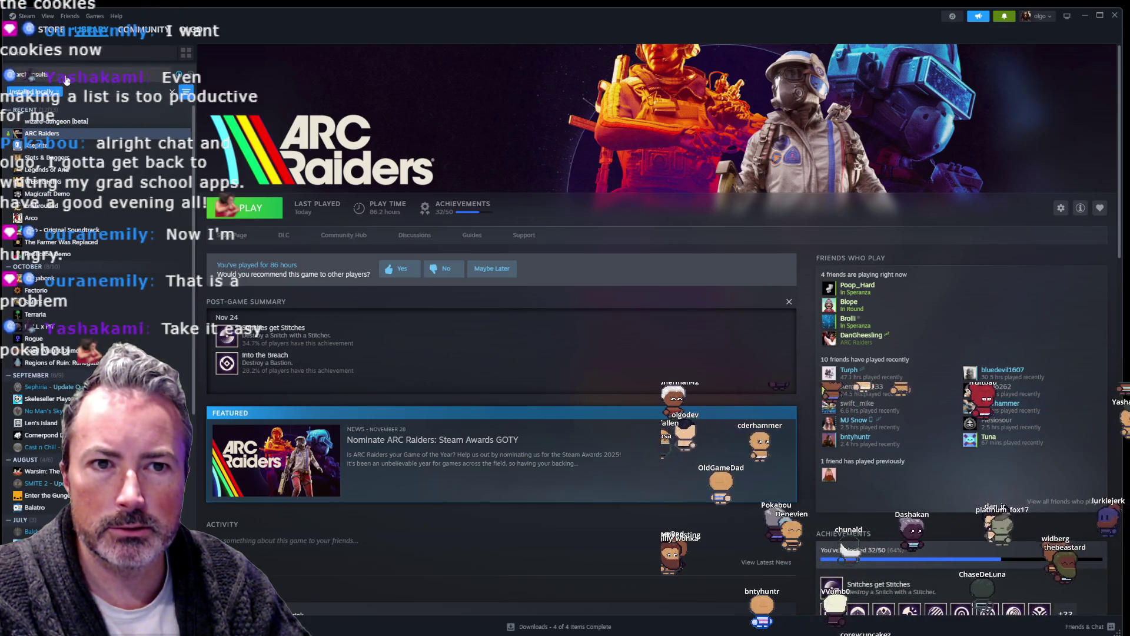
click(88, 88)
text(arc)
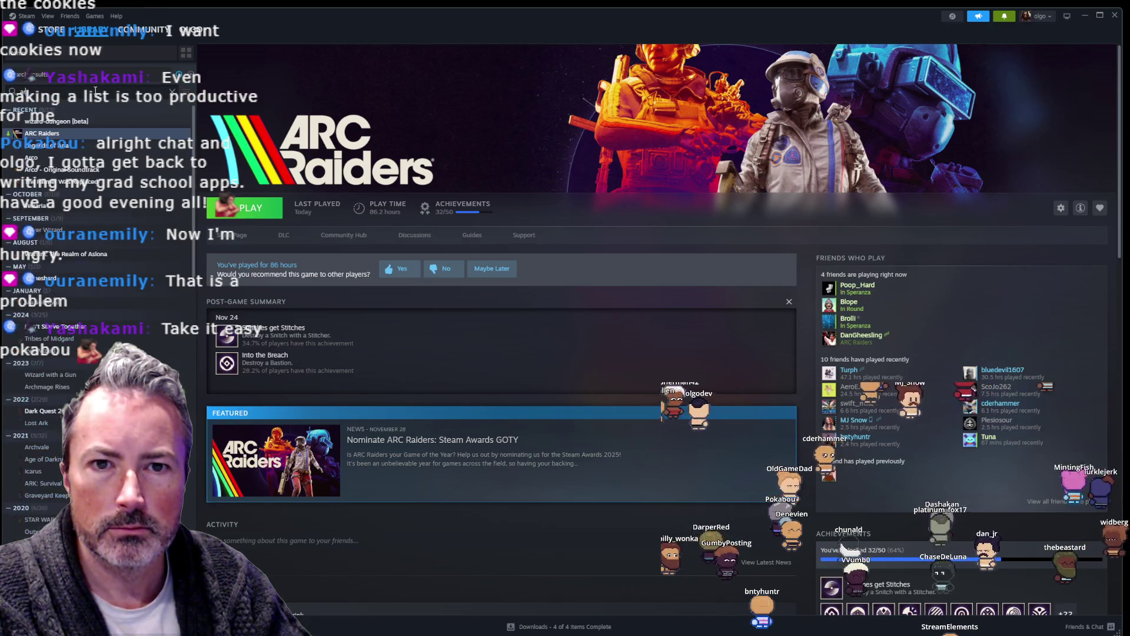
click(59, 145)
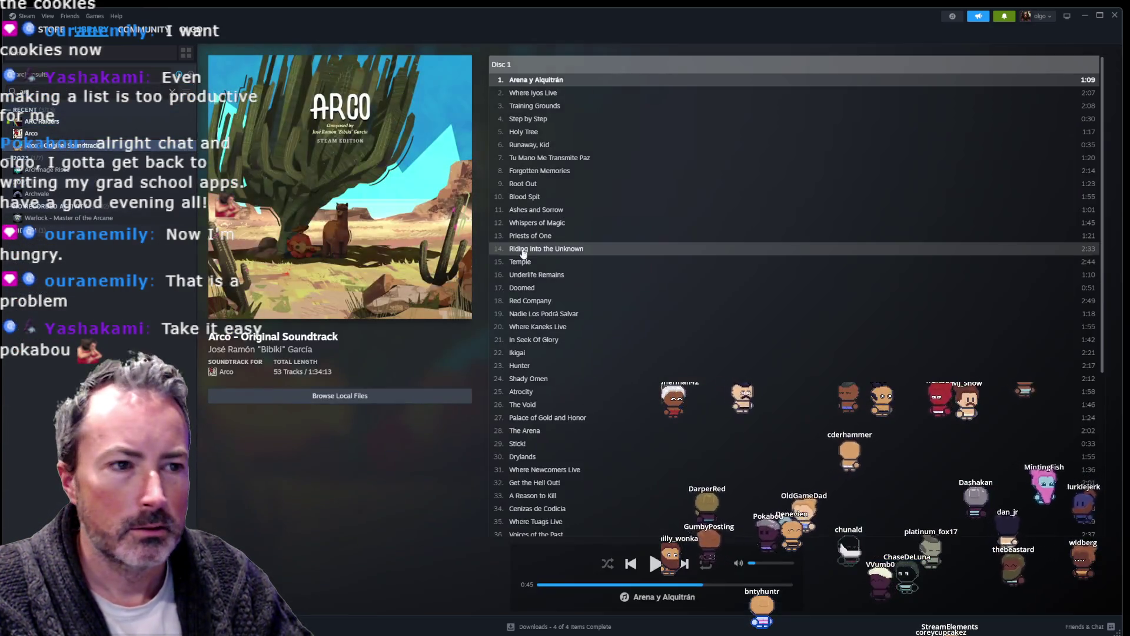
Step: Play Arena y Alquitrán from the Arco soundtrack and close the Steam window
click(655, 563)
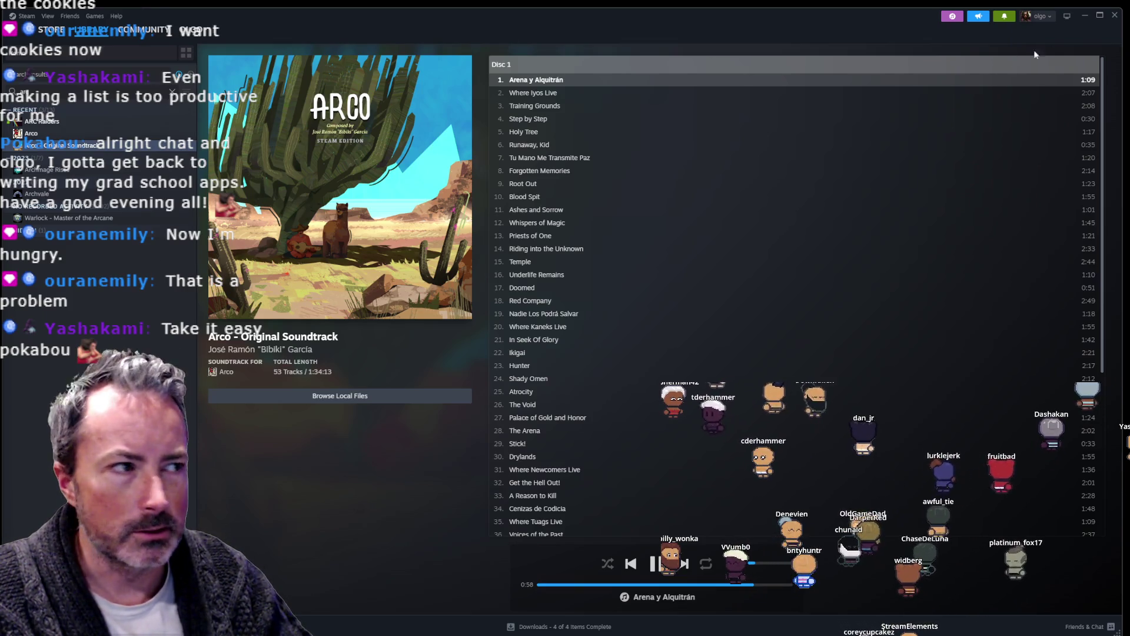
click(1084, 15)
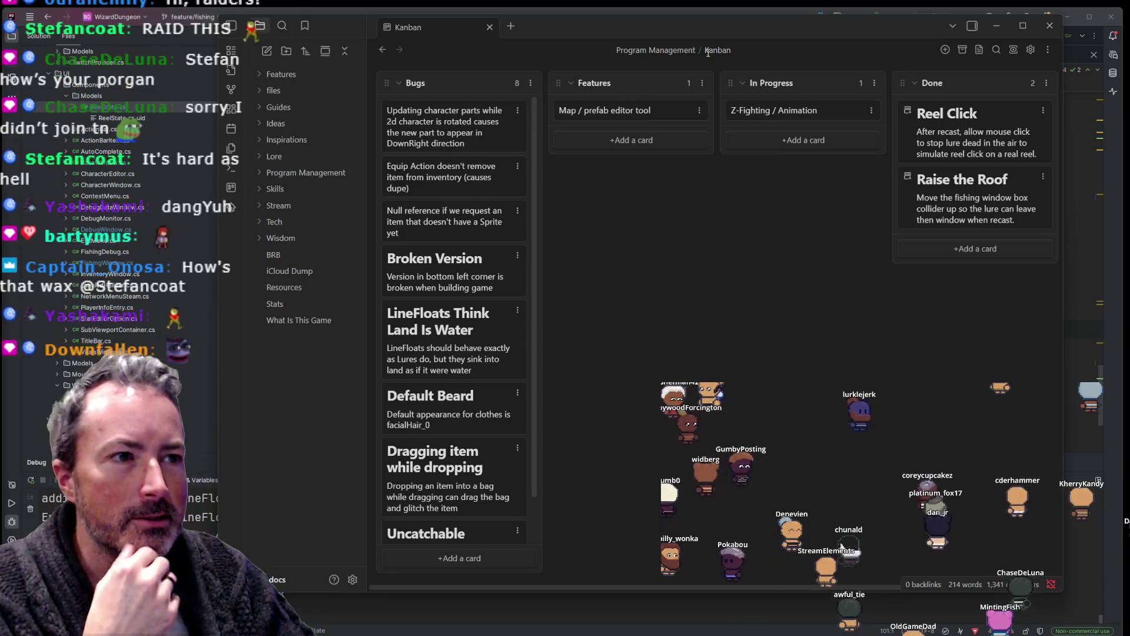
Step: Show and then dismiss the Kanban file's More options menu
click(1048, 50)
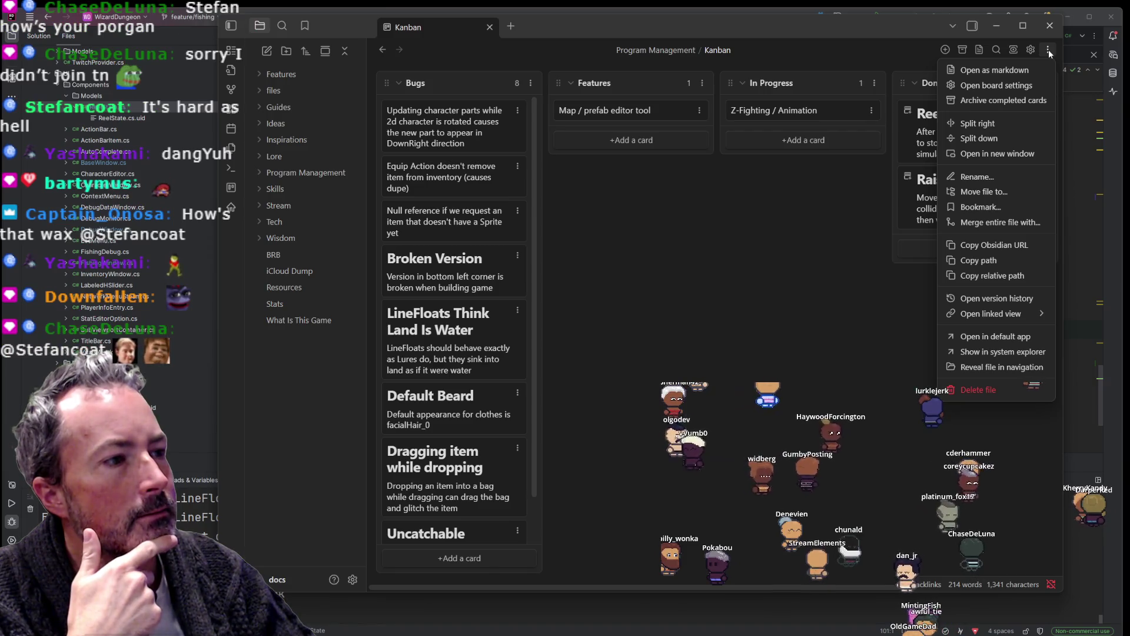
click(1048, 50)
Step: Browse the Kanban board settings without changes, close them, then switch to Godot and run the game
click(1029, 51)
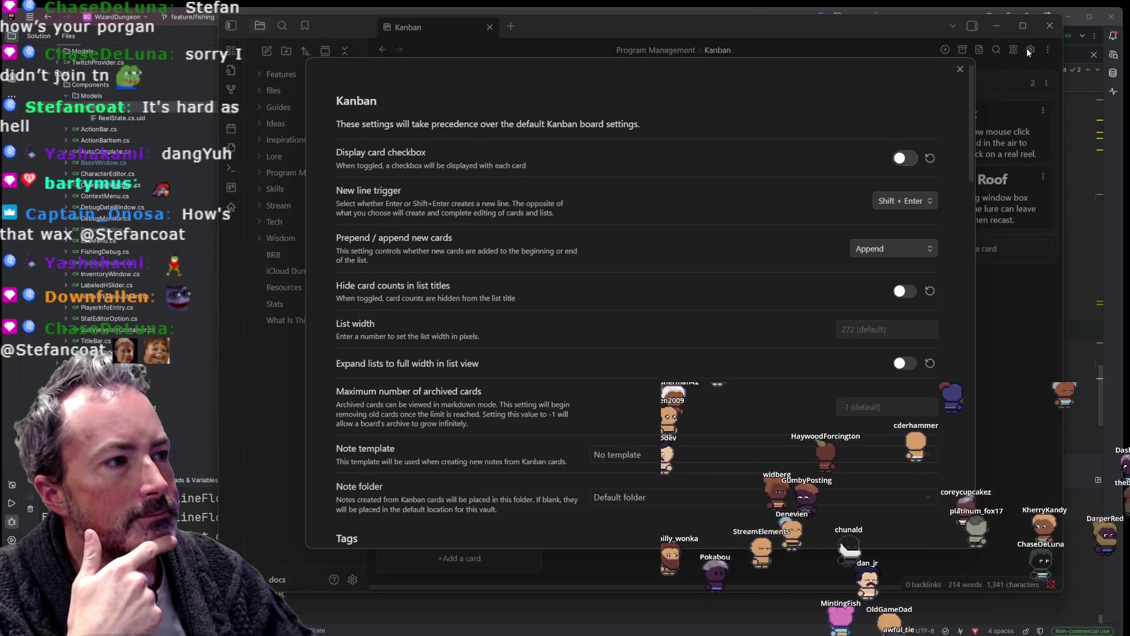
scroll(672, 146, down, 7)
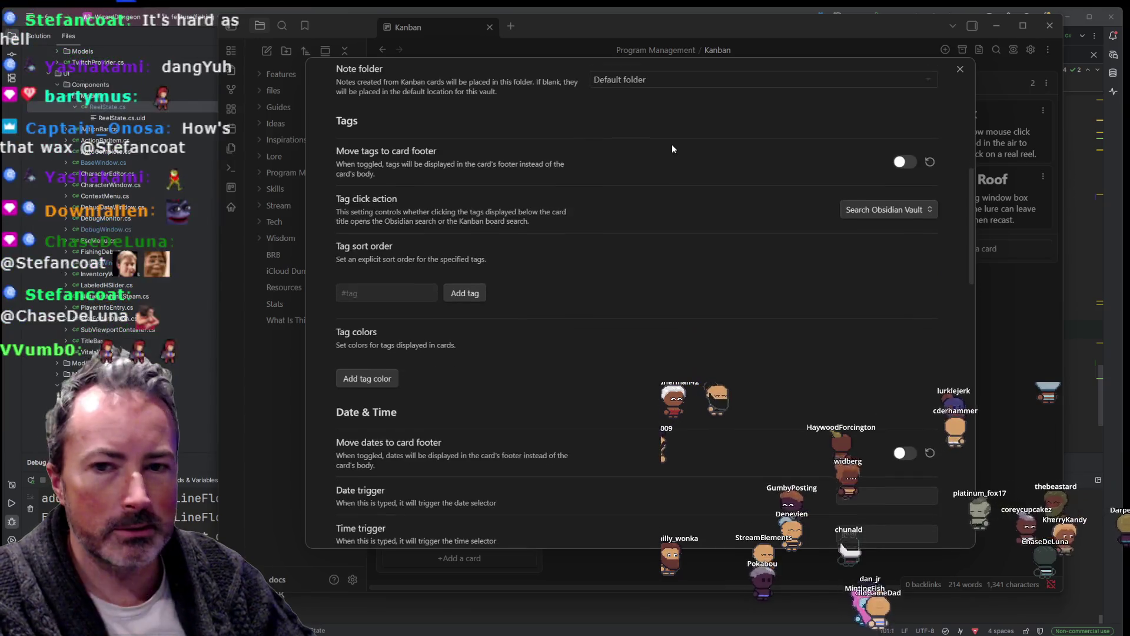
scroll(672, 144, up, 7)
key(Escape)
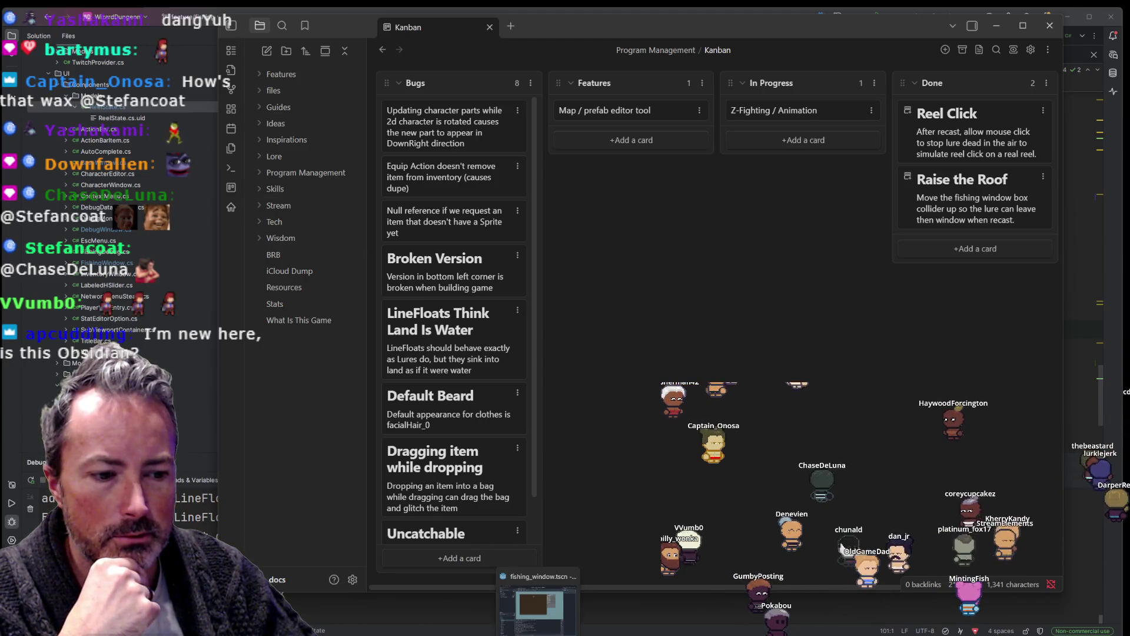
key(alt+Tab)
click(974, 35)
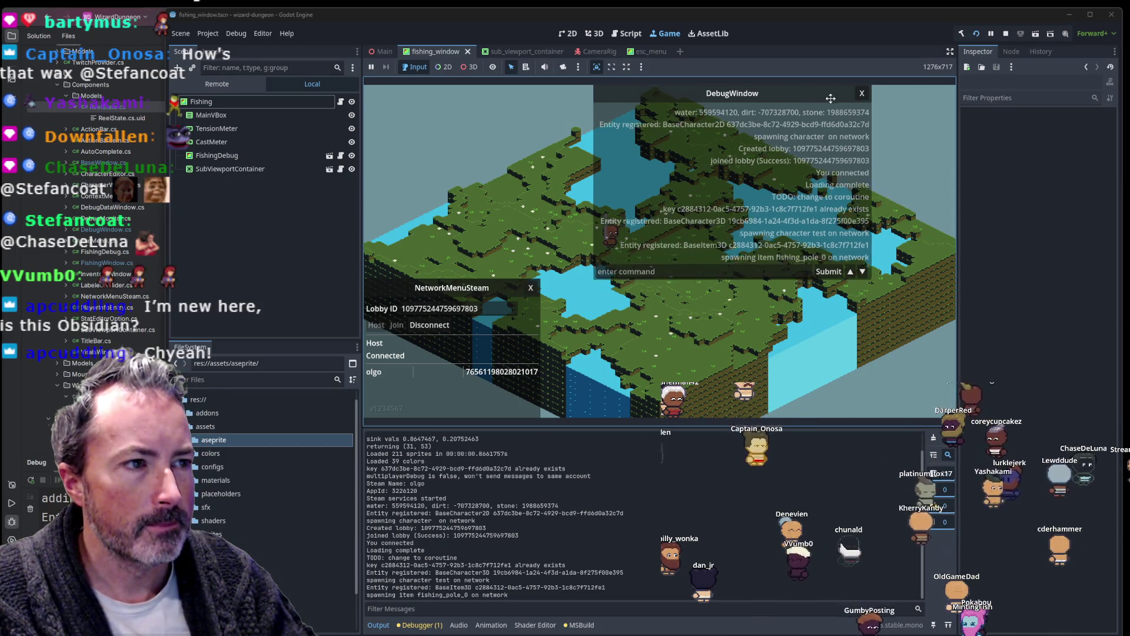
Step: Close the running game's debug console and network lobby panel, then zoom in
drag(763, 206, 851, 206)
text(Tw)
key(Return)
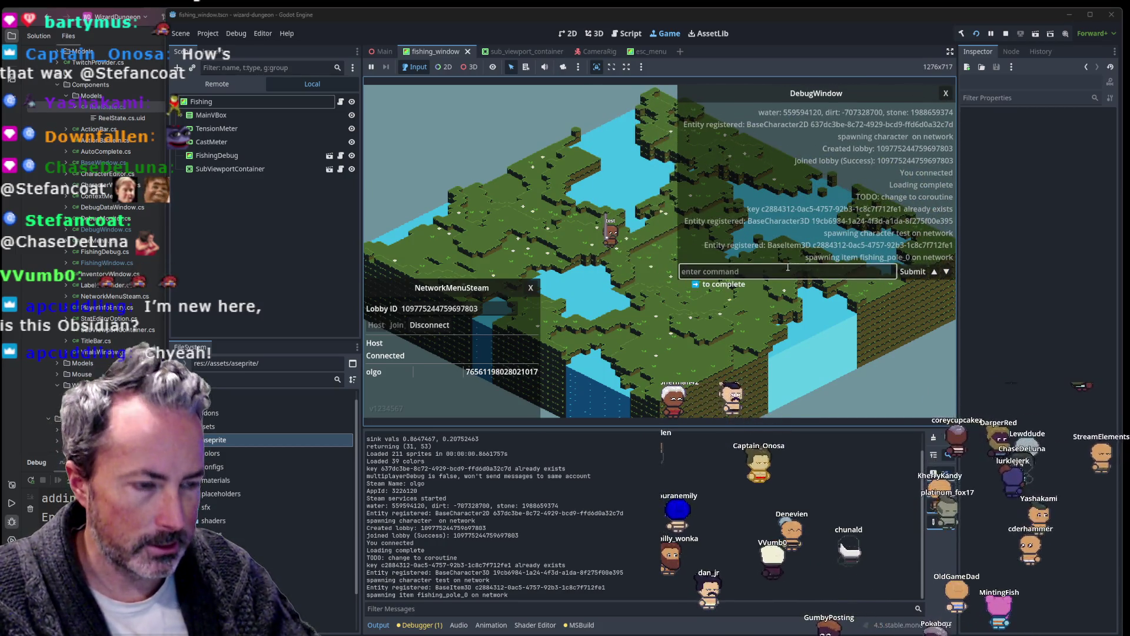
click(945, 93)
click(530, 287)
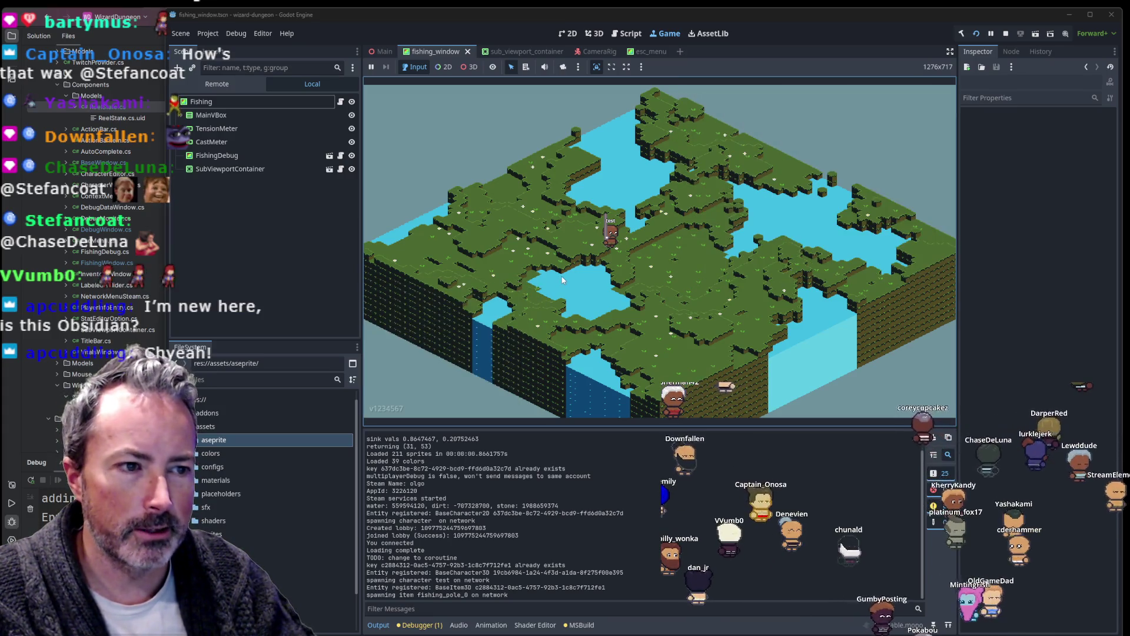
scroll(565, 282, up, 3)
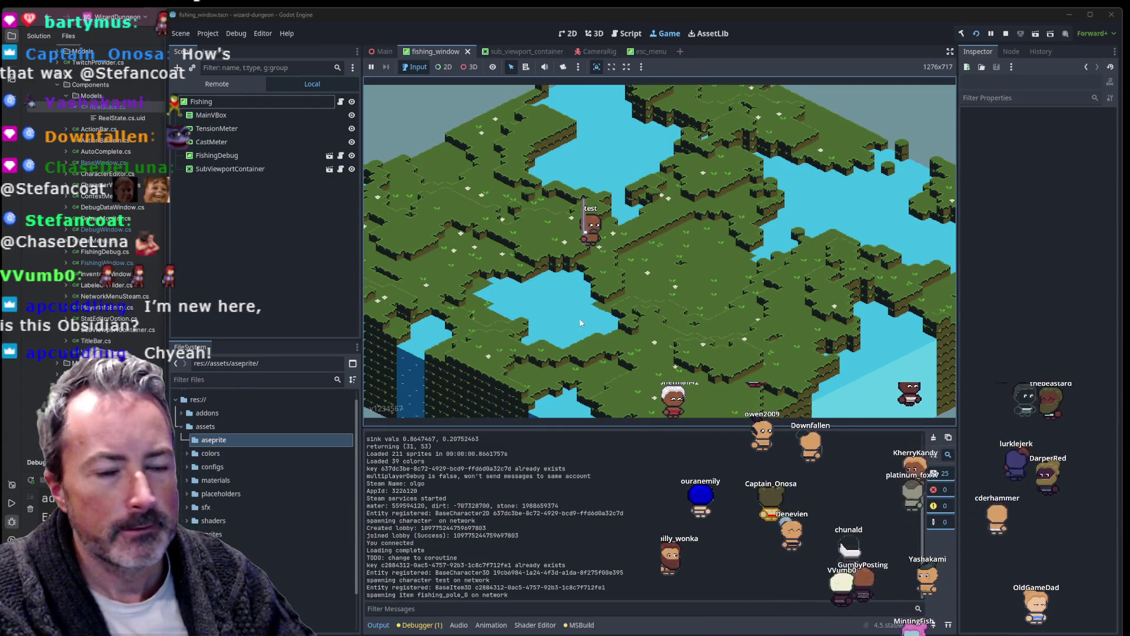
scroll(623, 304, up, 3)
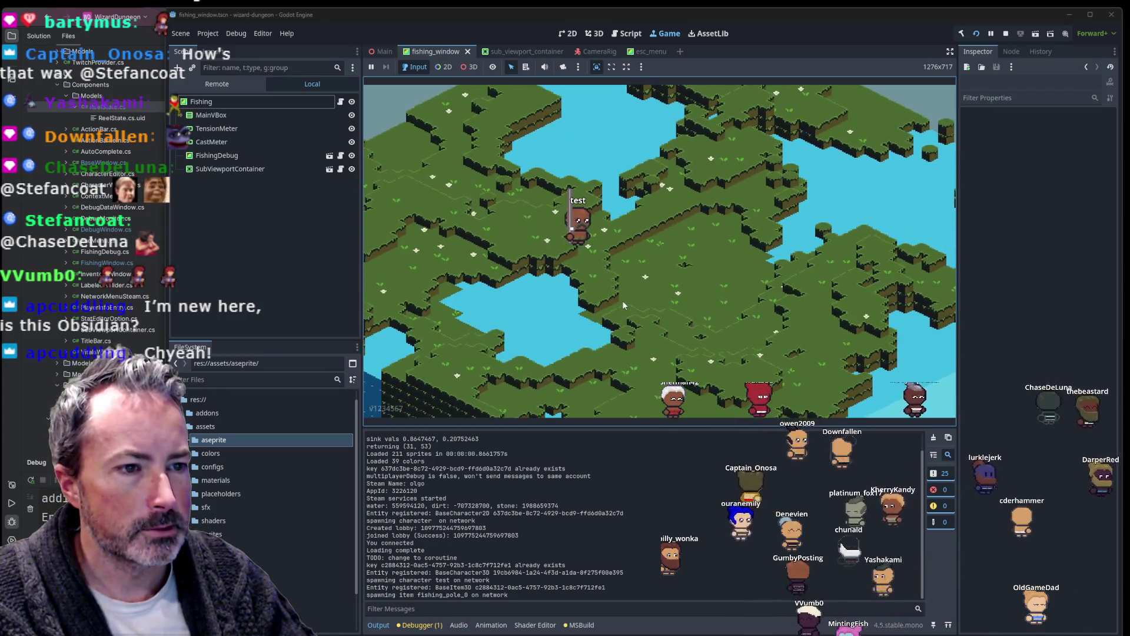
Step: Spawn the character, then move the Inventory window down-right and the Character window up
key(c)
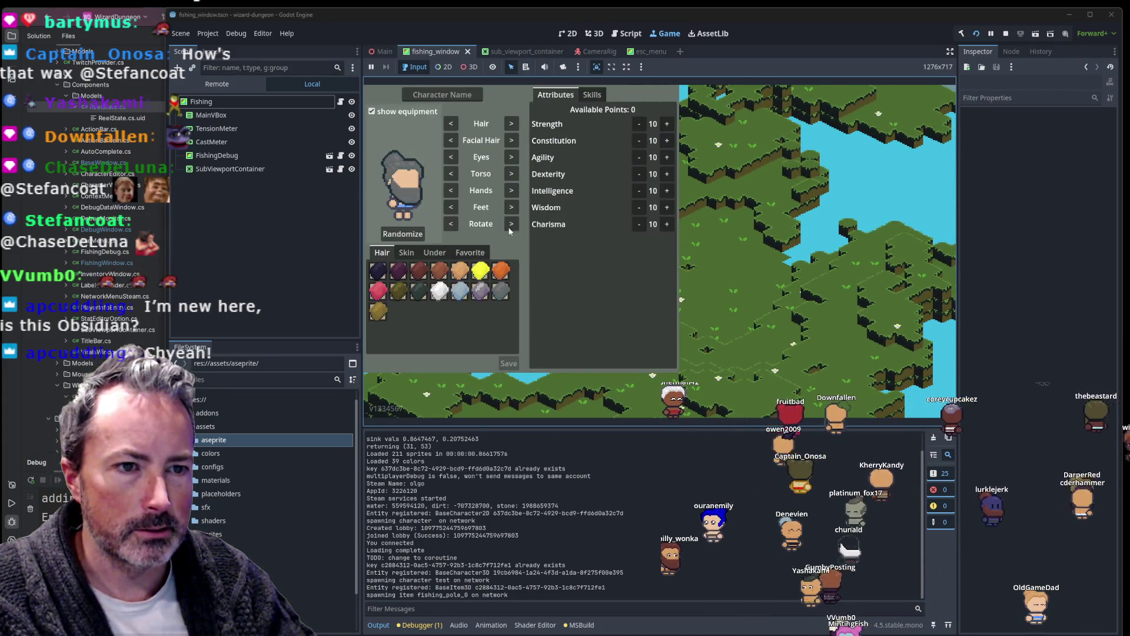
key(c)
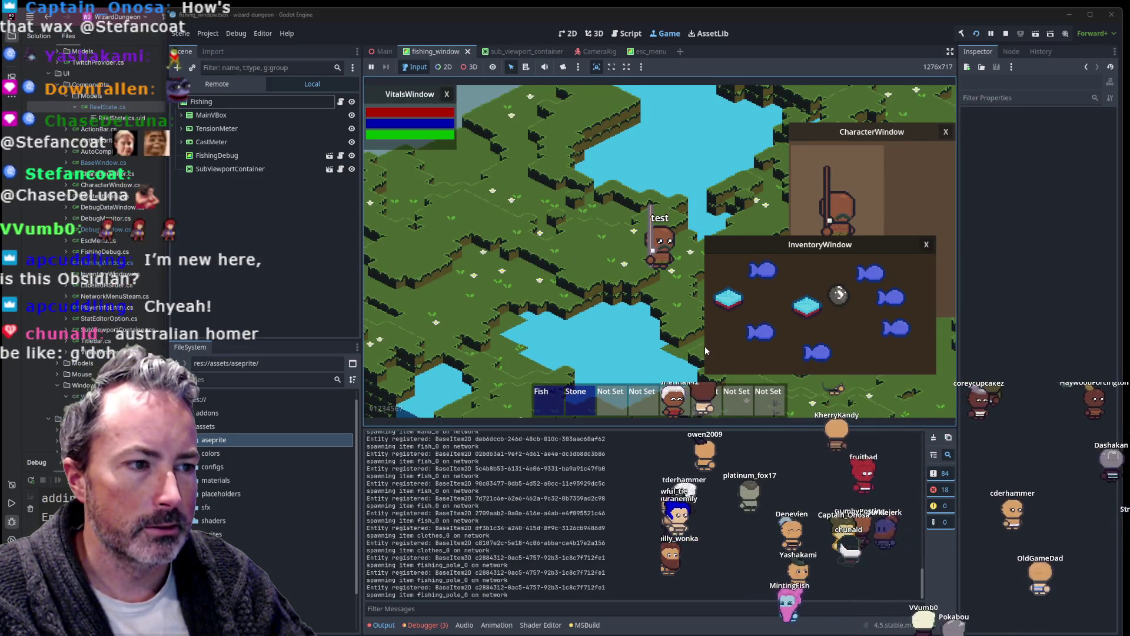
drag(821, 237, 841, 281)
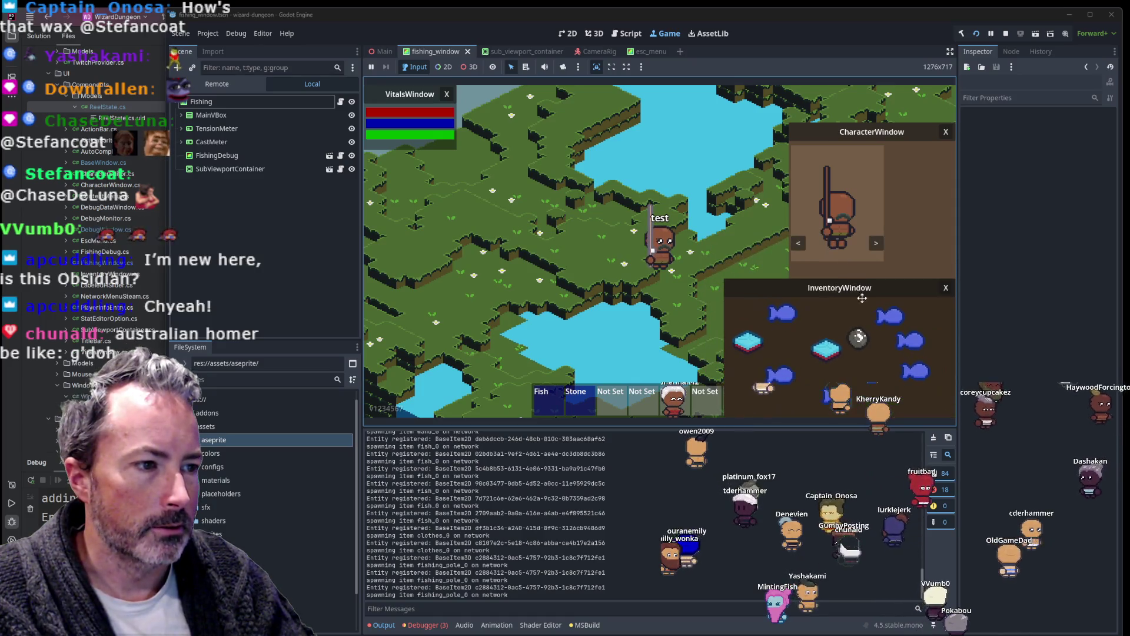
drag(861, 152, 861, 114)
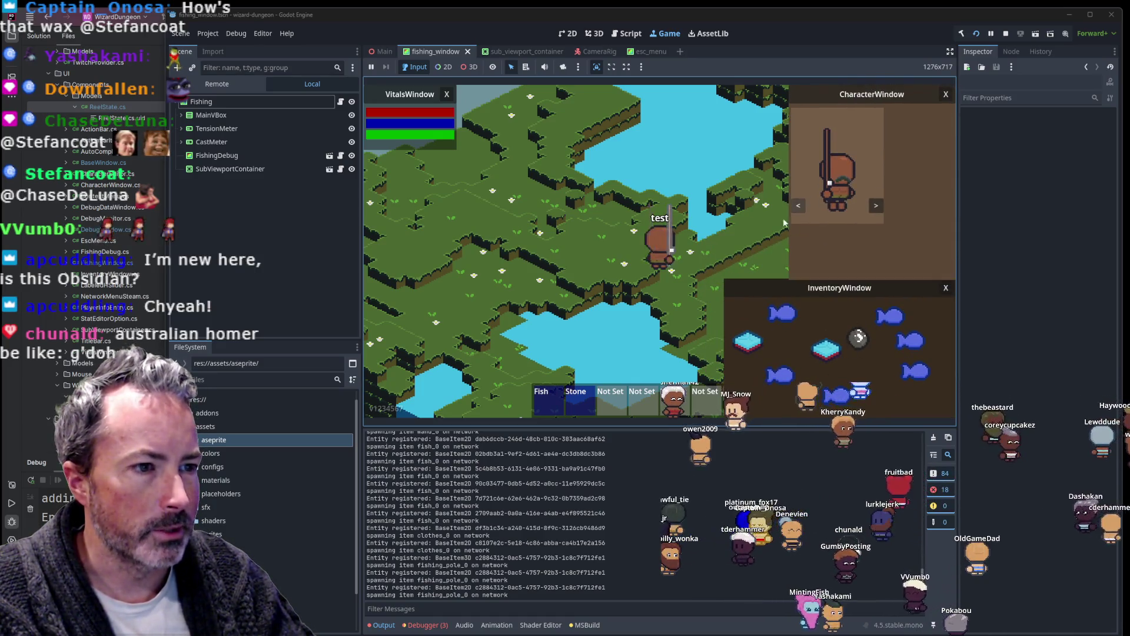
Step: Randomize the character's appearance three times in the creator and save the look
key(c)
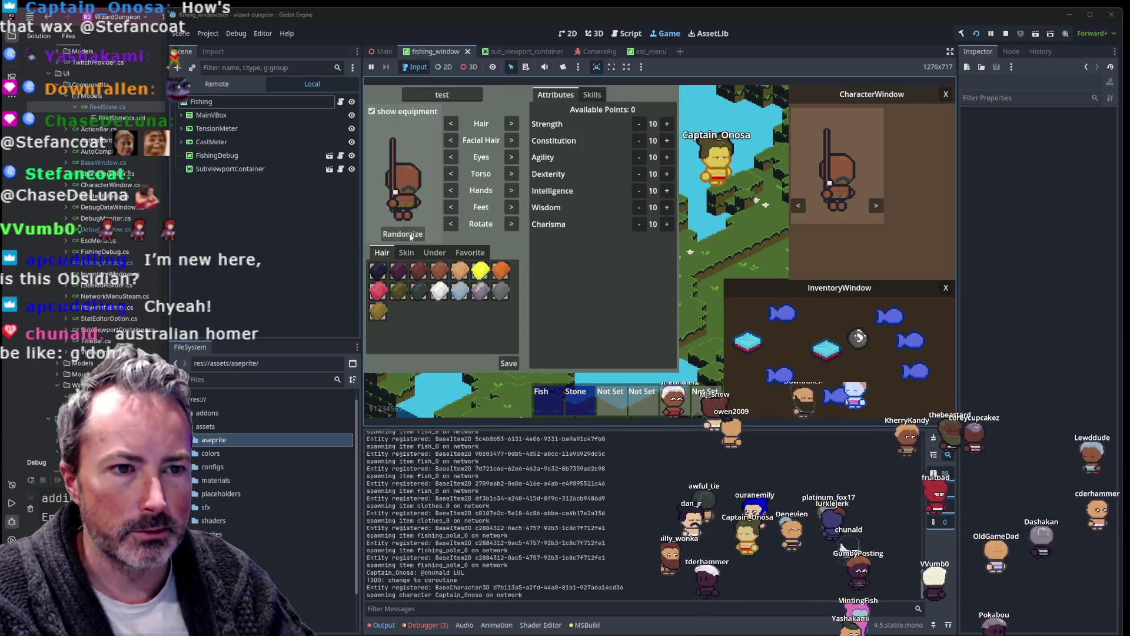
click(401, 233)
click(400, 233)
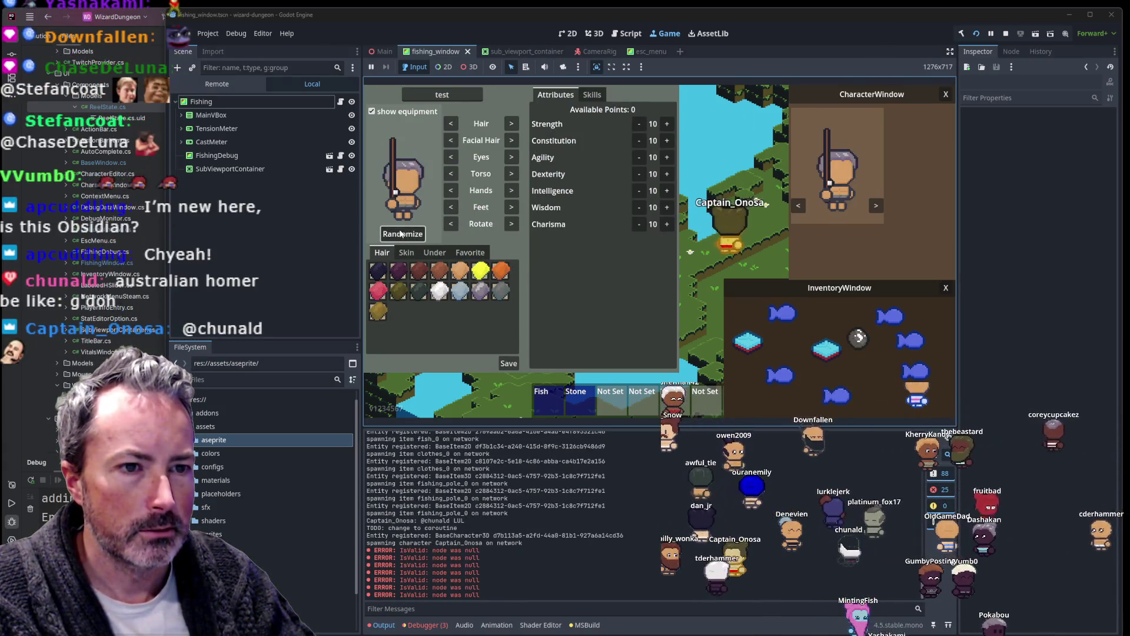
click(401, 233)
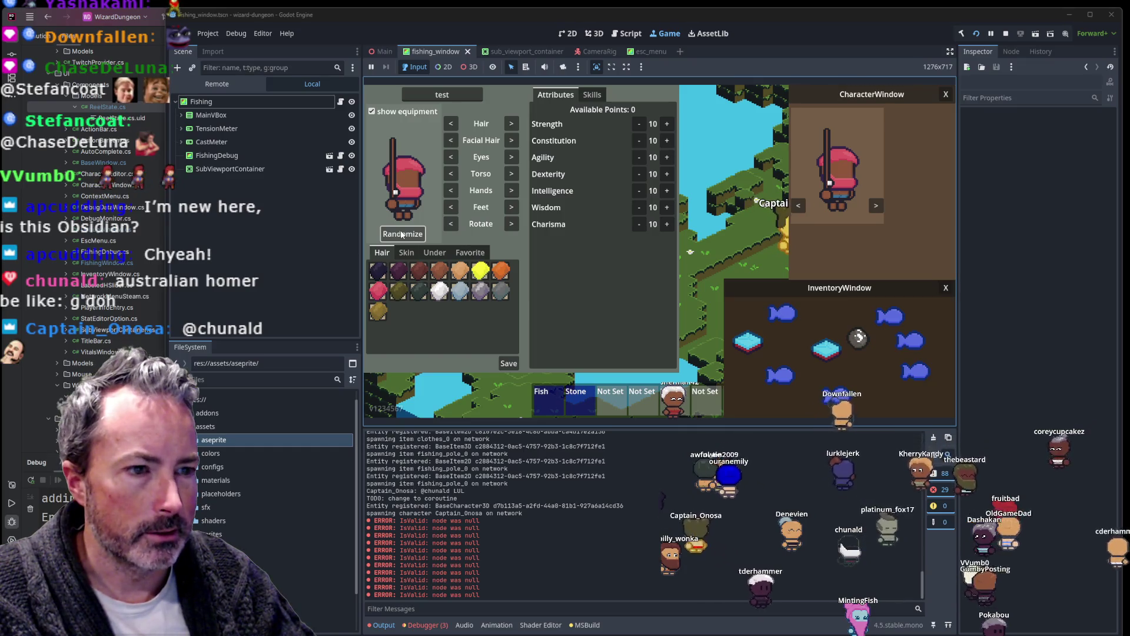
click(509, 362)
Step: Hide the inventory and character windows, walk to the pond, and open the FishingWindow
key(i)
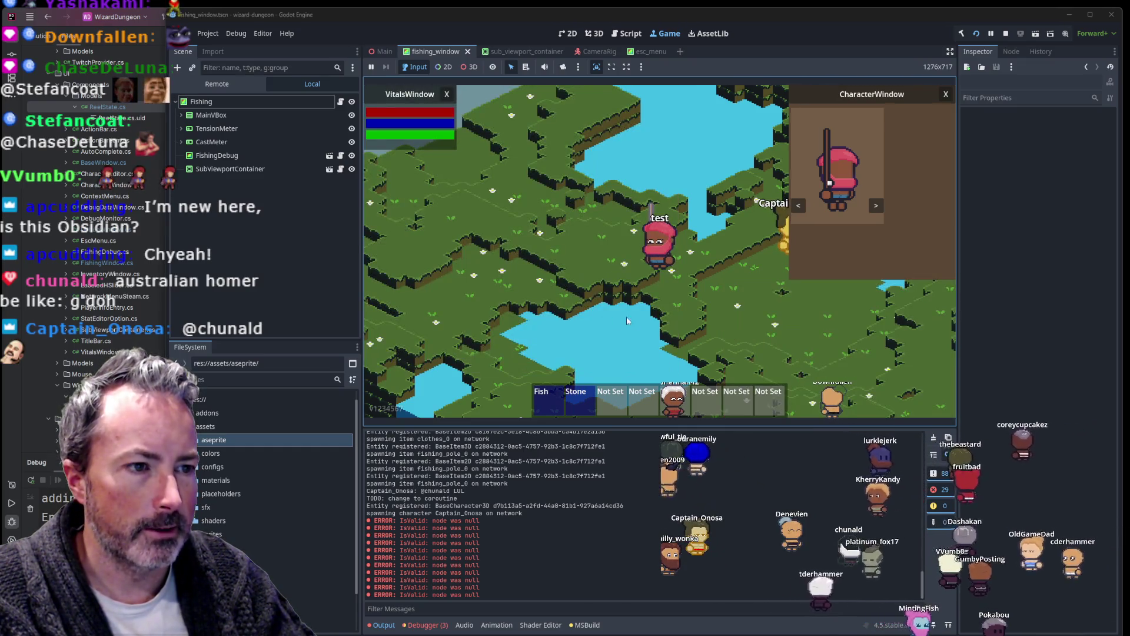
key(c)
key(w)
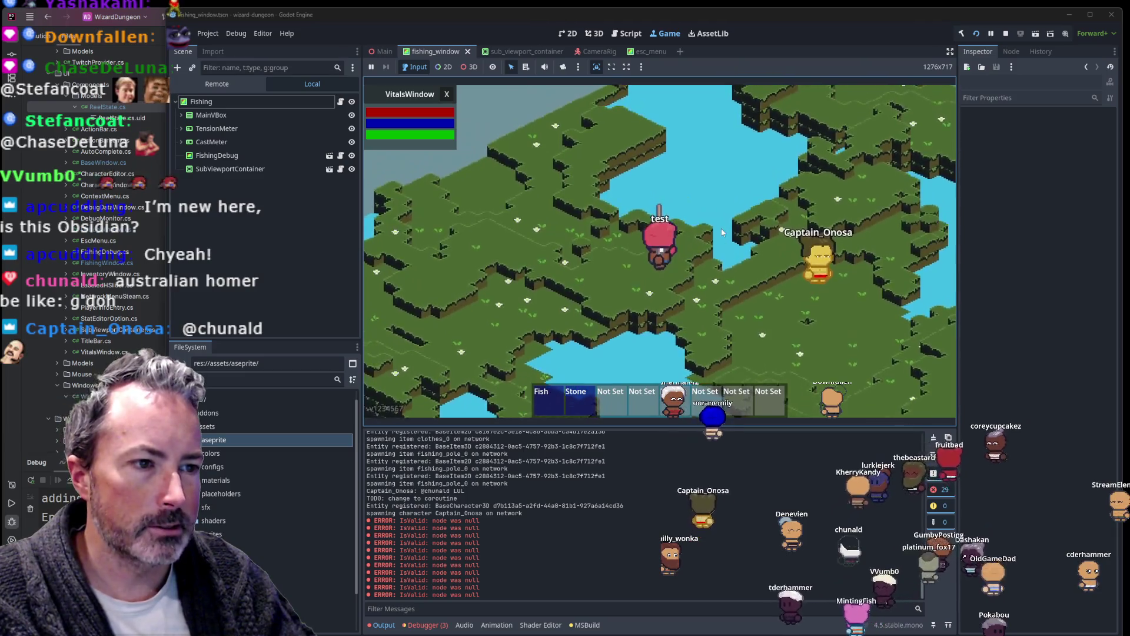
key(w)
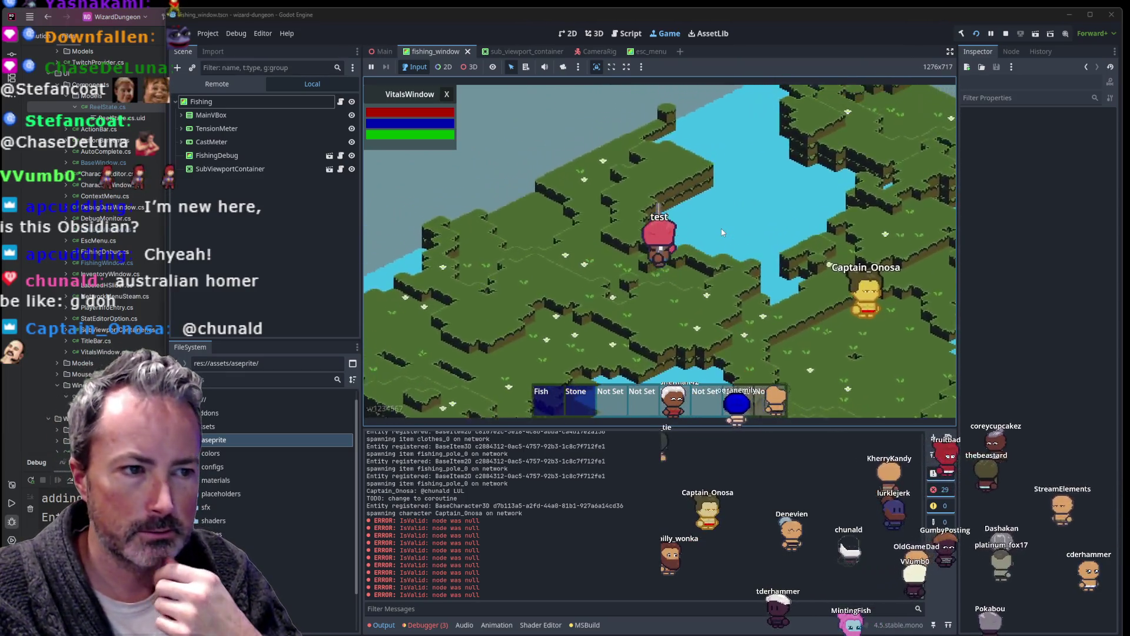
key(w)
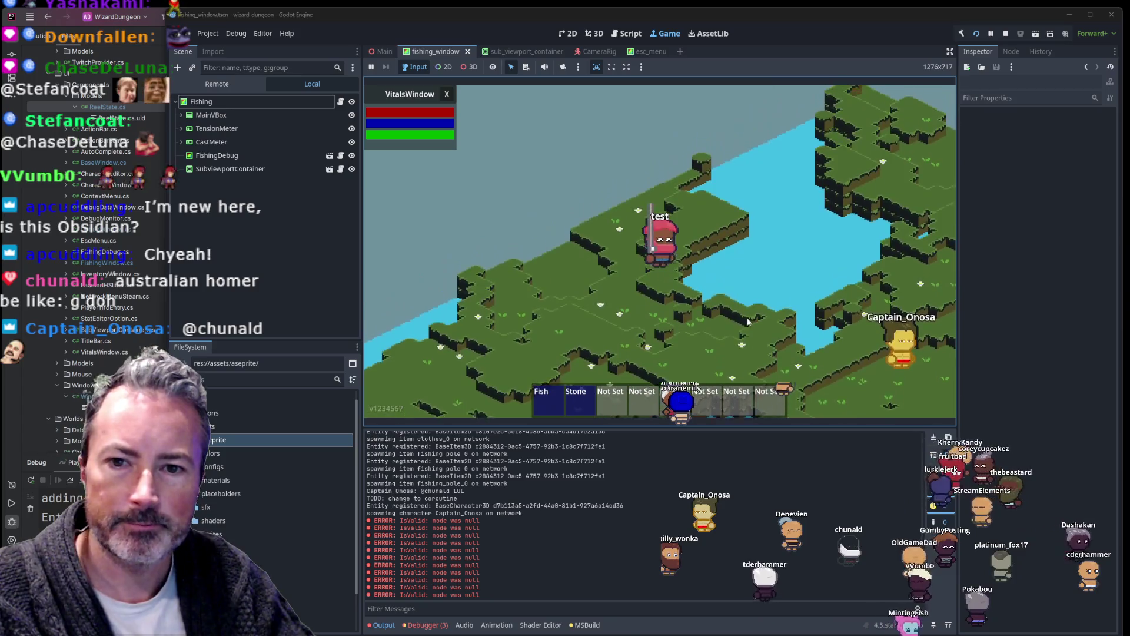
key(d)
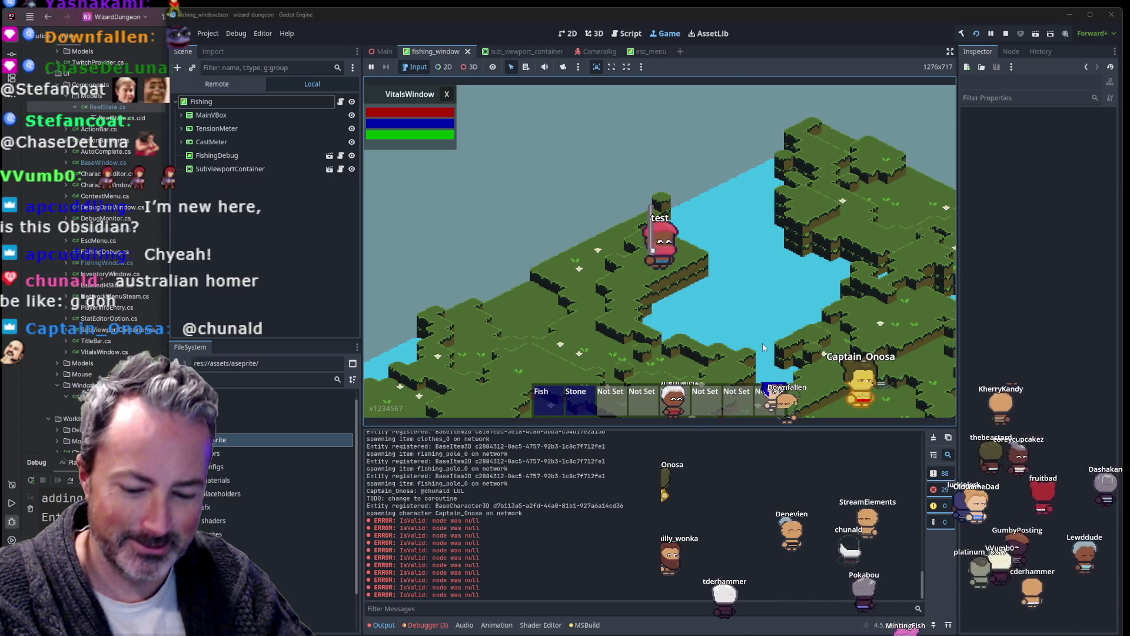
key(1)
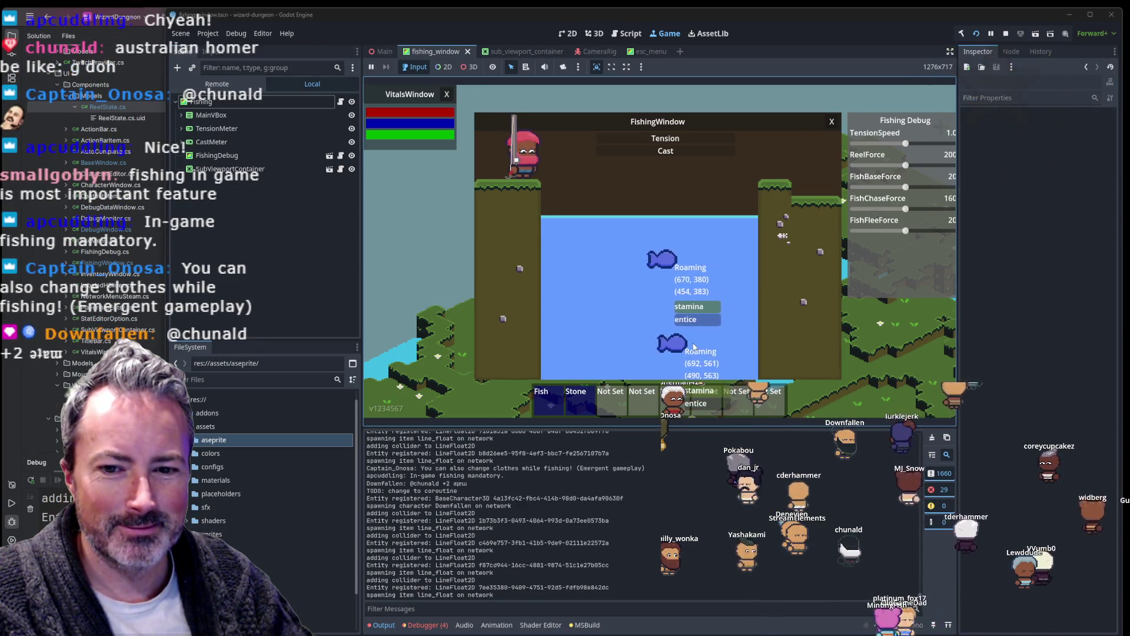
Step: Cast the fishing line into the pond, reel it in and recast, then check the character editor
click(693, 346)
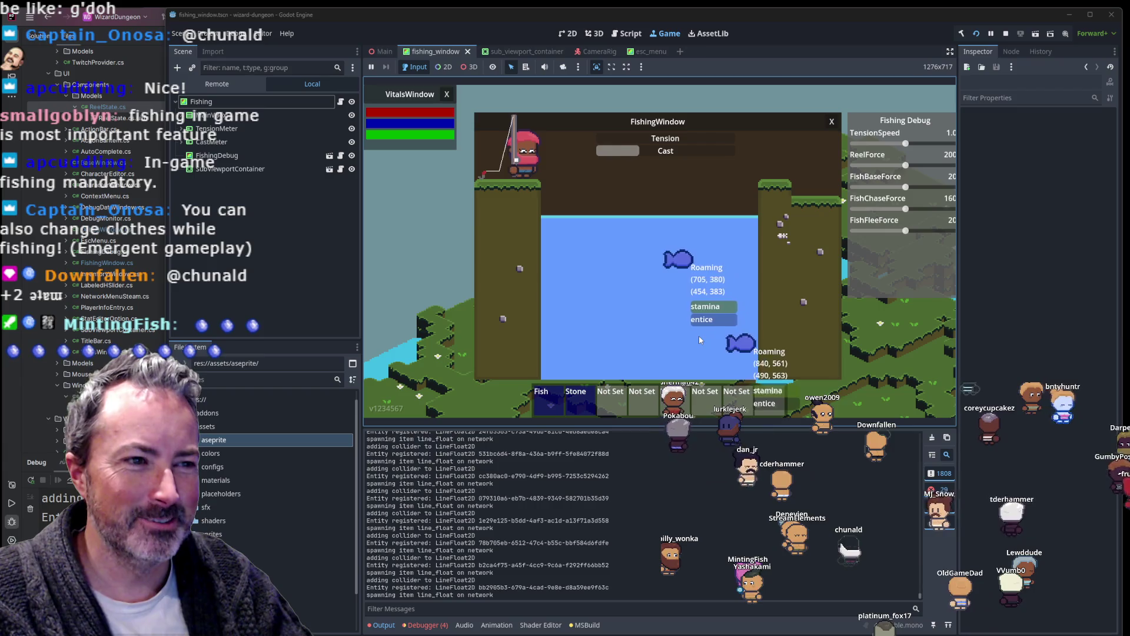
click(699, 340)
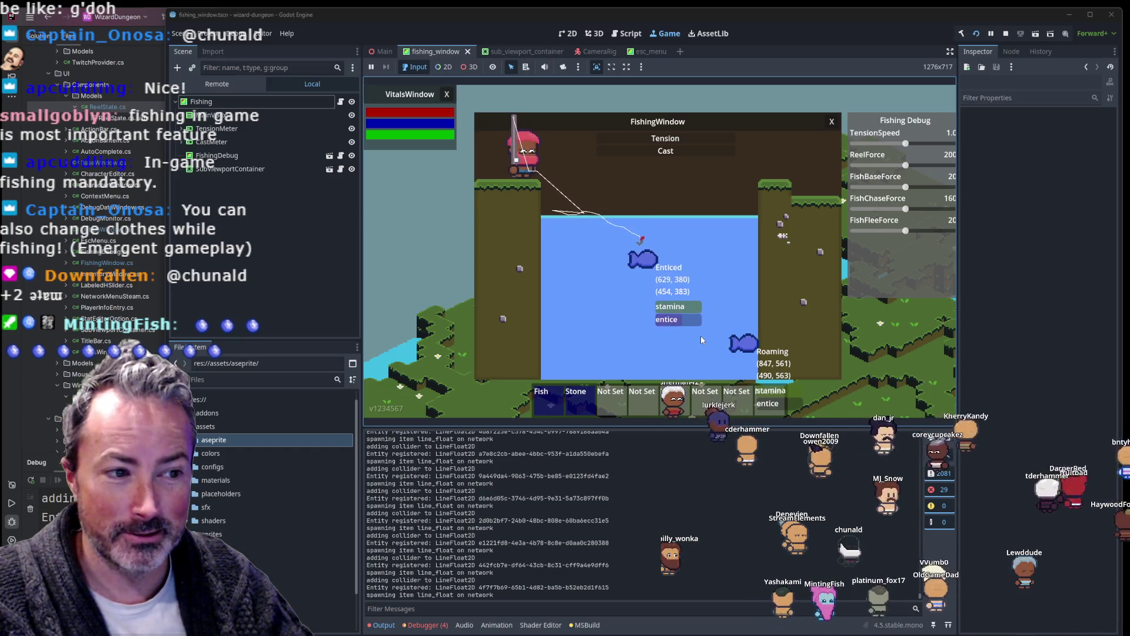
click(700, 334)
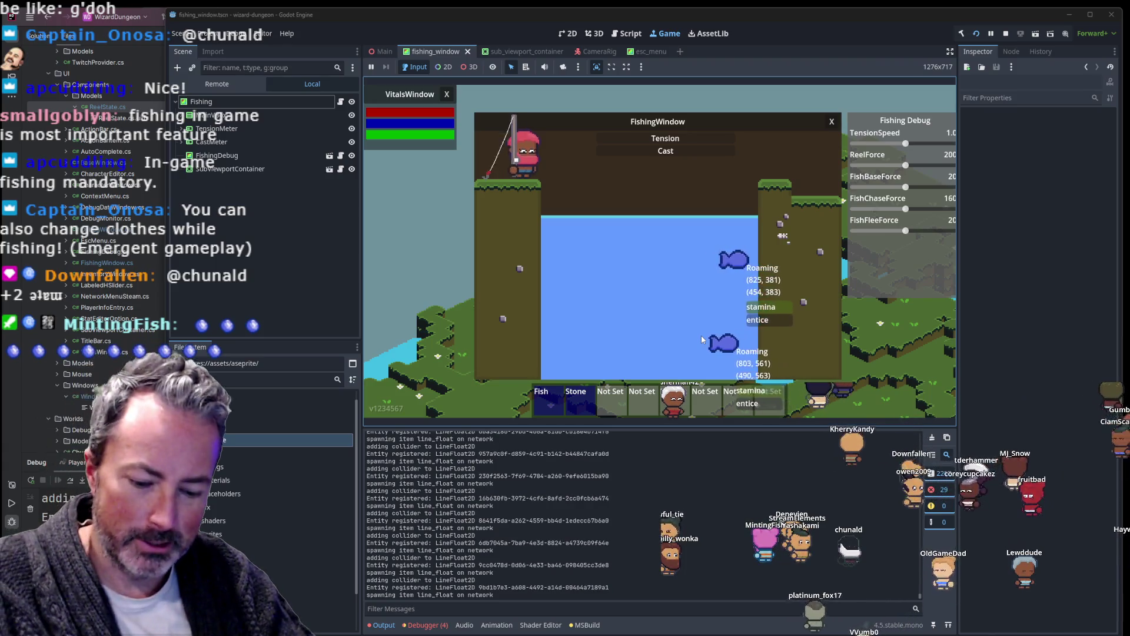
key(c)
key(c)
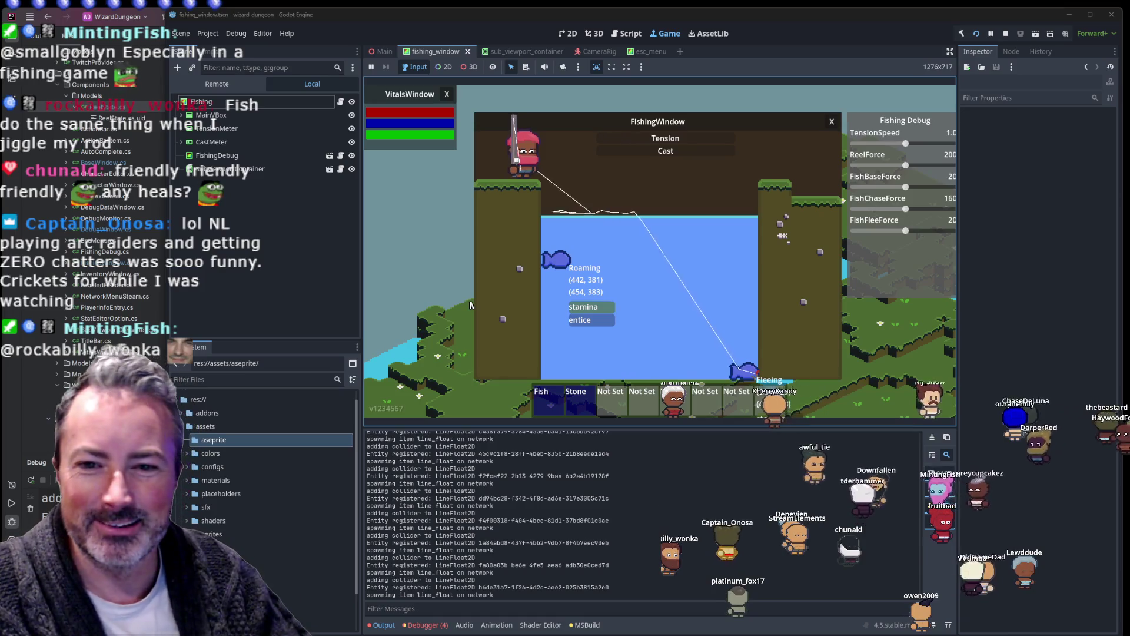
key(alt+Tab)
Step: Load the streamer's own Twitch channel page in a new Firefox tab
click(946, 82)
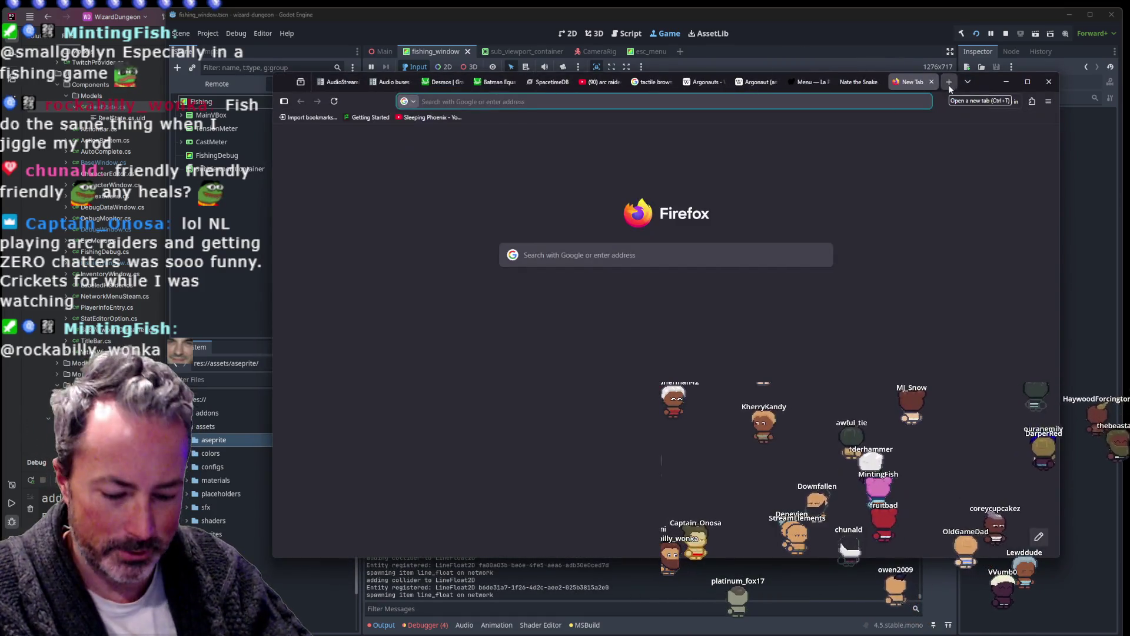
text(twi)
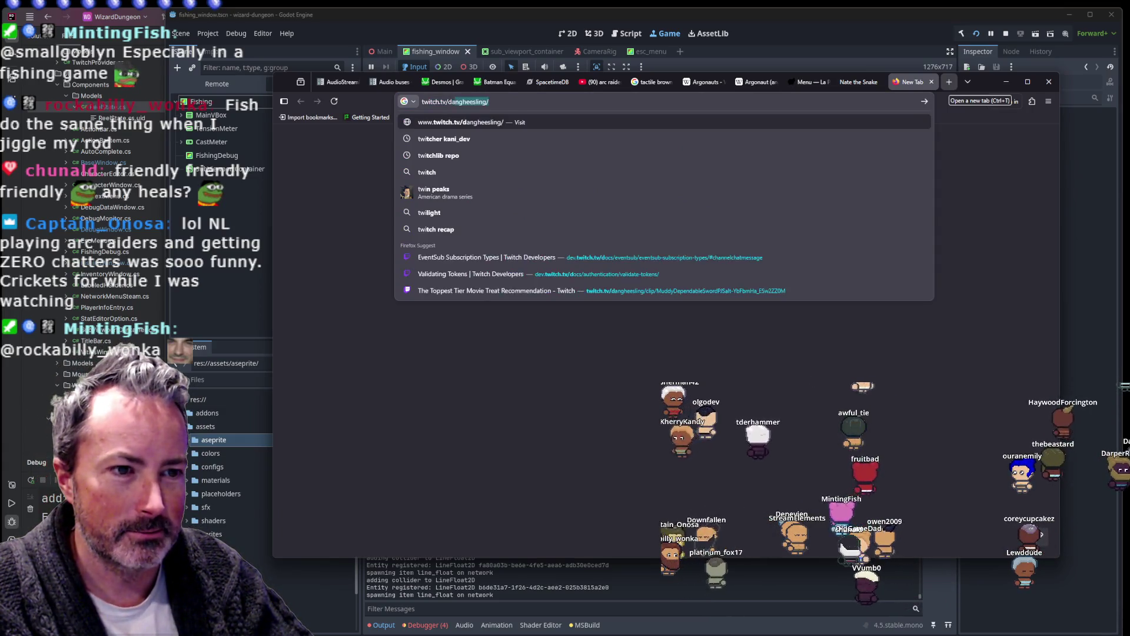
key(BackSpace)
text(/olgodev)
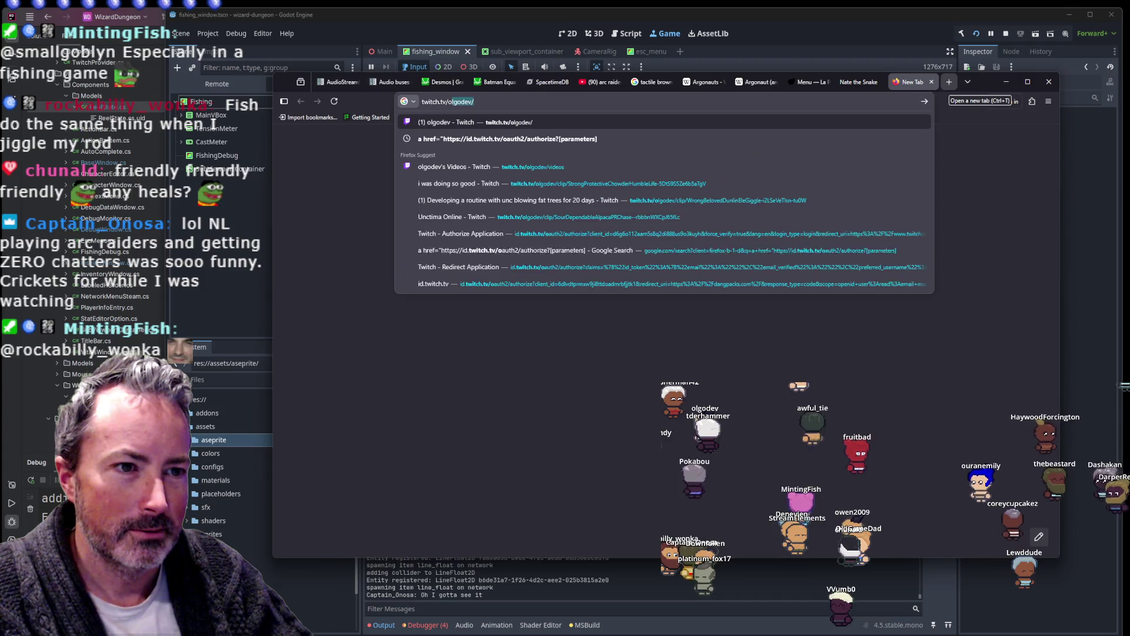
key(Return)
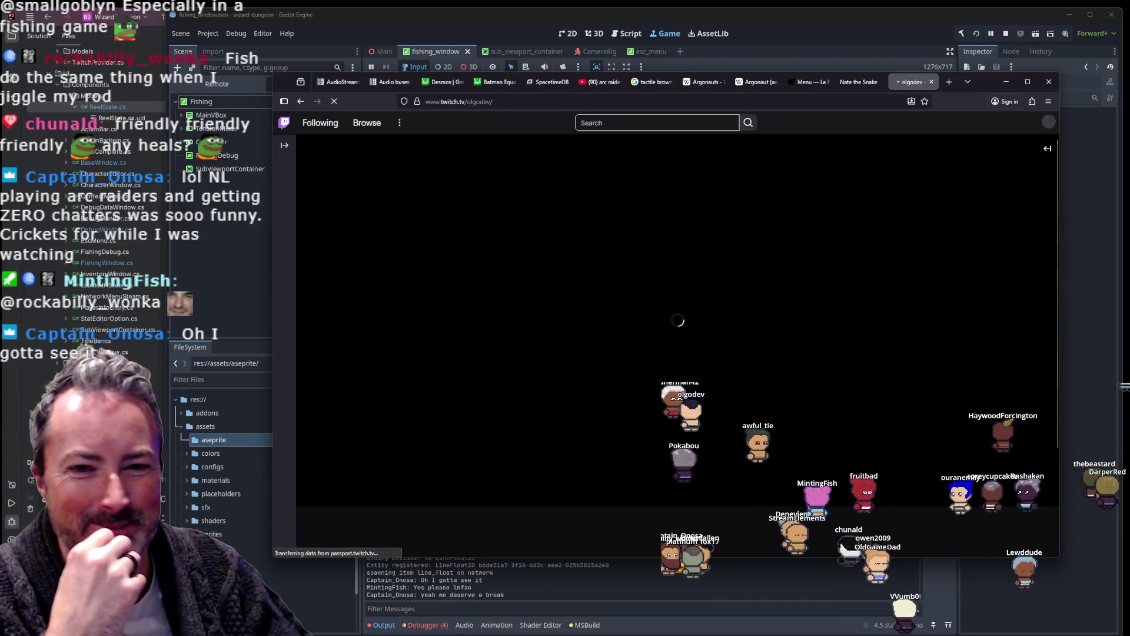
Step: Expand the chat, then go to the Creator Dashboard from the account menu
click(1047, 149)
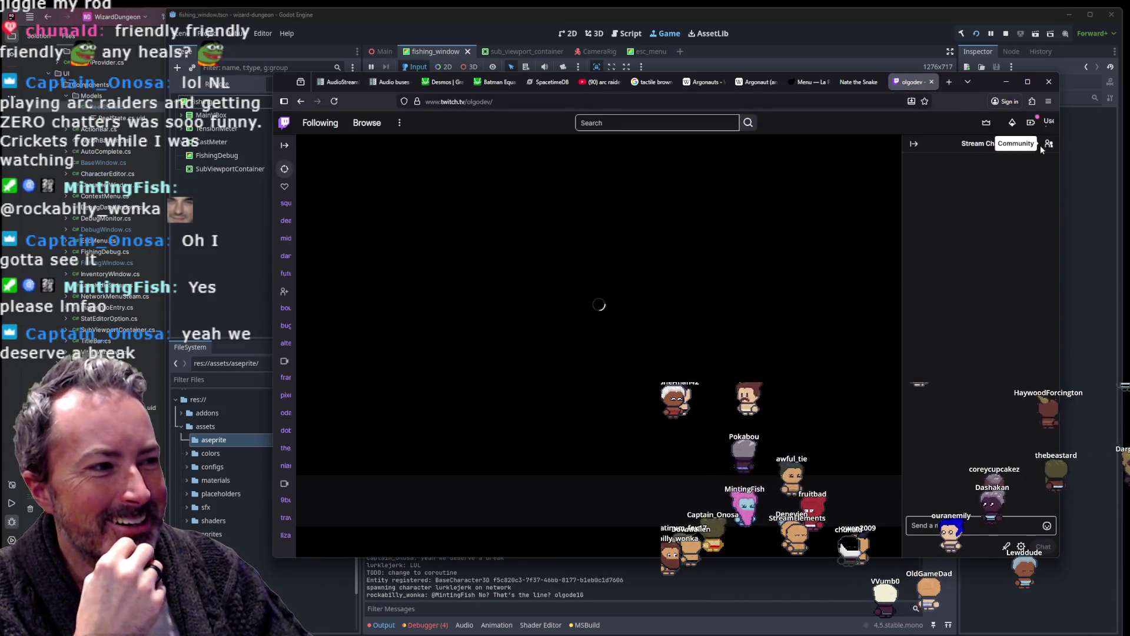
click(1047, 123)
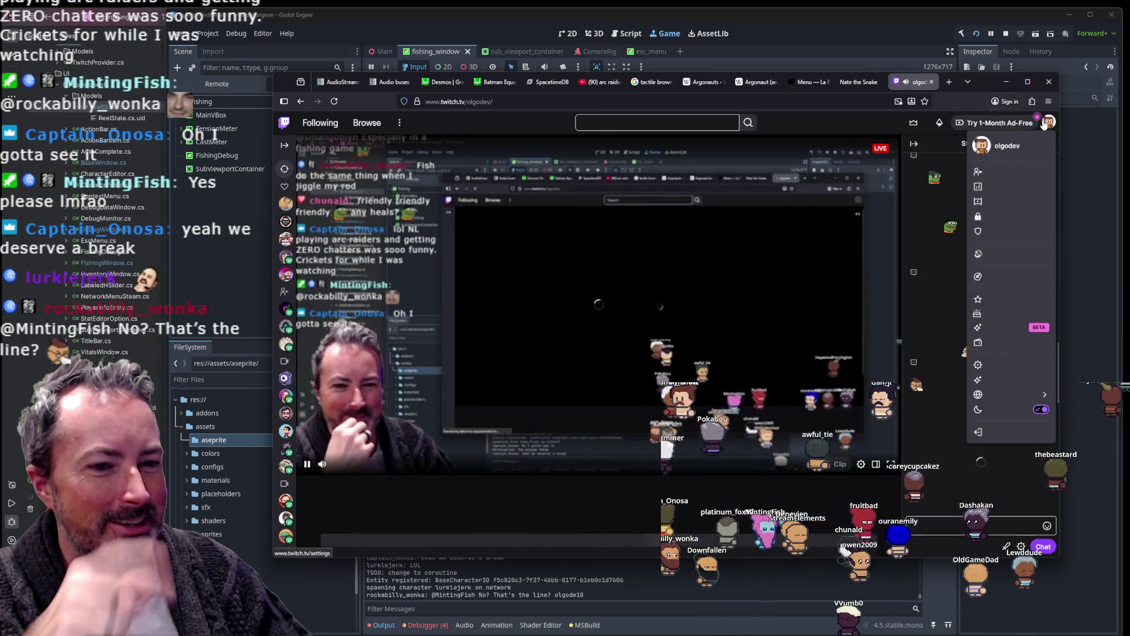
click(1014, 186)
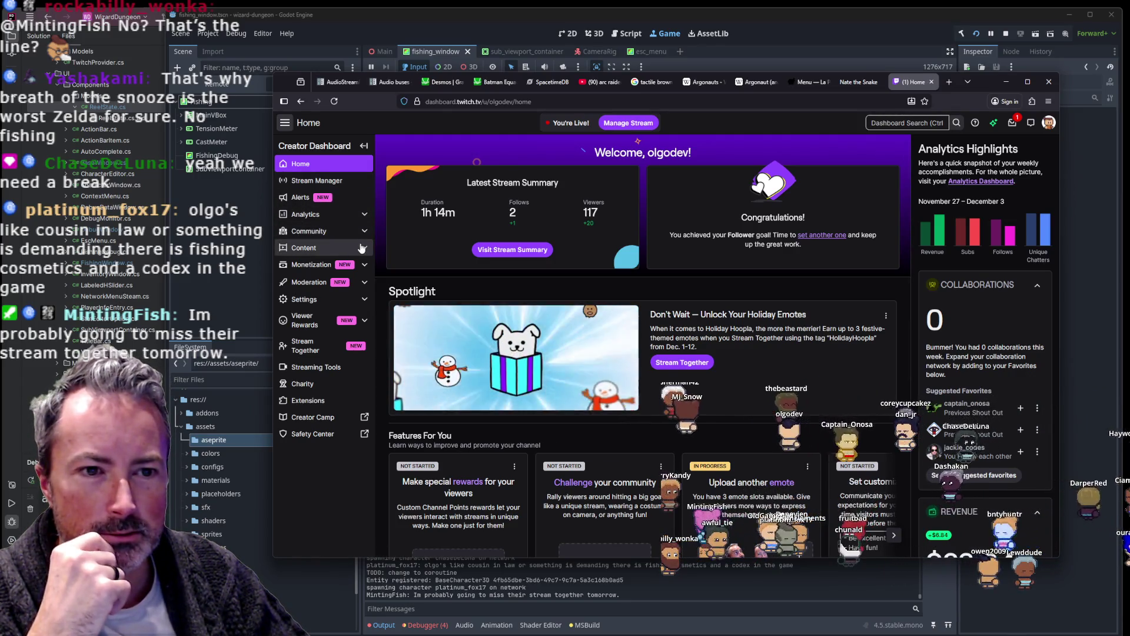
Step: Open Content > Clips and show the Clips I've Created list
click(312, 247)
click(304, 300)
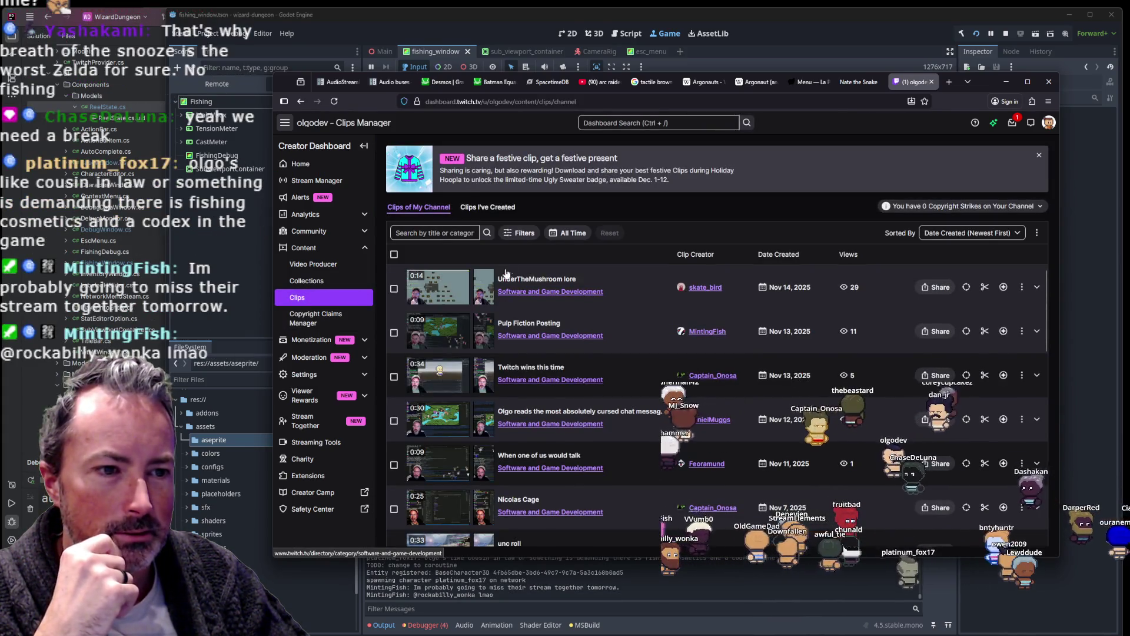
click(488, 206)
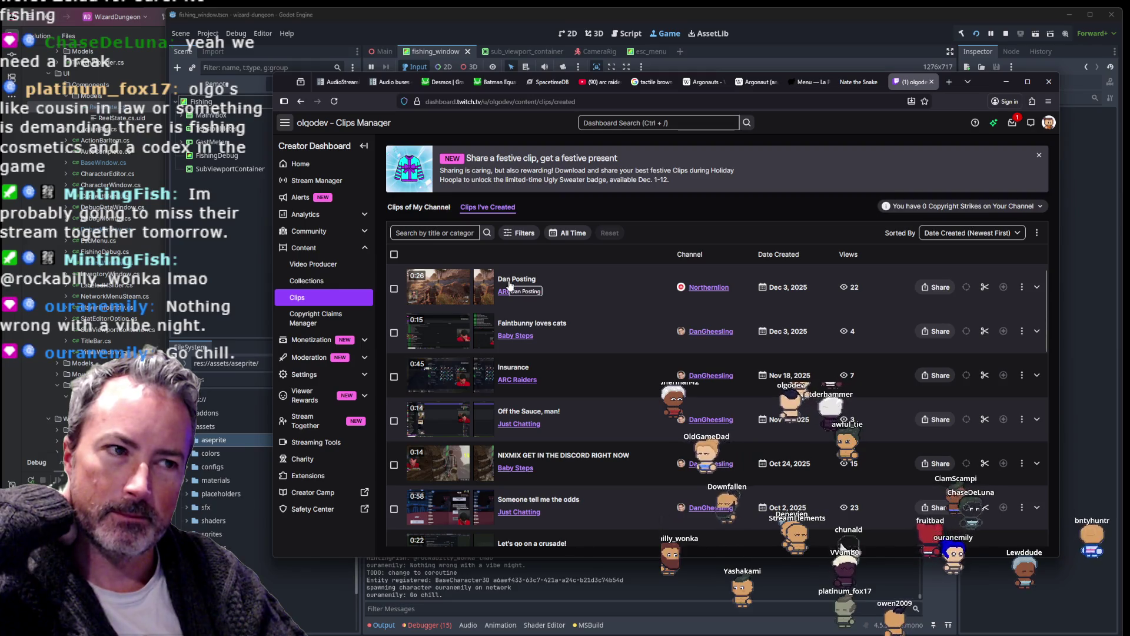
Step: Briefly check the Steam window, then expand the newest clip into a preview player
mouse_move(516, 634)
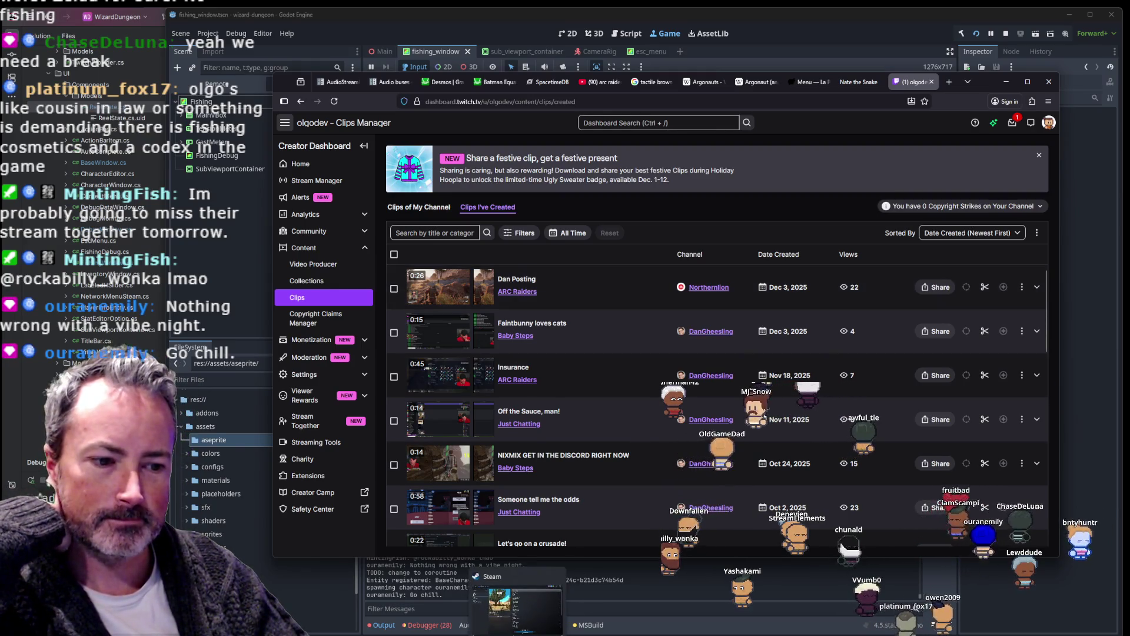
click(517, 606)
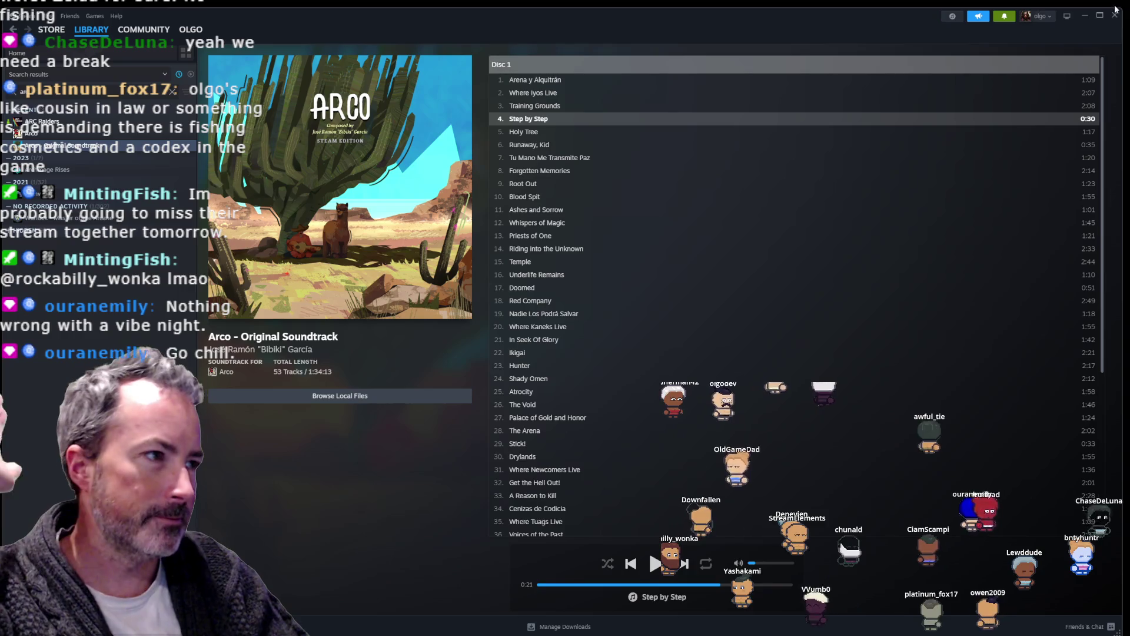
click(1085, 15)
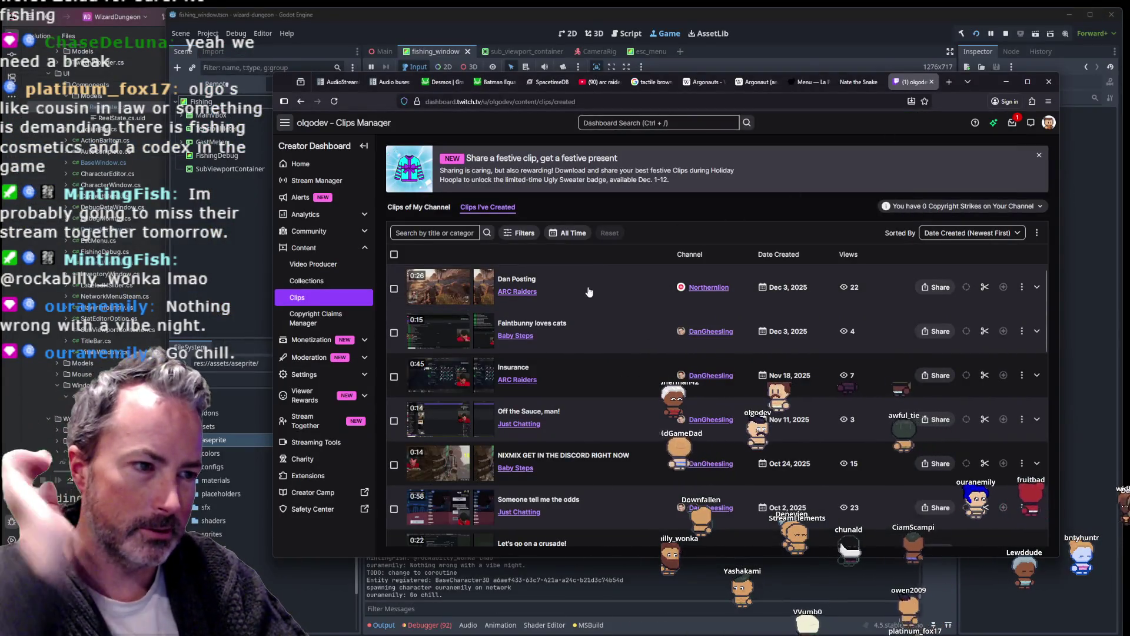
click(475, 287)
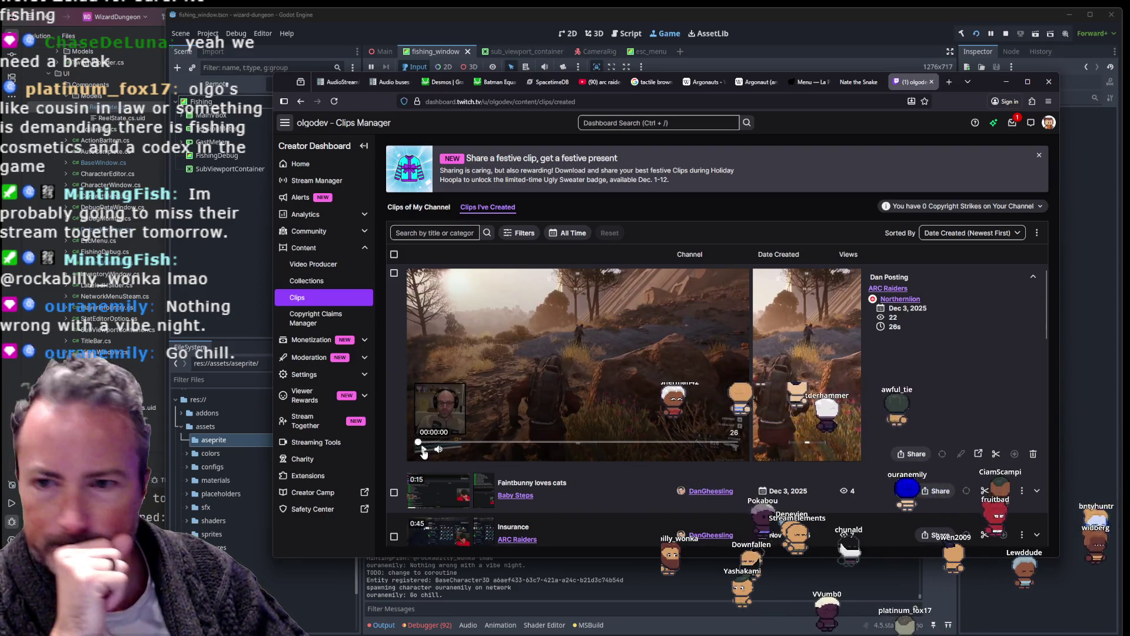
Step: Open the Dan Posting clip on its own page, unmute it, replay from the start, then close it
click(623, 408)
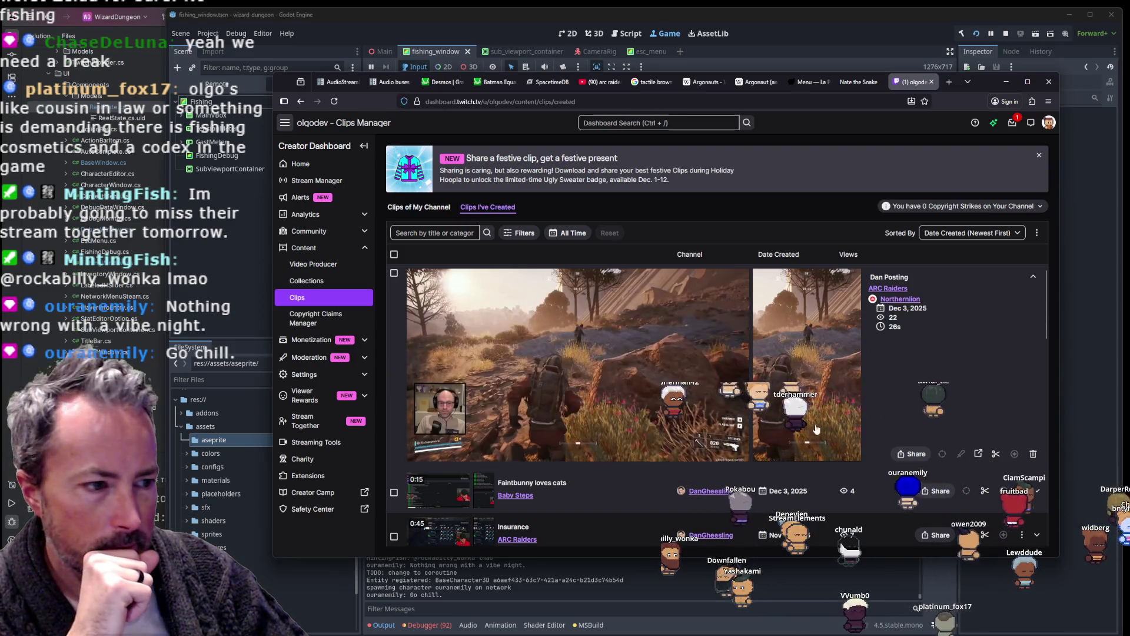
click(976, 455)
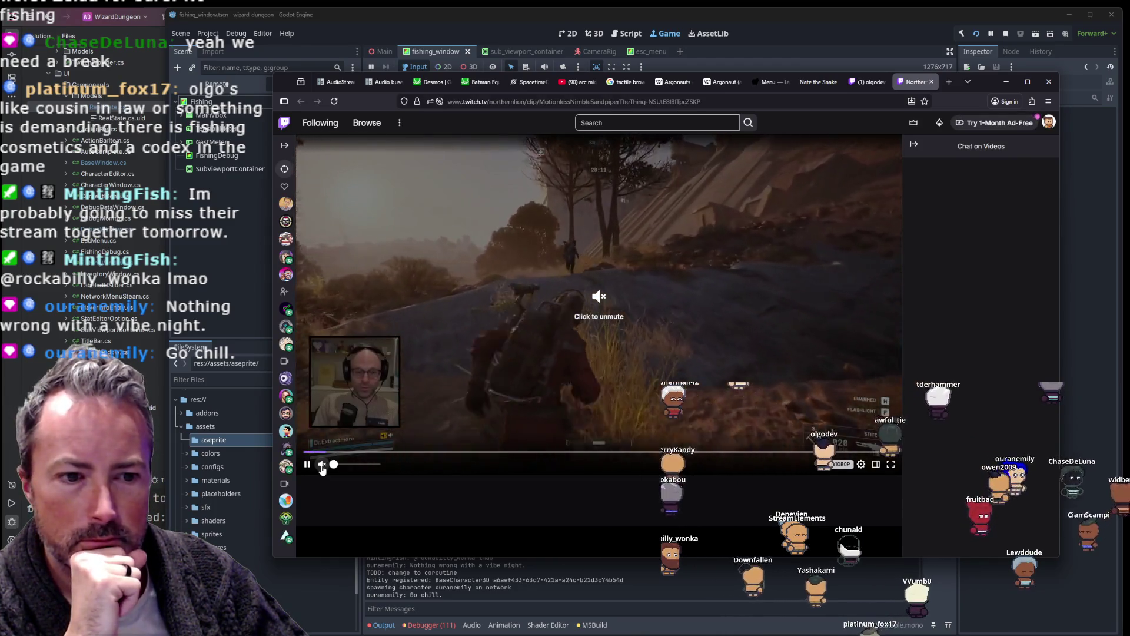
click(322, 465)
scroll(312, 459, down, 4)
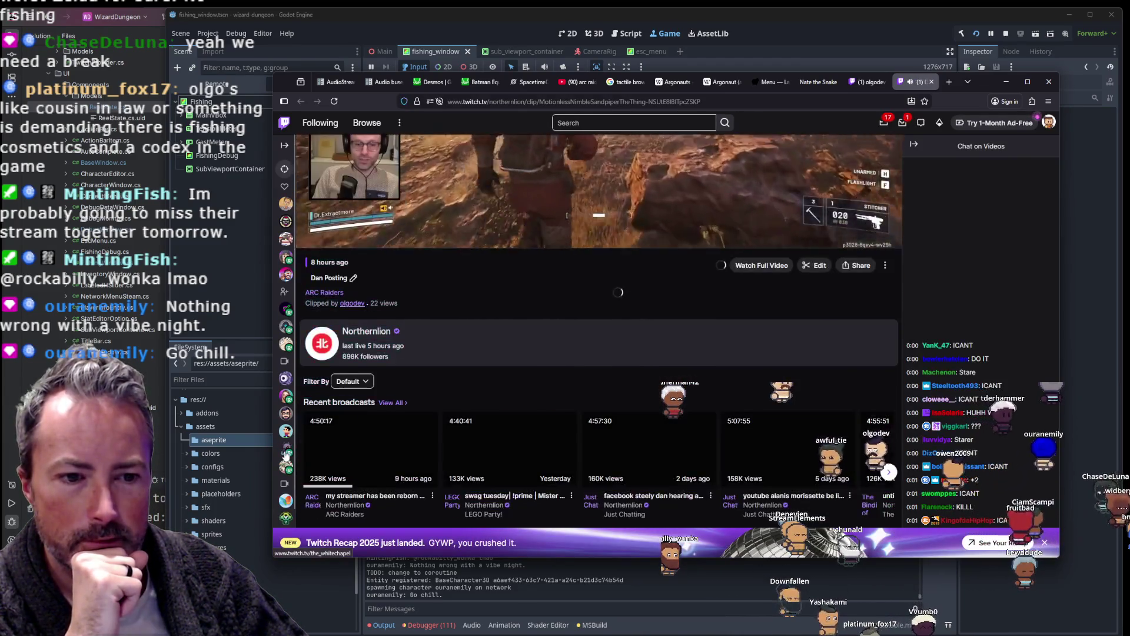
scroll(353, 423, up, 3)
click(309, 415)
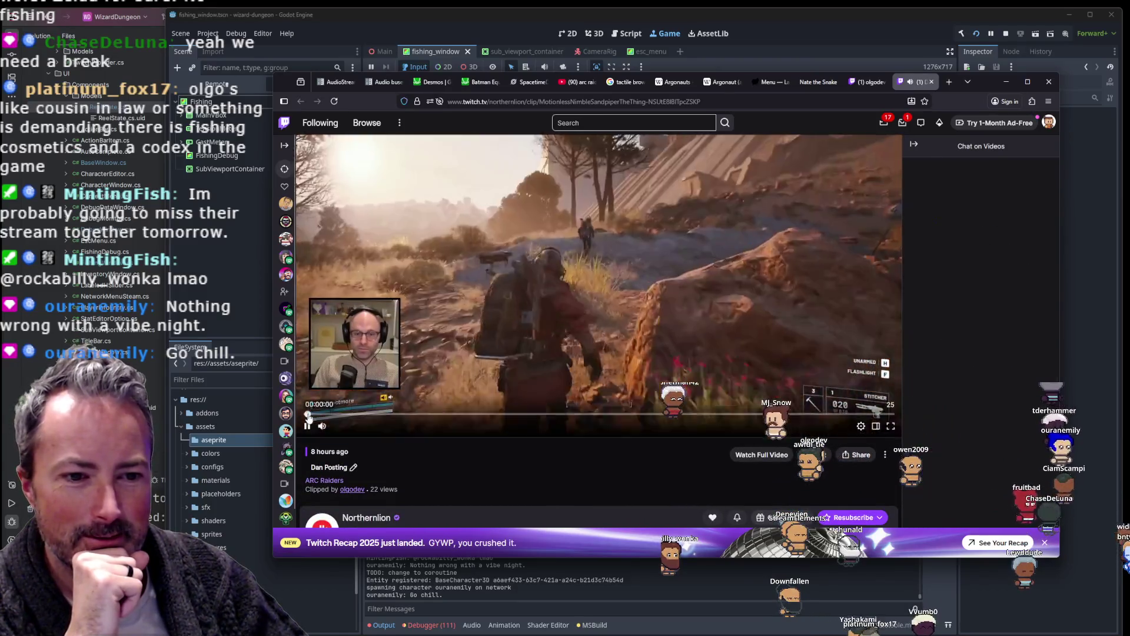
scroll(438, 476, up, 1)
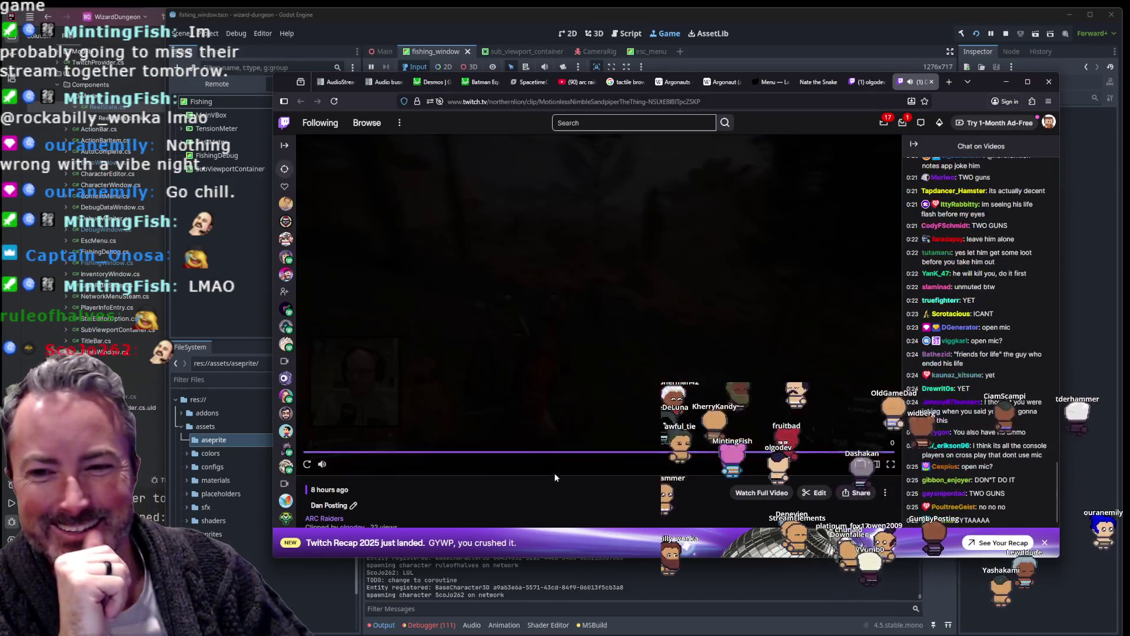
click(932, 82)
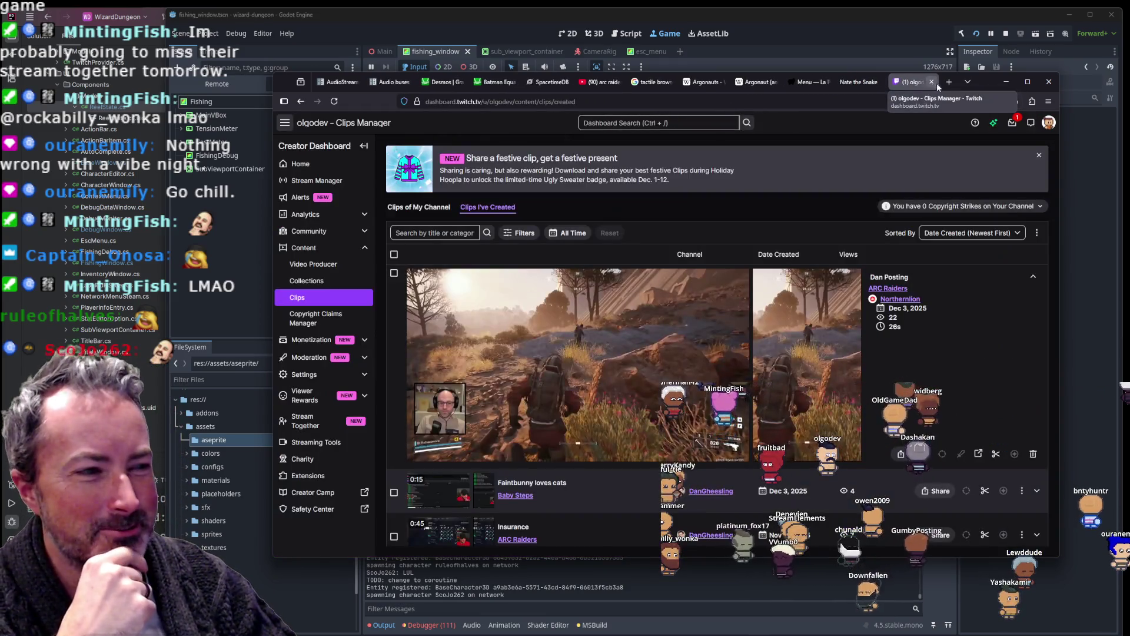
click(1008, 82)
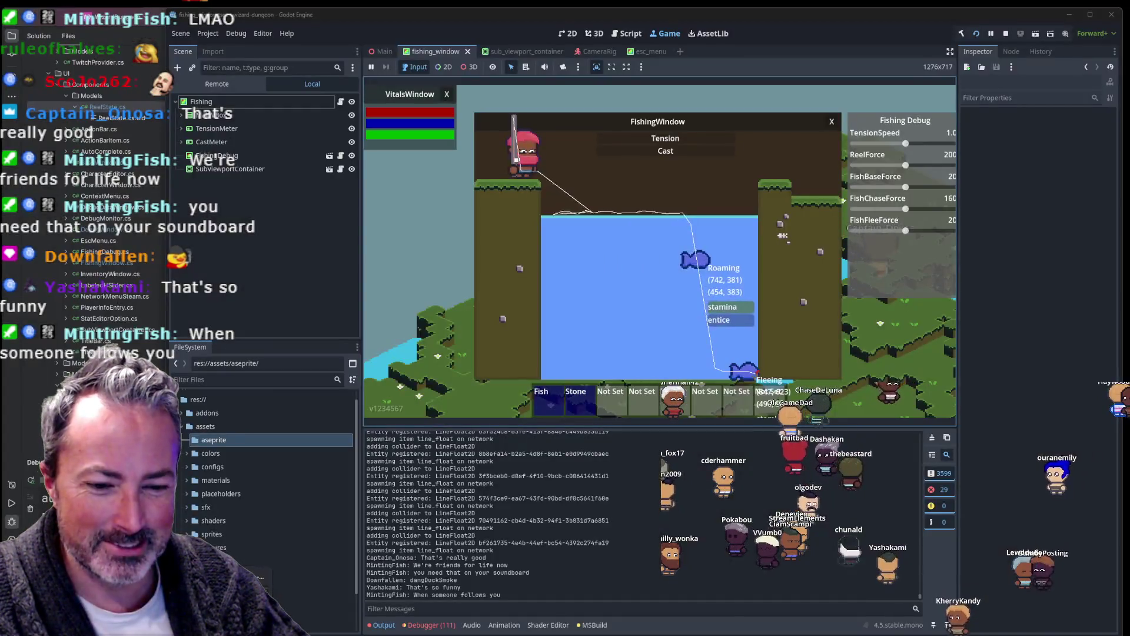
key(alt+Tab)
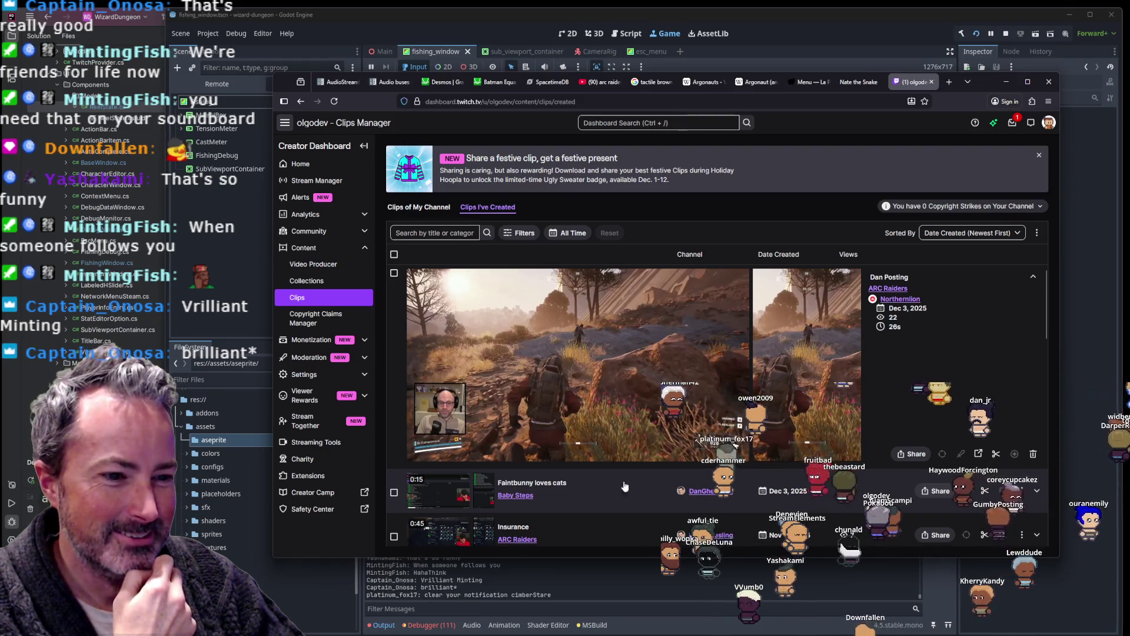
mouse_move(517, 440)
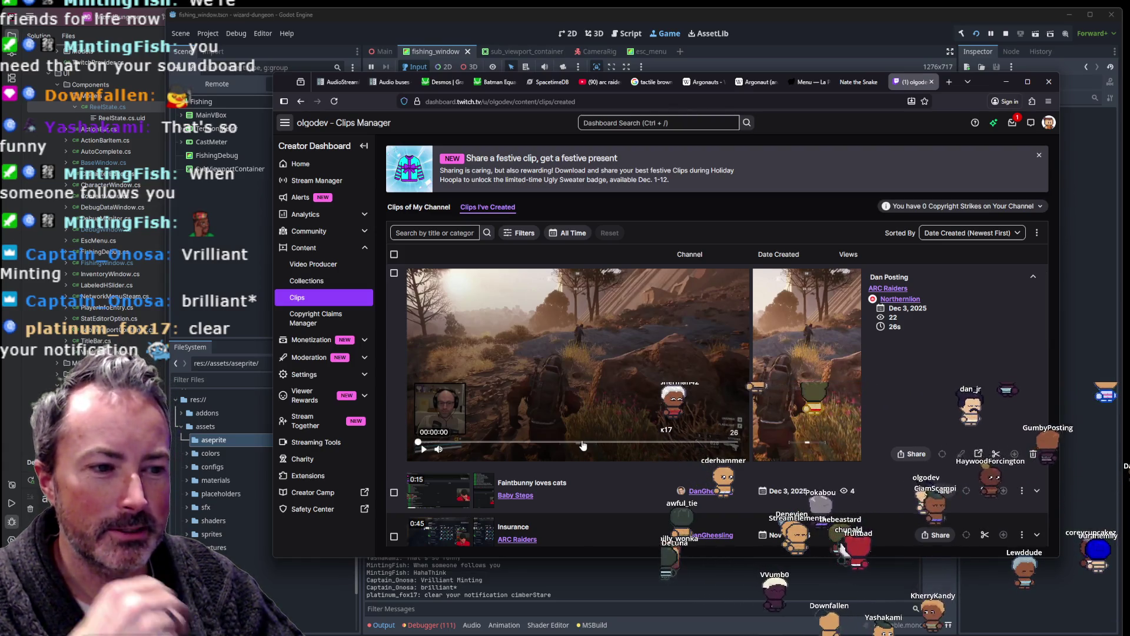
click(582, 444)
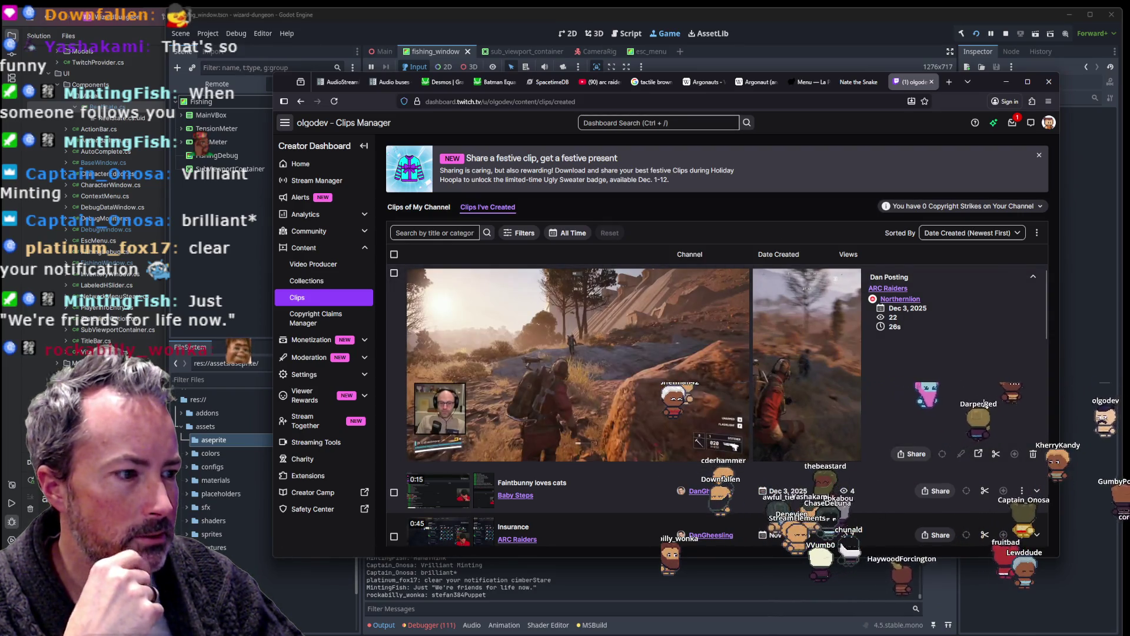
Step: Download the clip's portrait version as an MP4 via Share, then dismiss the downloads list
click(913, 454)
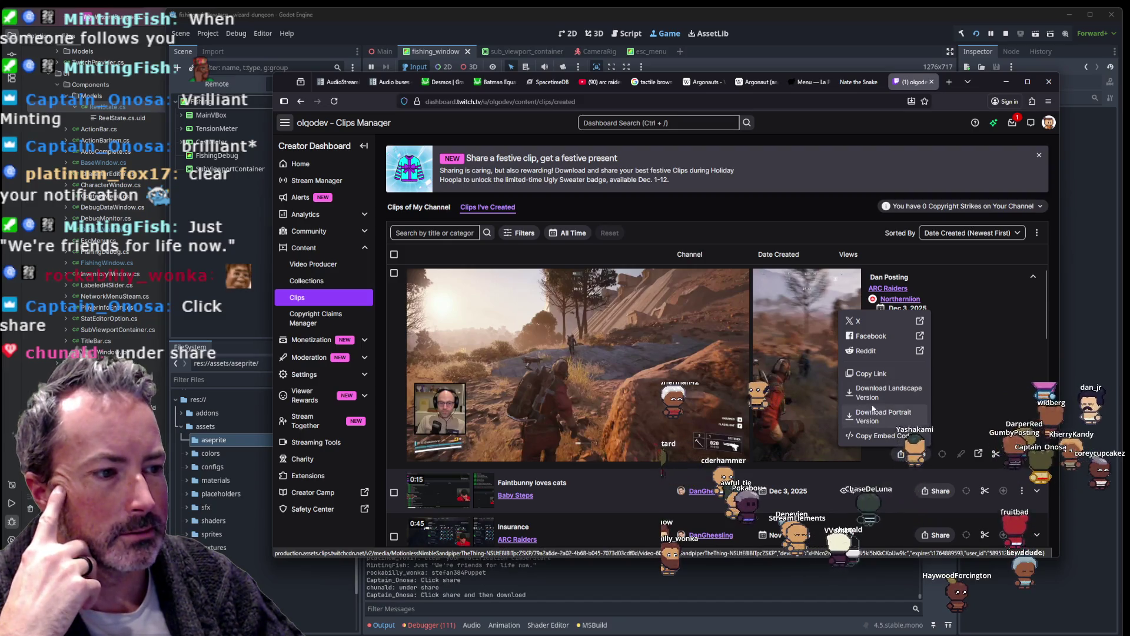
click(874, 412)
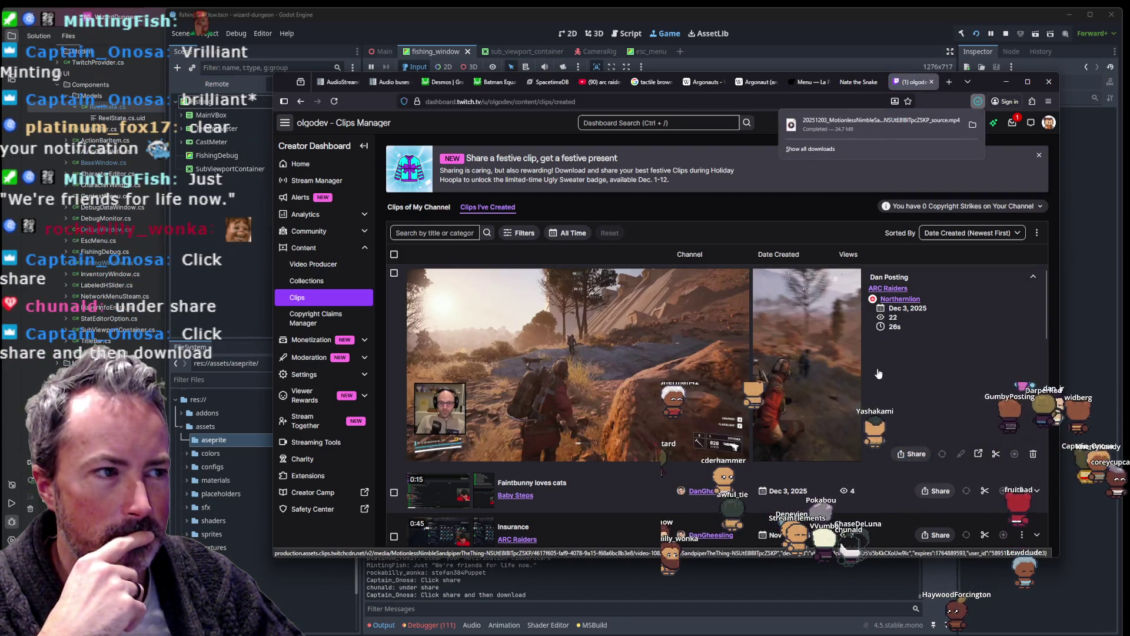
click(971, 127)
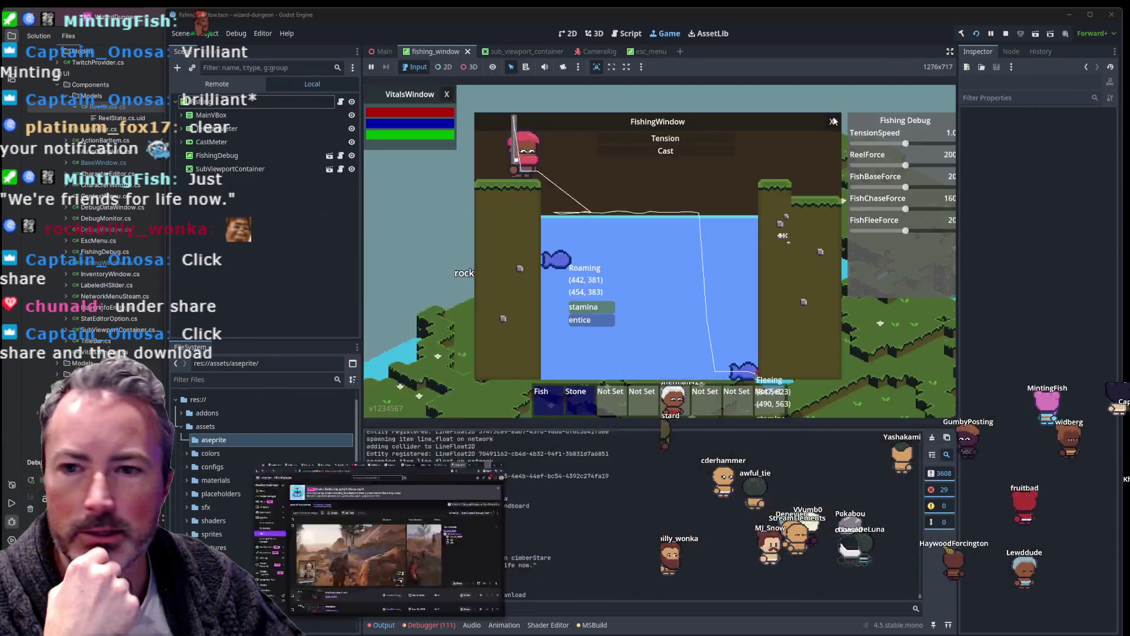
Step: Launch Audacity from Windows search and drop the downloaded clip .mp4 in as a track
click(1005, 83)
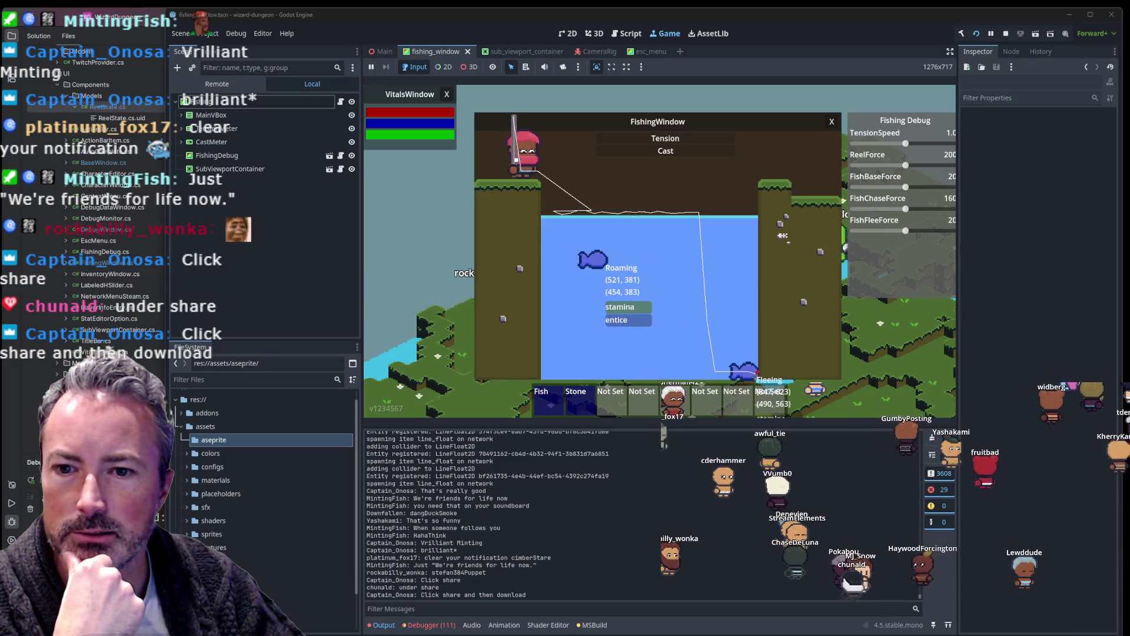
key(super+s)
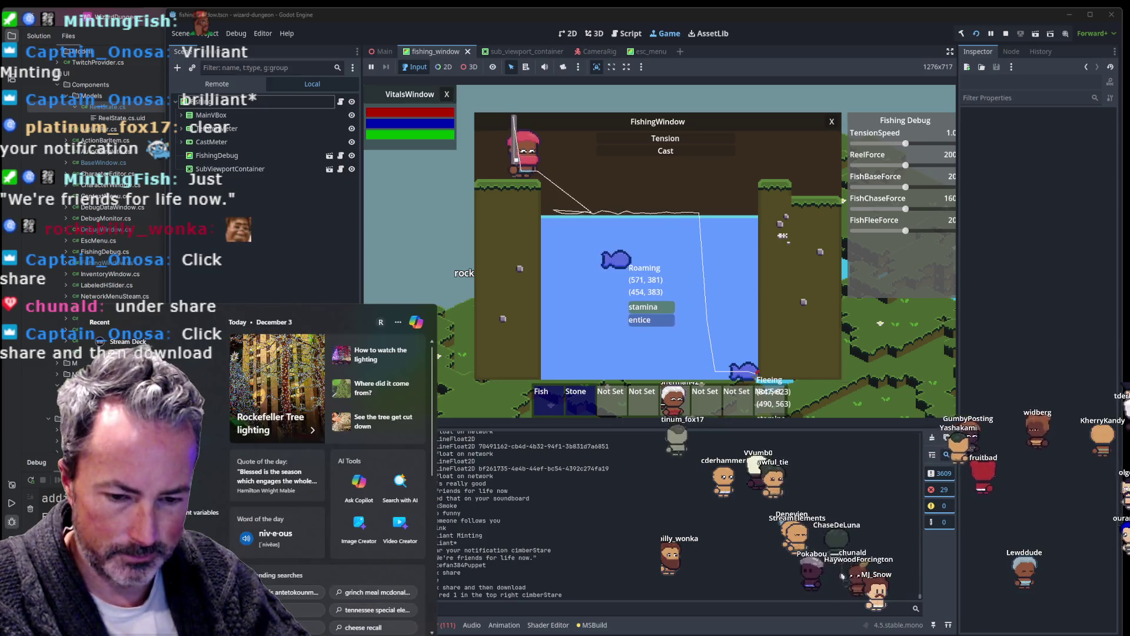
text(audacity)
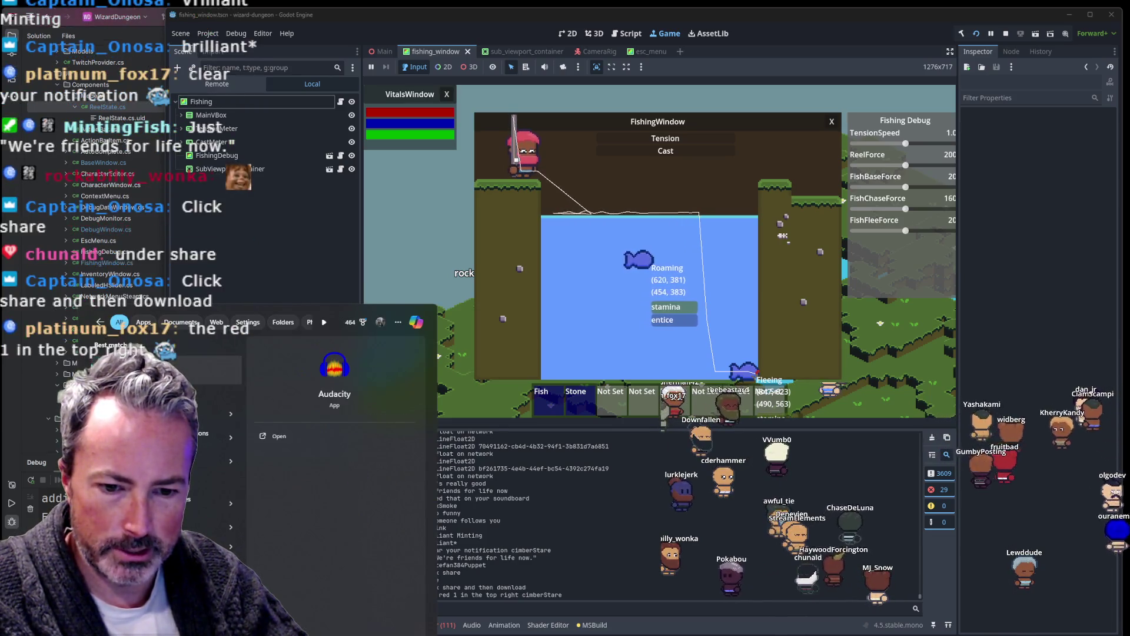
key(Escape)
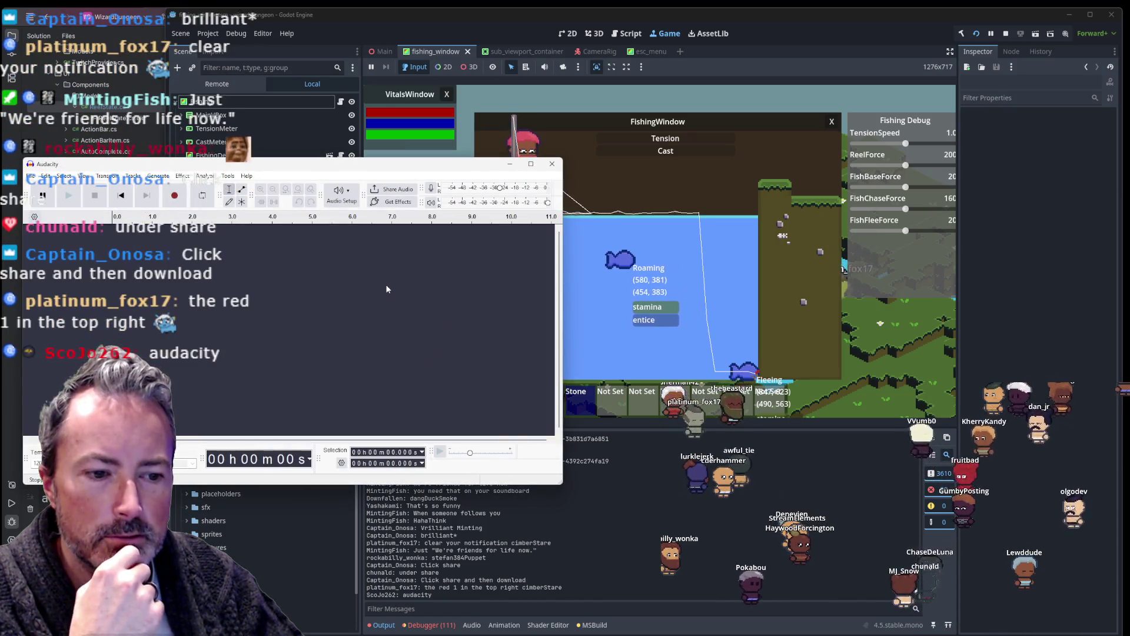
drag(338, 168, 518, 138)
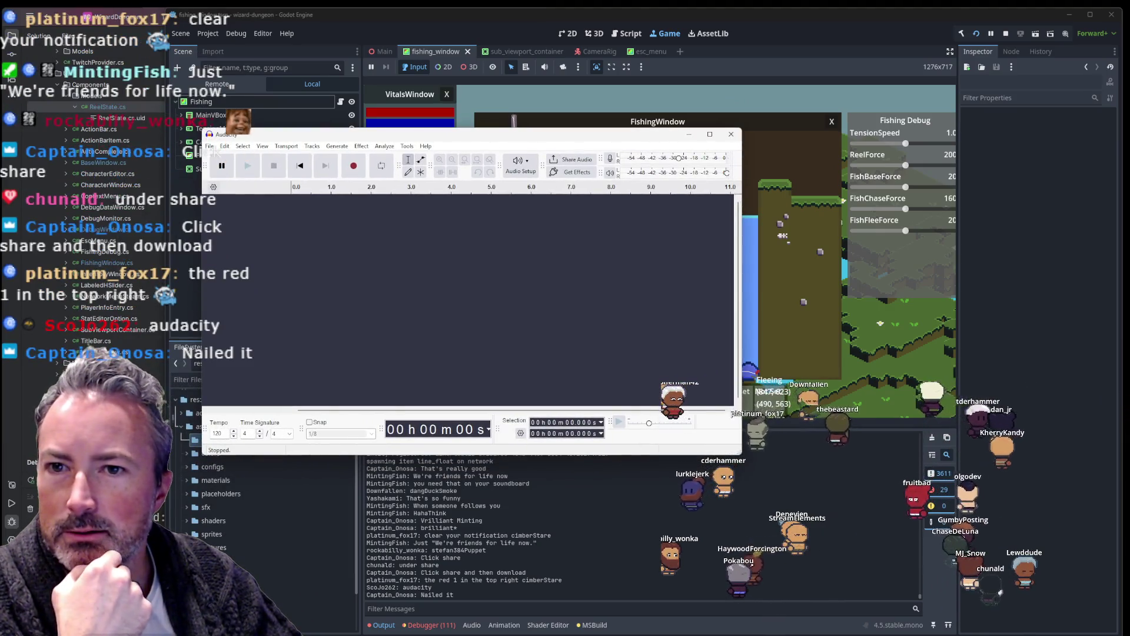
right_click(324, 255)
drag(326, 258, 326, 259)
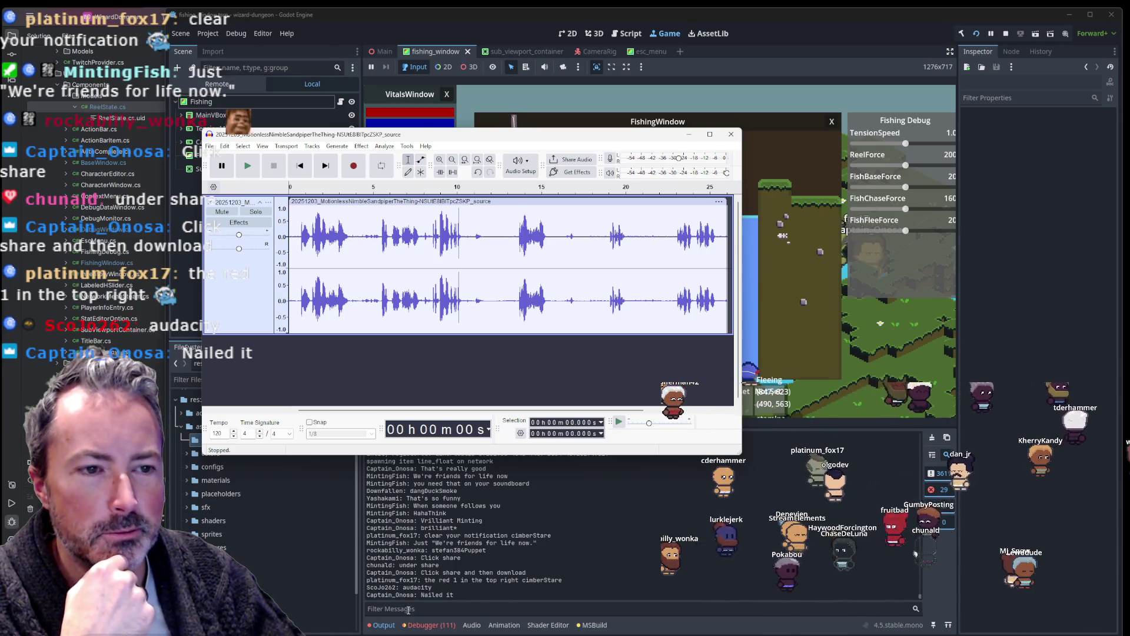
Step: Play the clip from the start and from around 22 s, previewing the stretch near the end
click(249, 169)
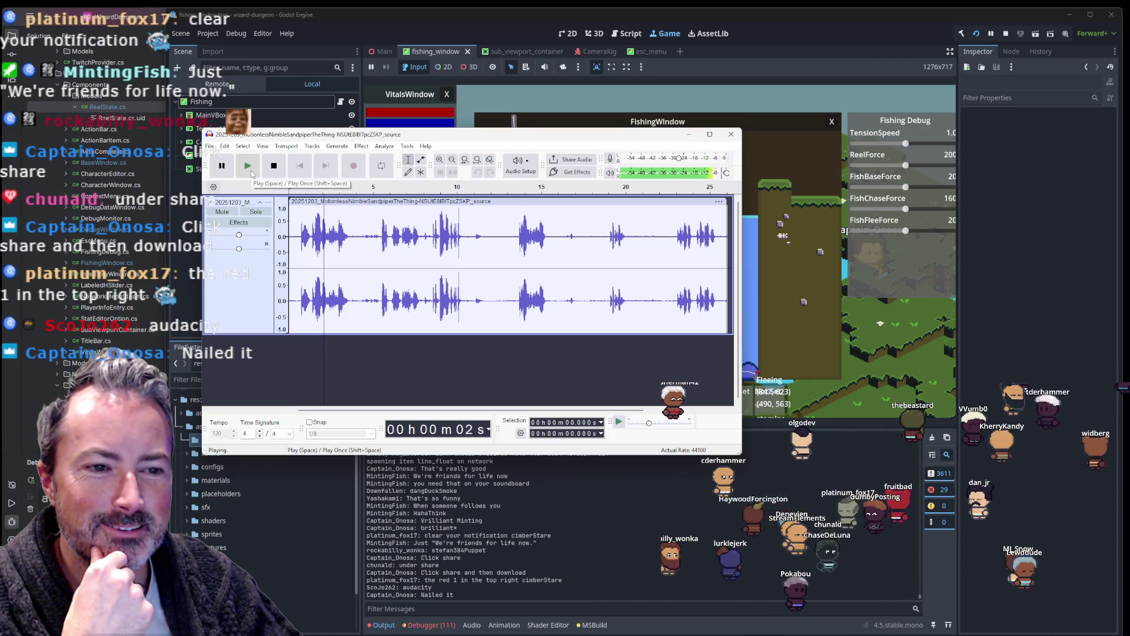
click(275, 168)
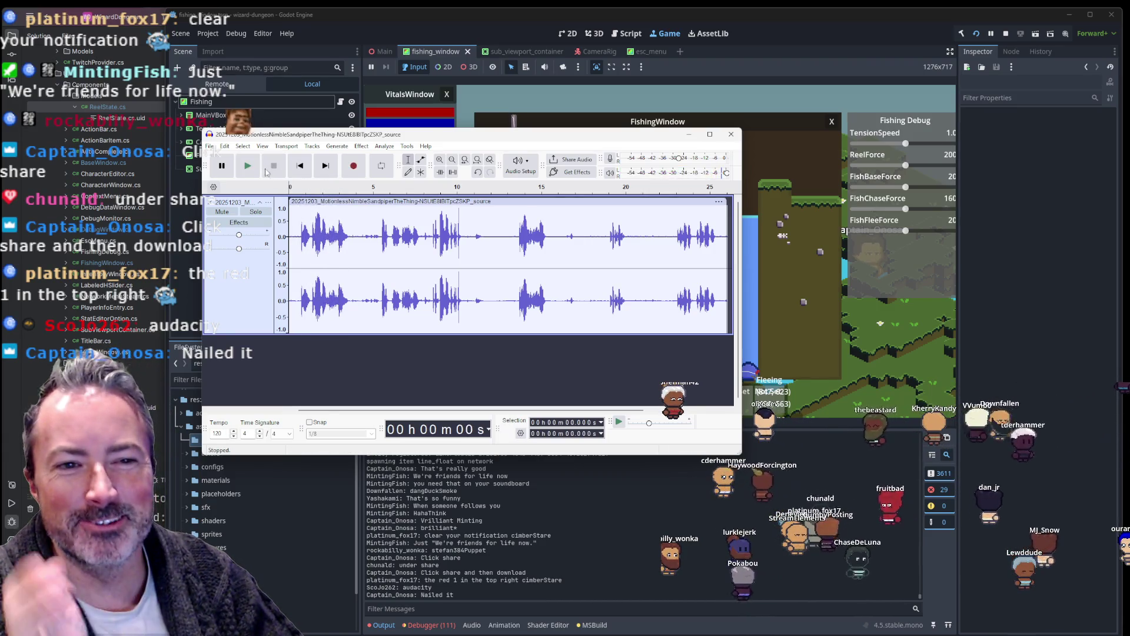
click(248, 170)
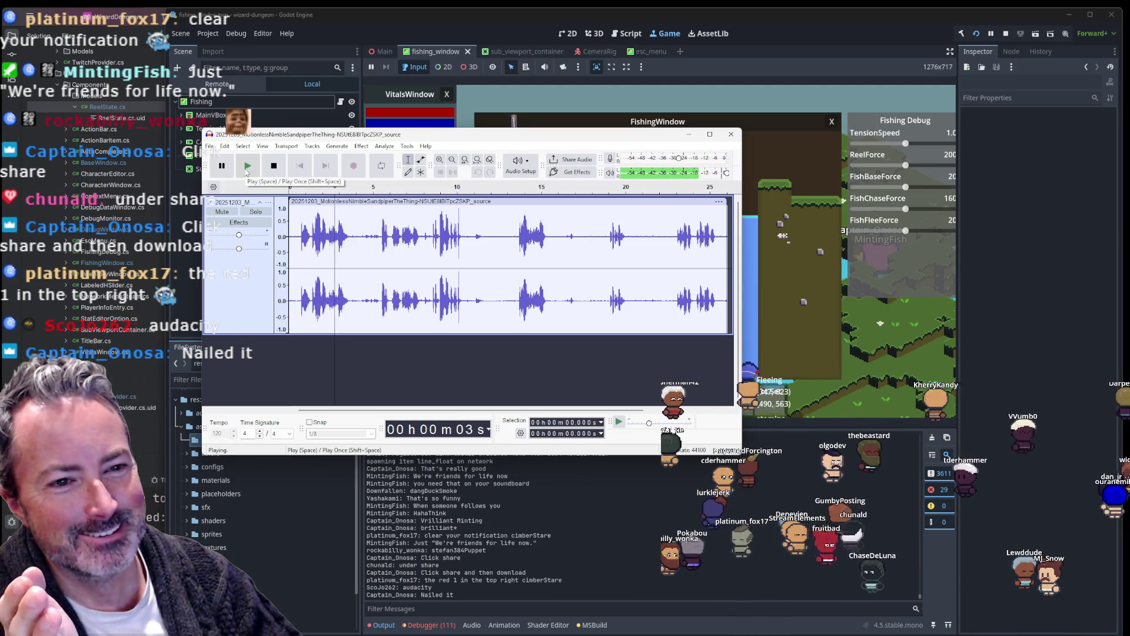
click(272, 166)
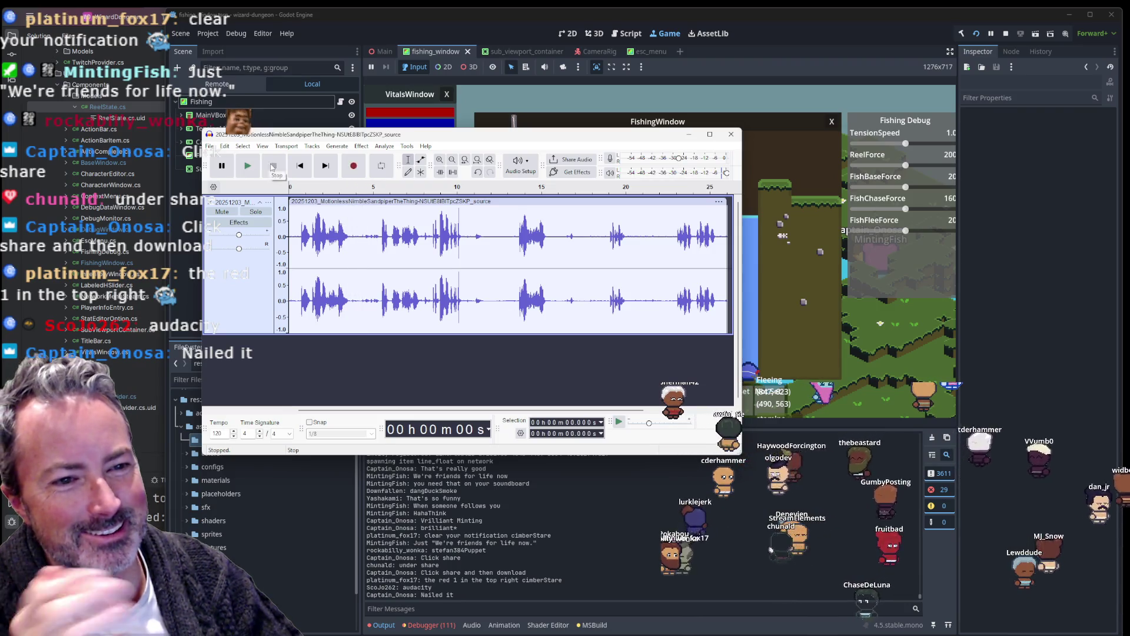
click(658, 191)
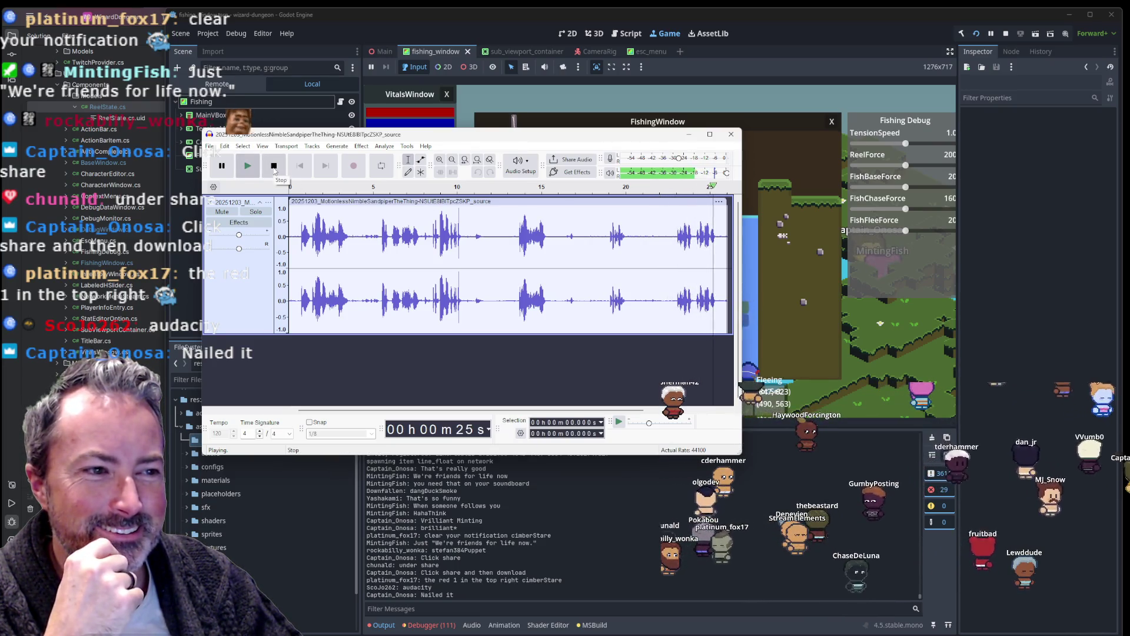
click(274, 170)
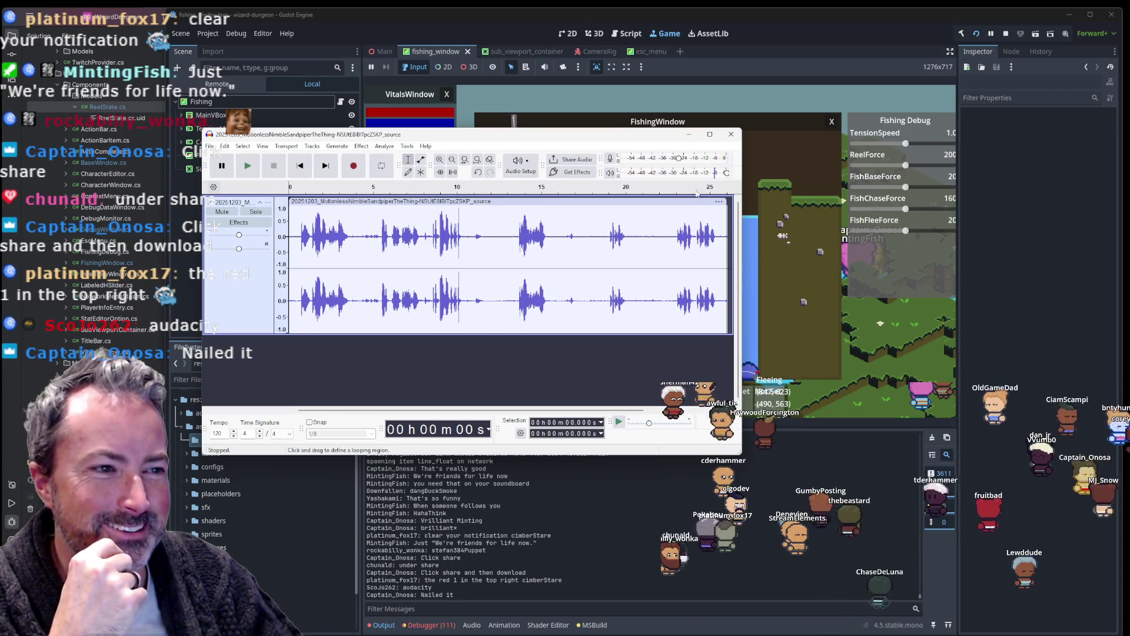
drag(696, 232, 746, 241)
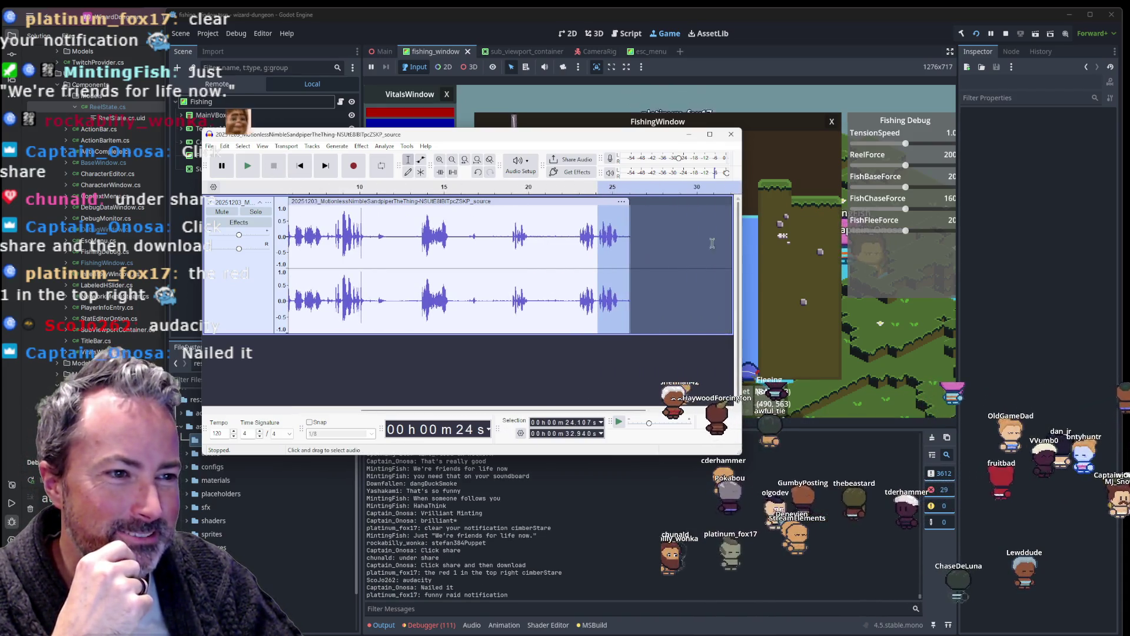
click(252, 170)
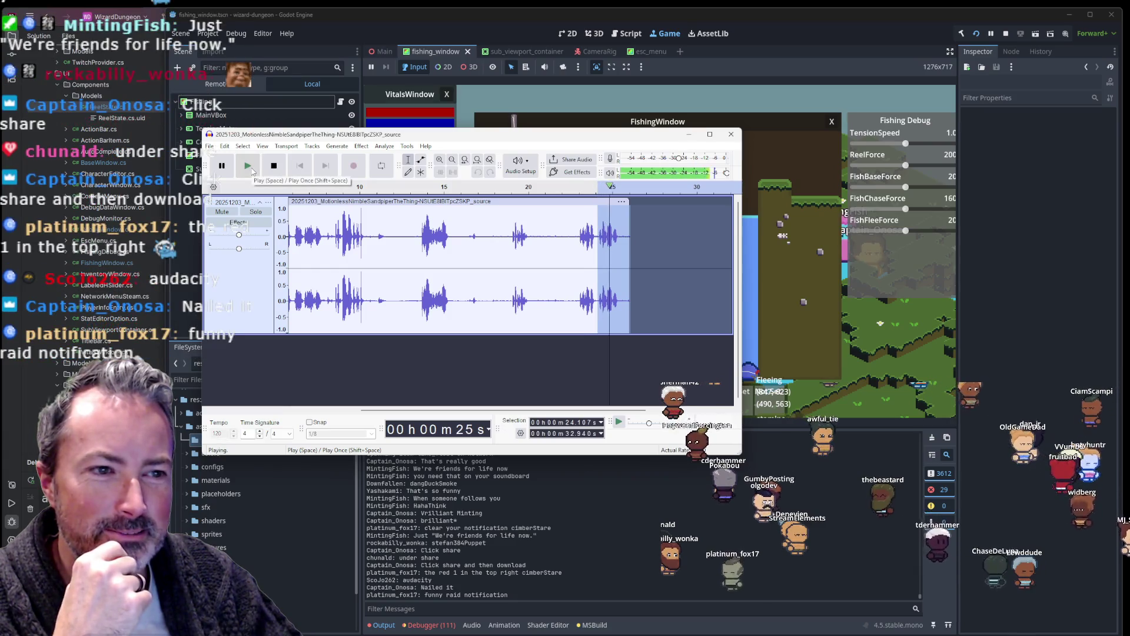
click(275, 170)
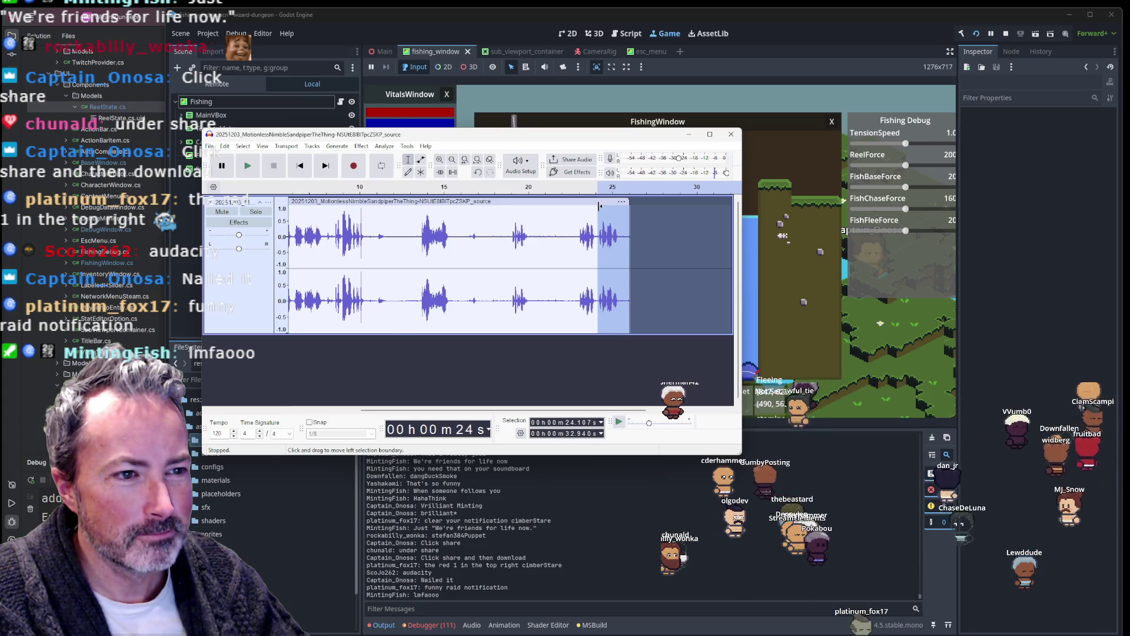
Step: Select the waveform from 24.107 s to 25.840 s
double_click(597, 205)
click(603, 218)
mouse_move(601, 237)
mouse_down()
mouse_move(624, 239)
mouse_move(598, 241)
mouse_up()
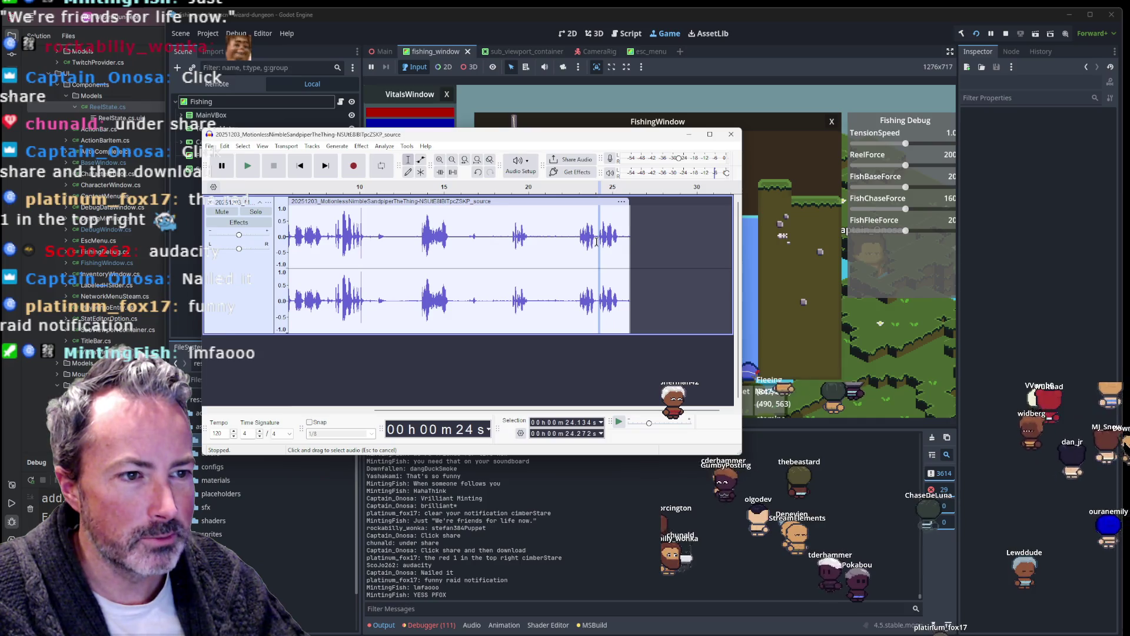
click(597, 236)
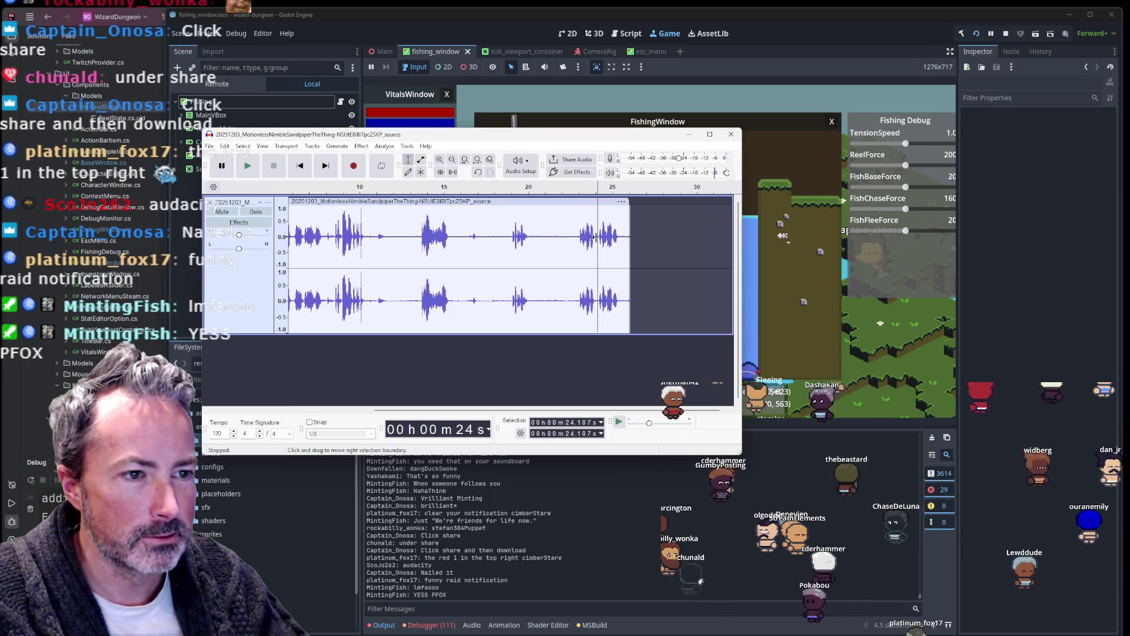
key(space)
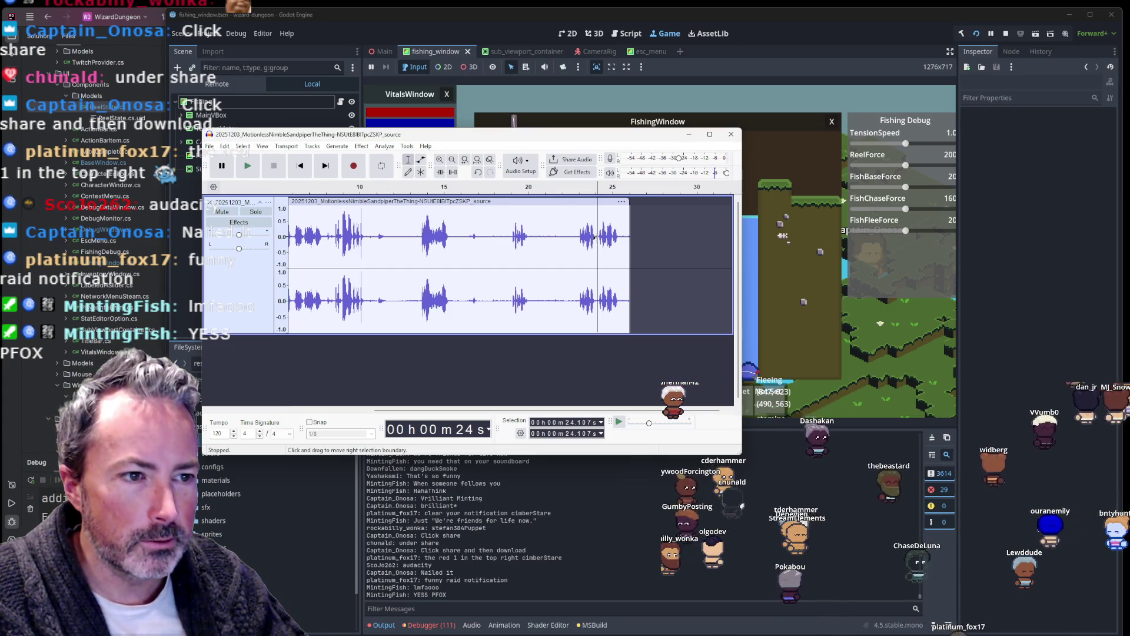
drag(598, 235, 627, 235)
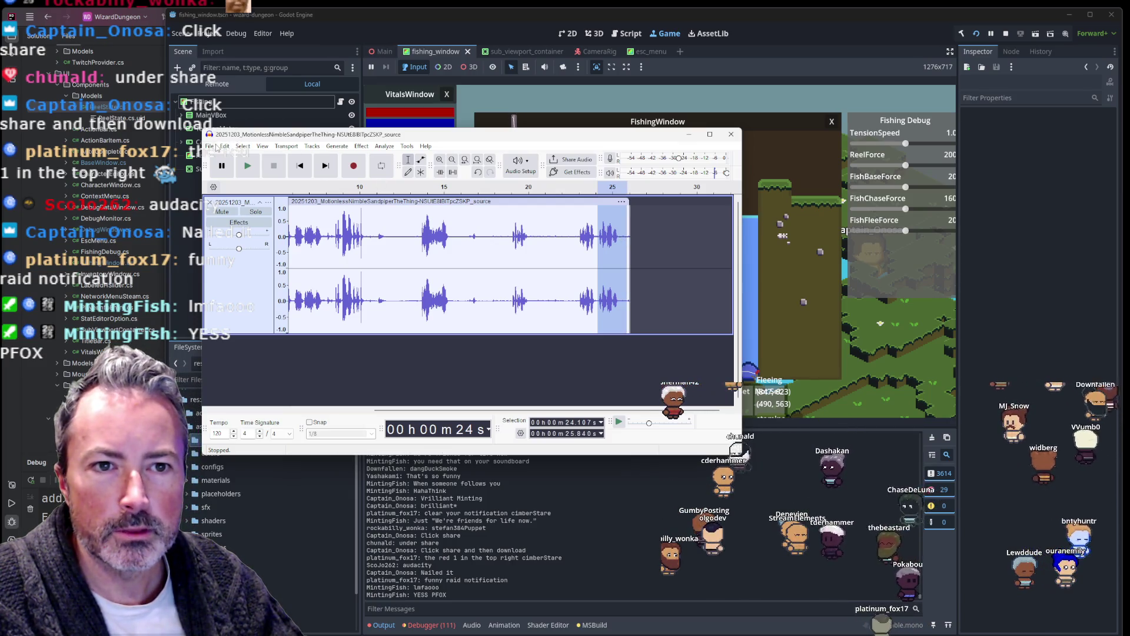
Step: Export the current selection as MP3 'friends for life now', then close Audacity without saving
click(210, 146)
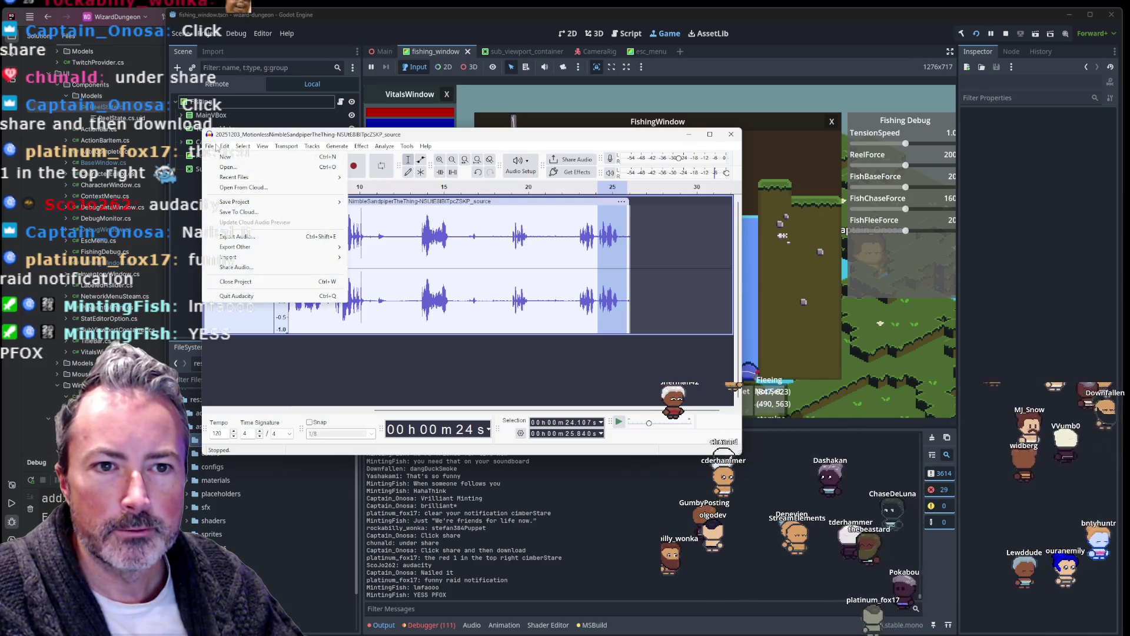
click(233, 237)
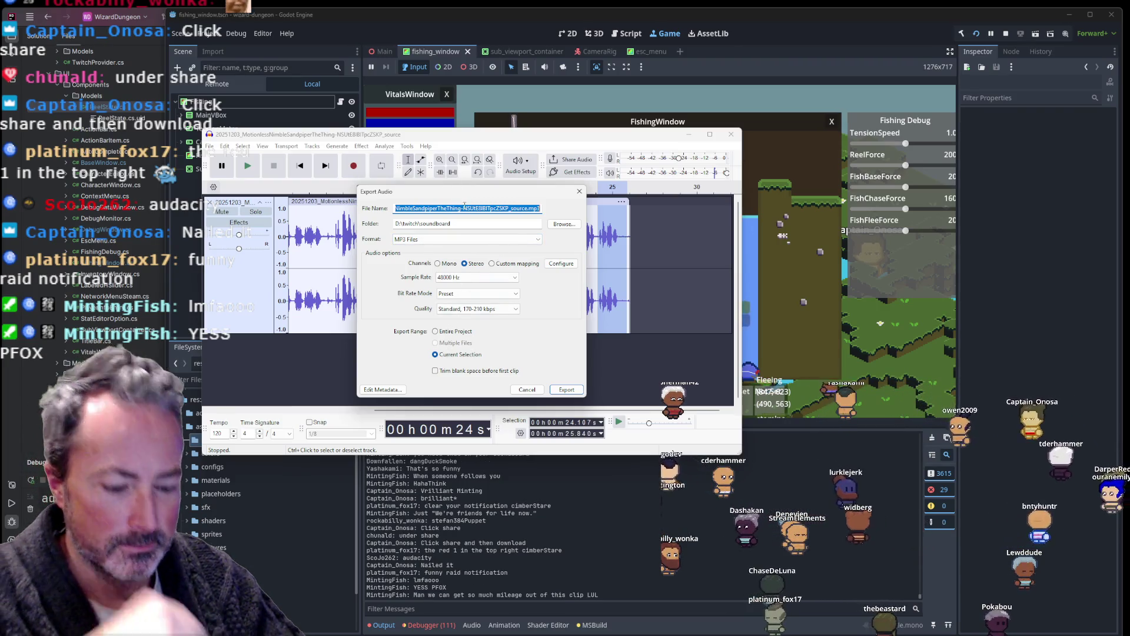
text(friends for life now)
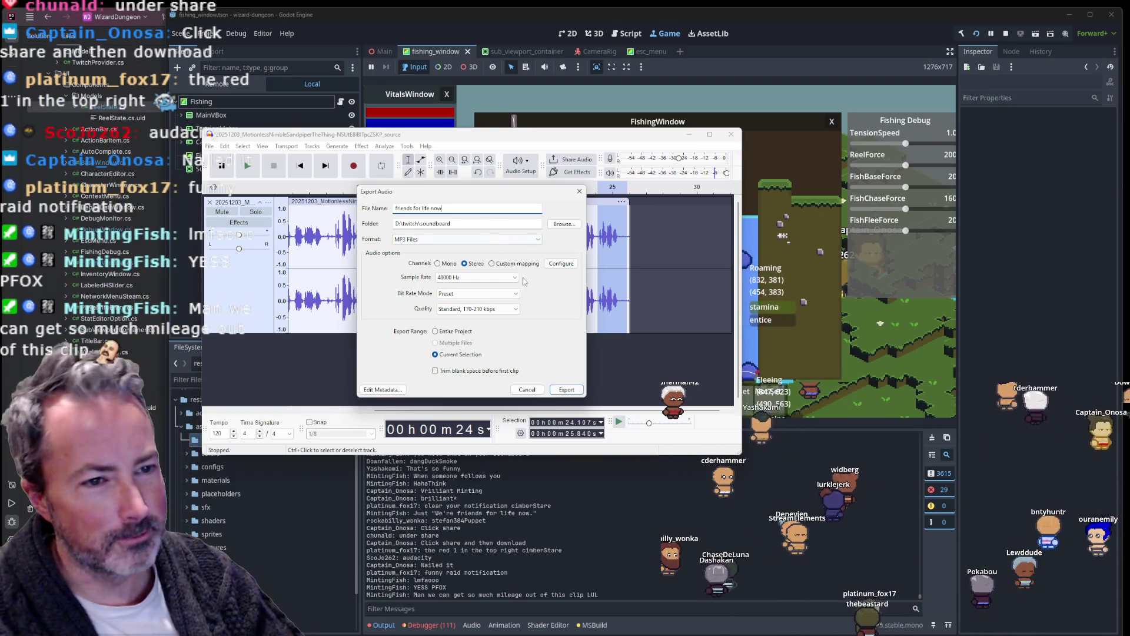
click(562, 391)
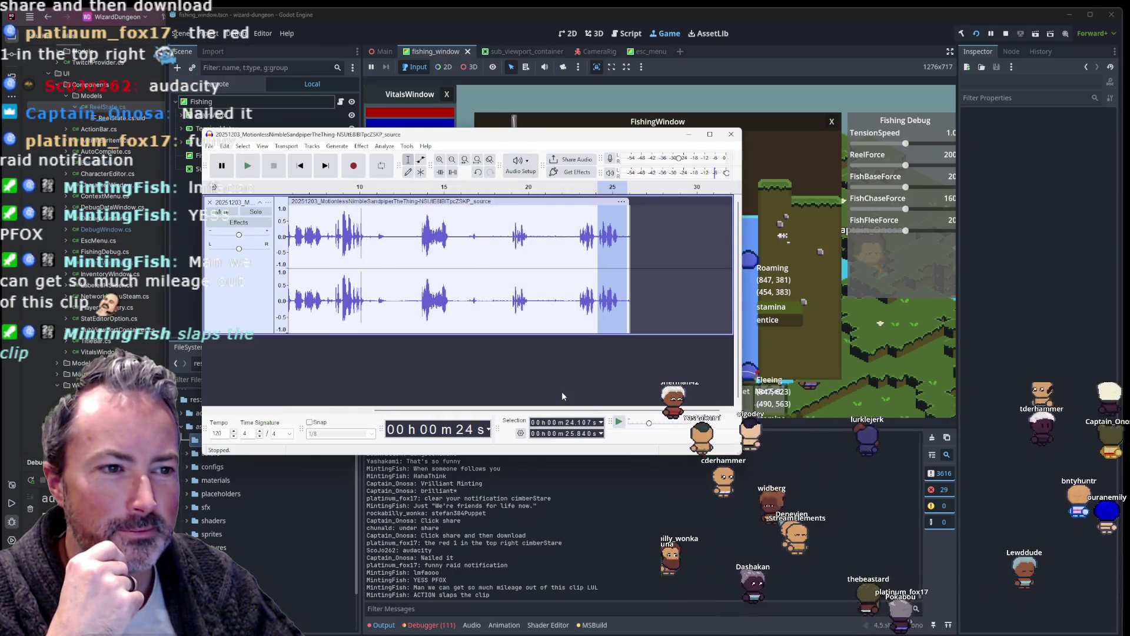
click(732, 135)
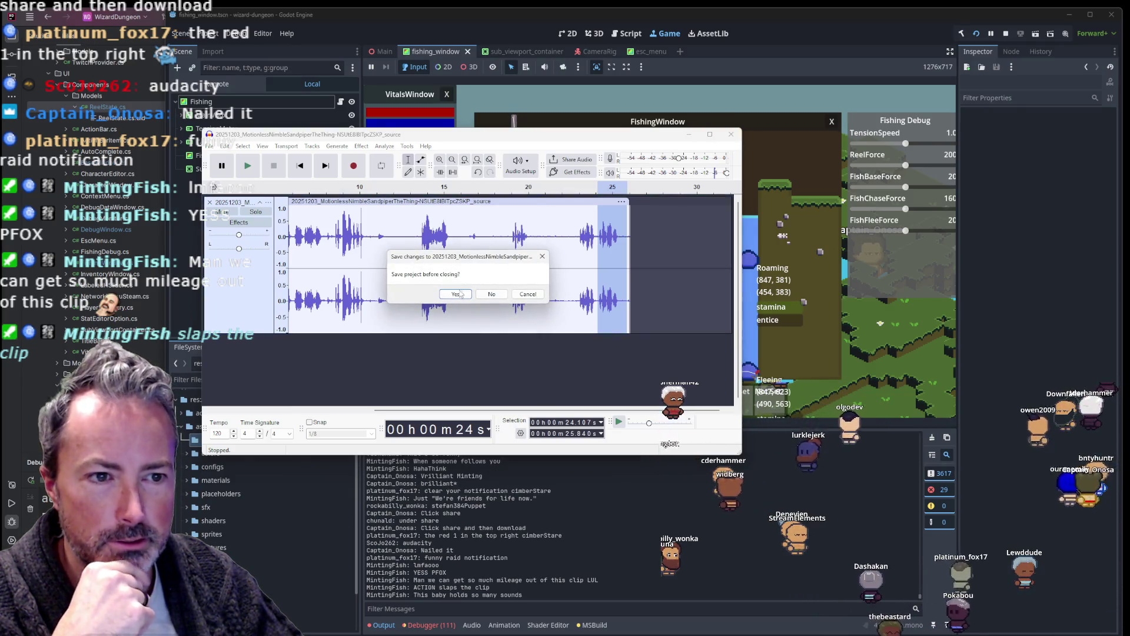
click(486, 294)
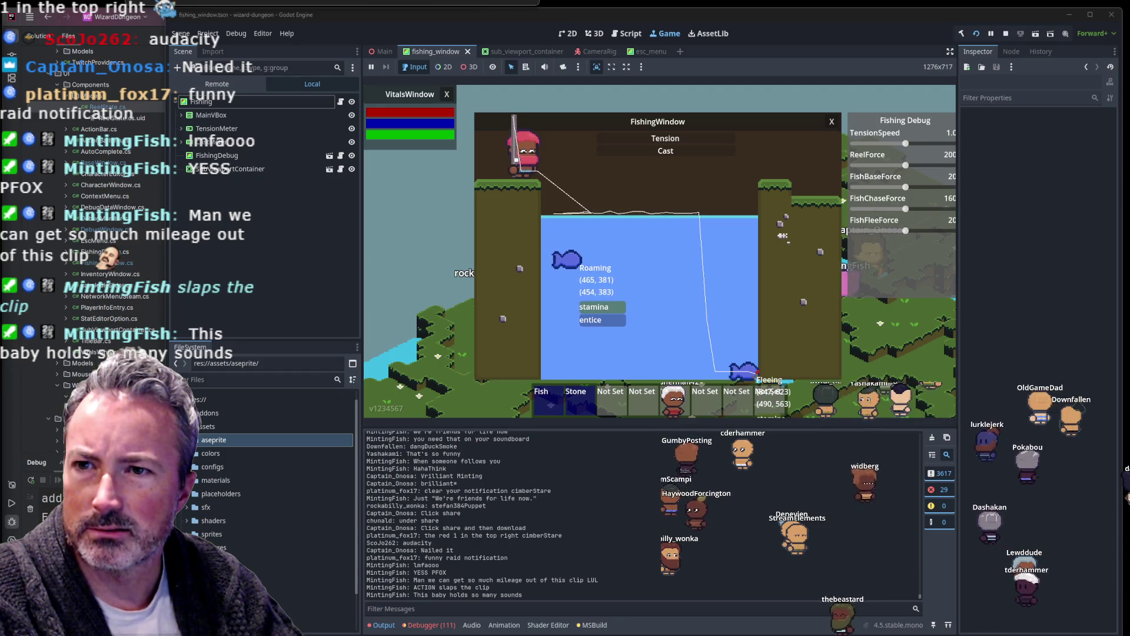
Step: Move the StreamElements Pixel Art Alert Box browser window over the Godot editor
mouse_move(0, 68)
mouse_down()
mouse_move(301, 65)
mouse_move(630, 43)
mouse_up()
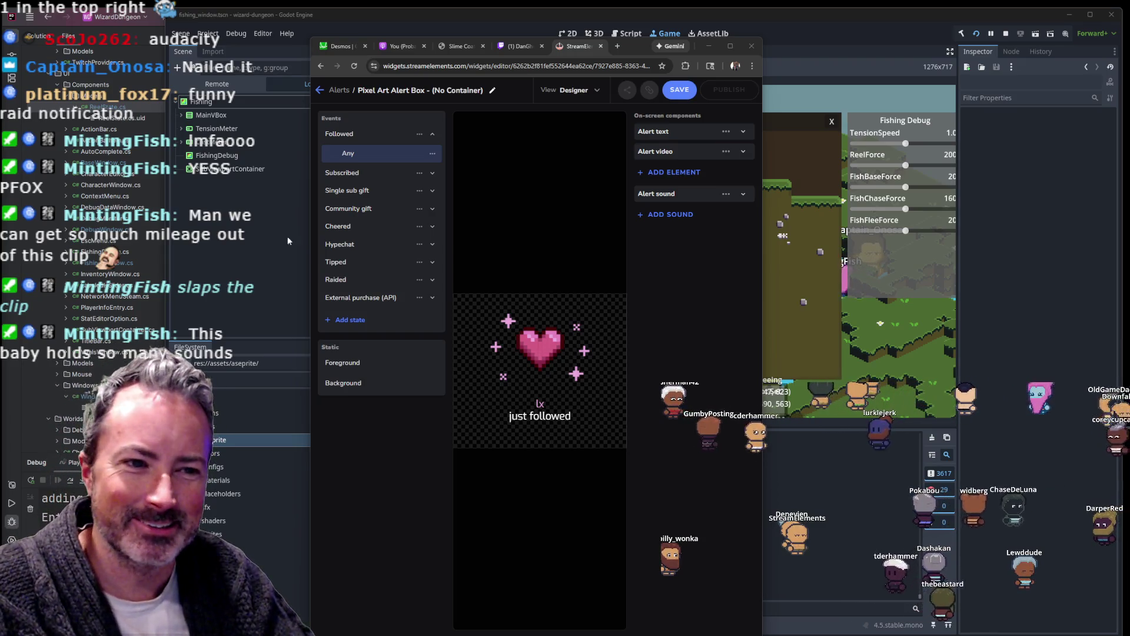
Step: Widen the browser, expand the follow alert's Alert sound, and begin uploading a replacement sound
mouse_move(310, 268)
mouse_down()
mouse_move(185, 273)
mouse_move(426, 274)
mouse_move(375, 274)
mouse_up()
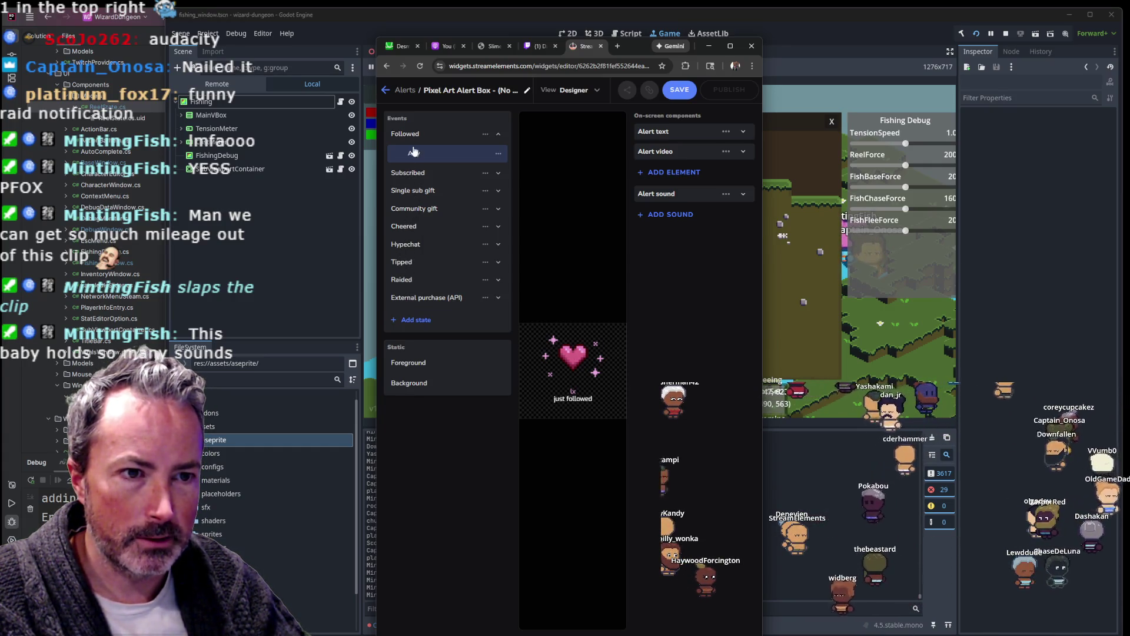
click(673, 134)
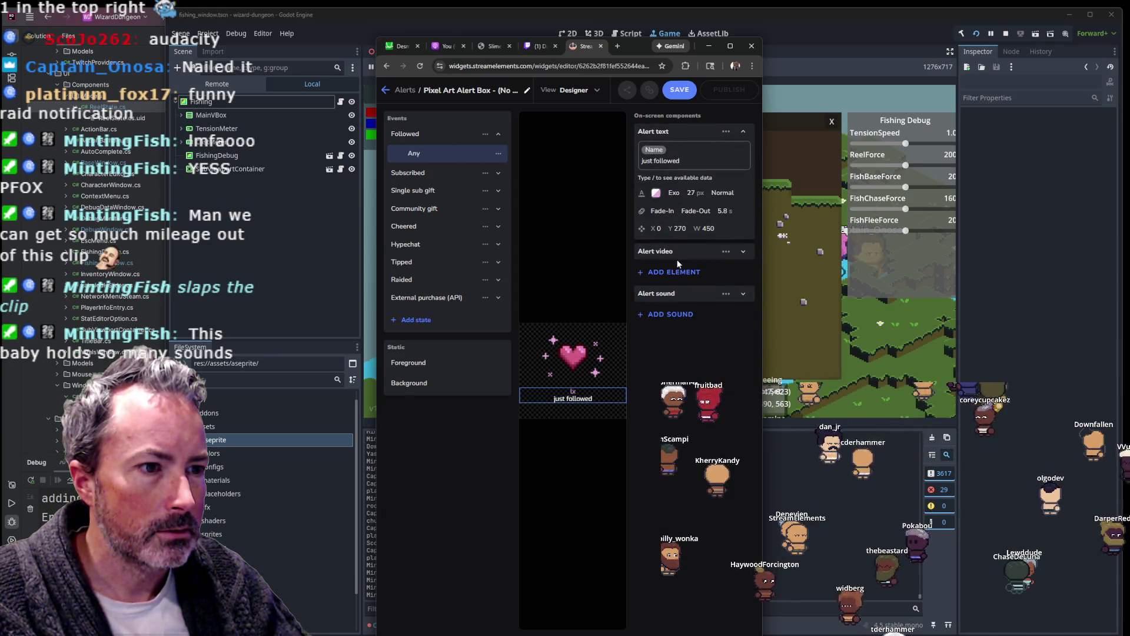
click(667, 293)
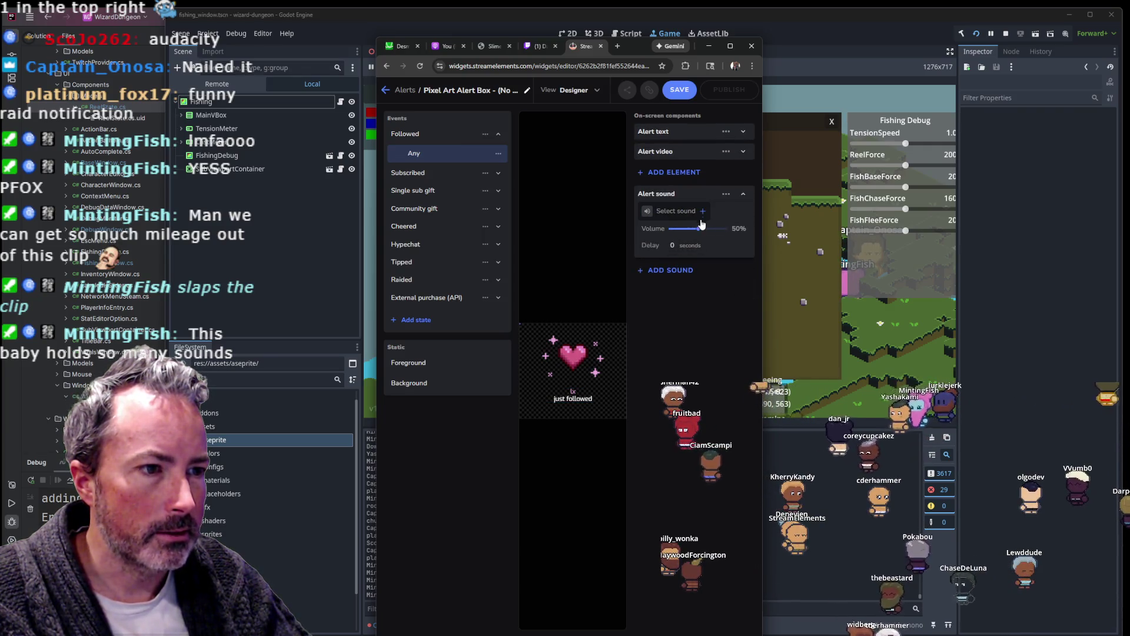
click(700, 212)
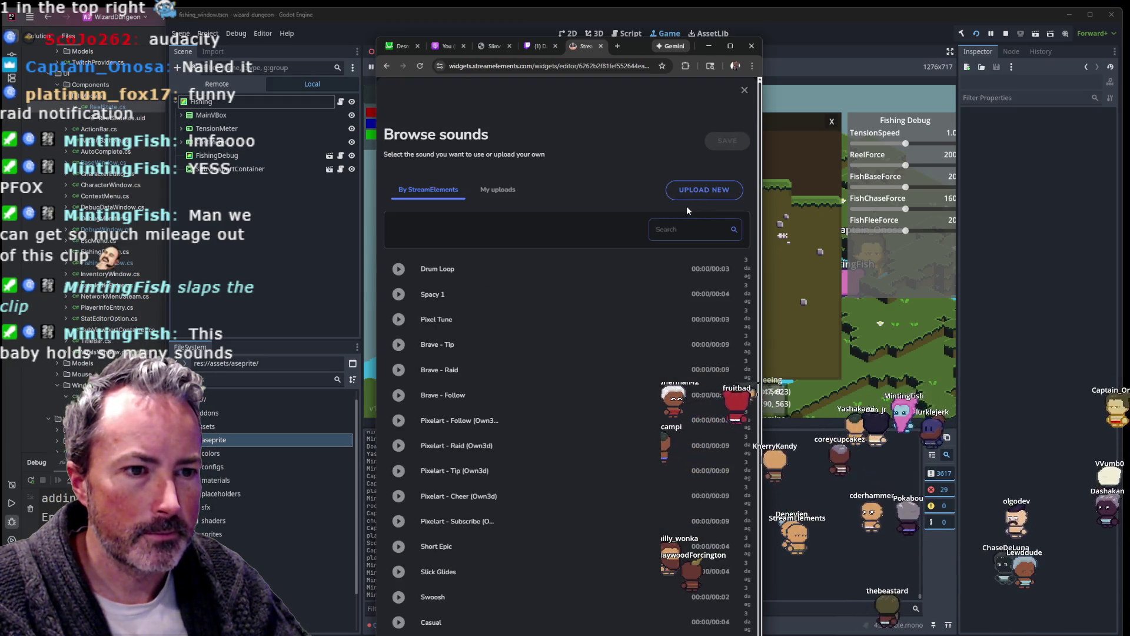
click(705, 189)
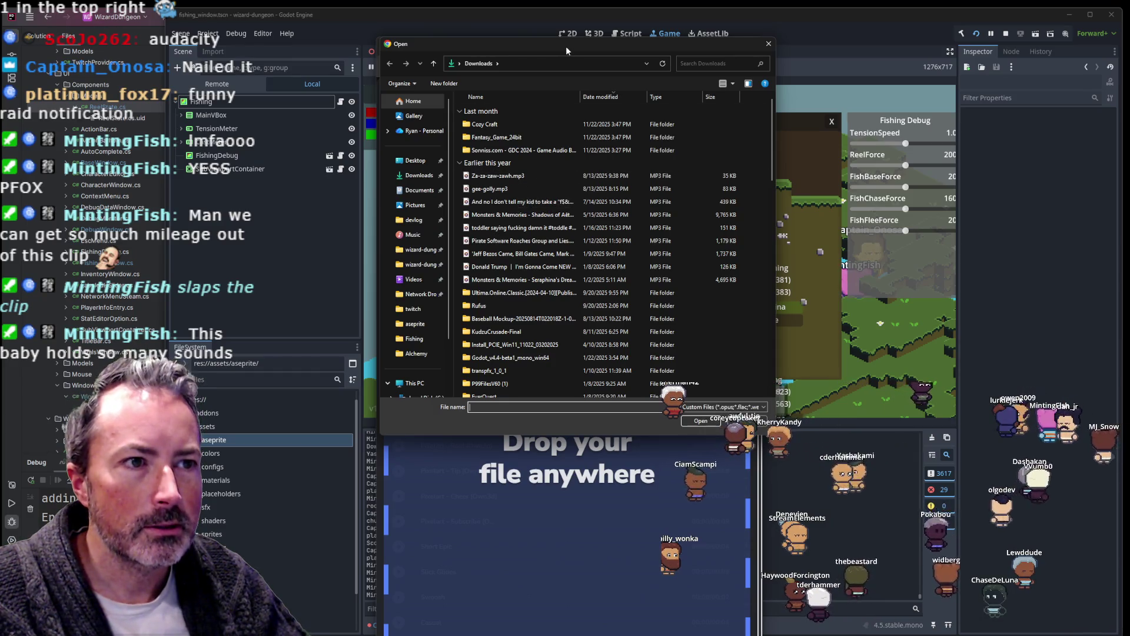
Step: Assign a previously uploaded sound from My uploads to the follow alert
drag(566, 46, 0, 93)
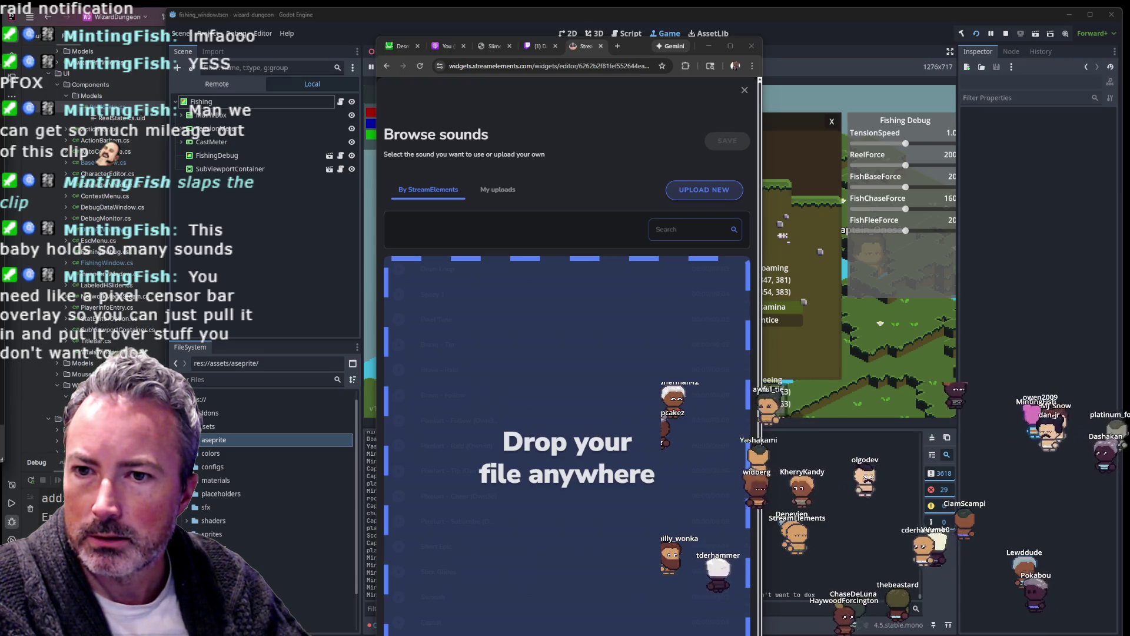
drag(565, 459, 354, 413)
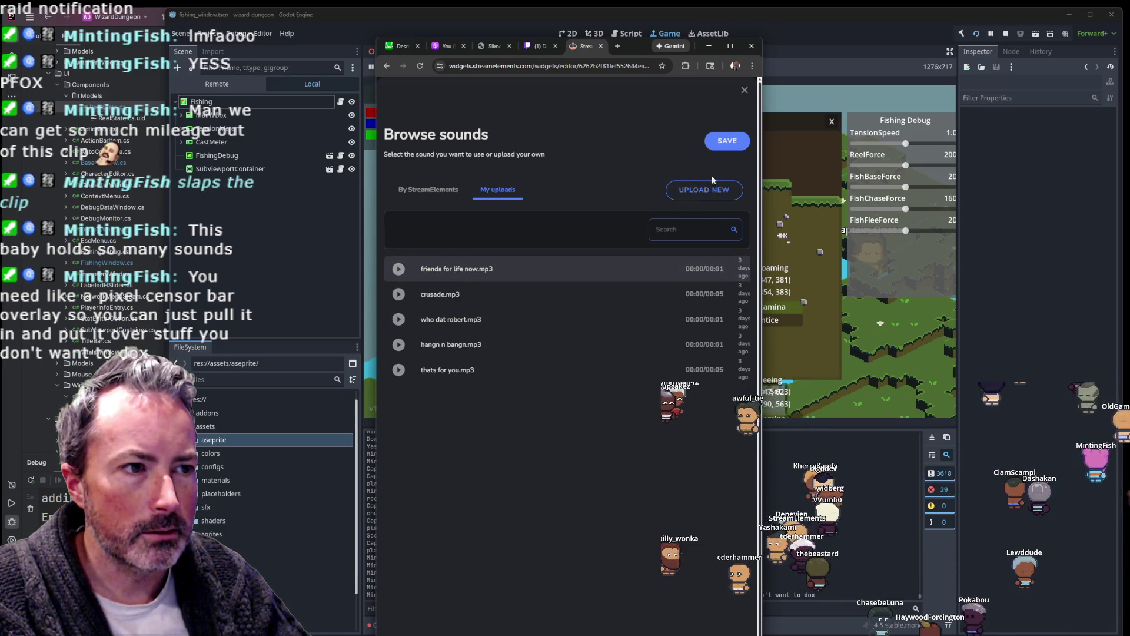
click(722, 144)
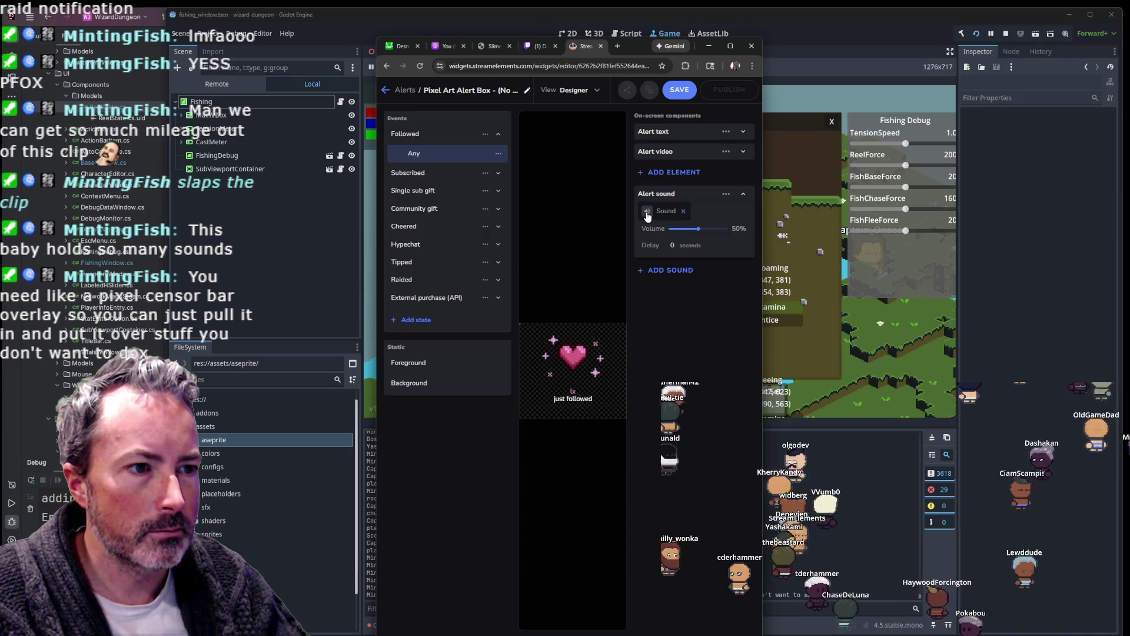
click(647, 215)
click(745, 90)
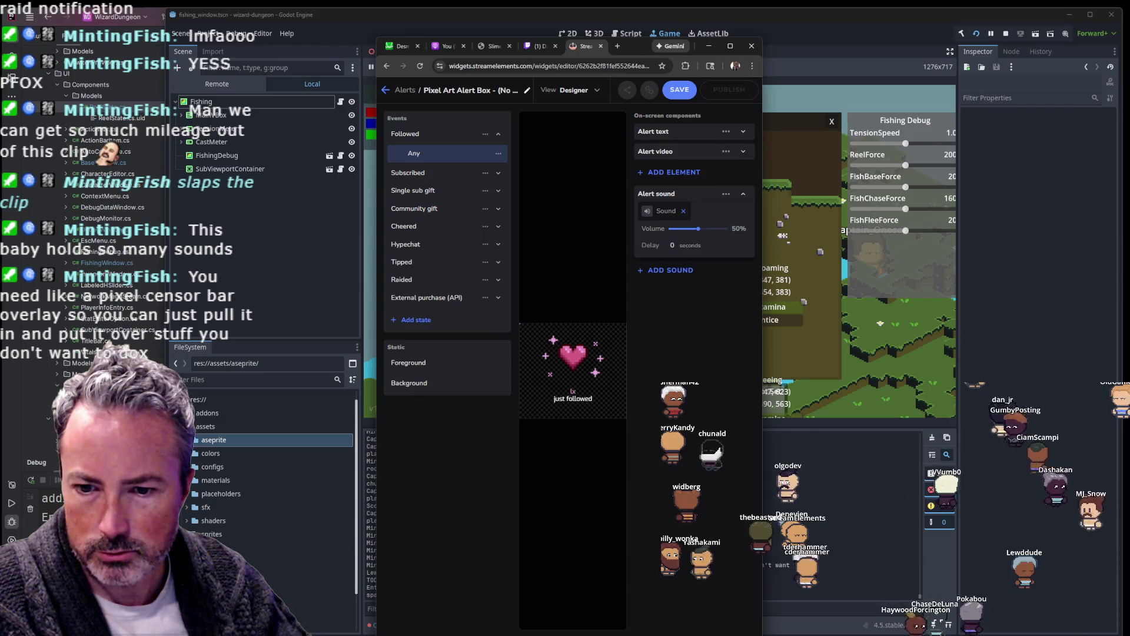
Step: Save and publish the alert box, then minimize the browser back to Godot
click(679, 91)
click(727, 90)
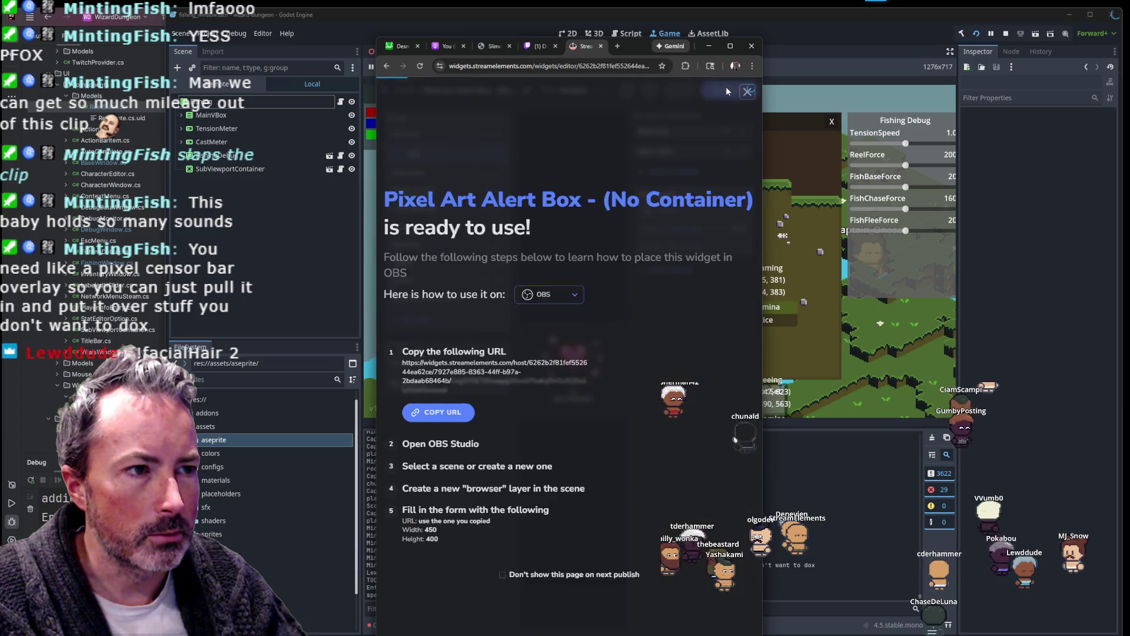
click(743, 93)
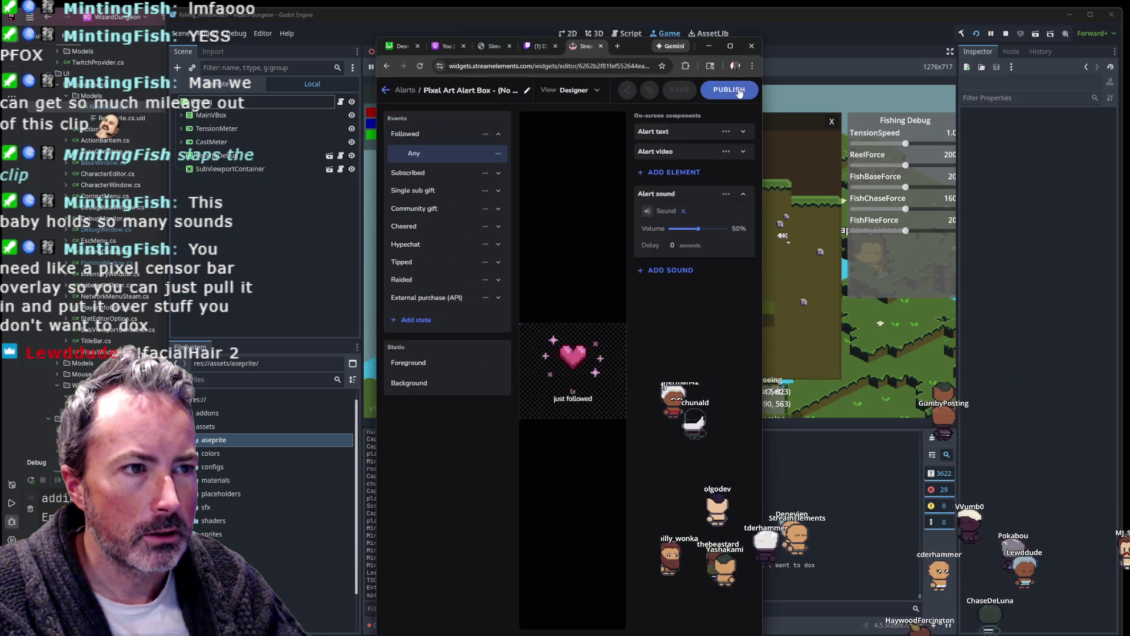
click(709, 46)
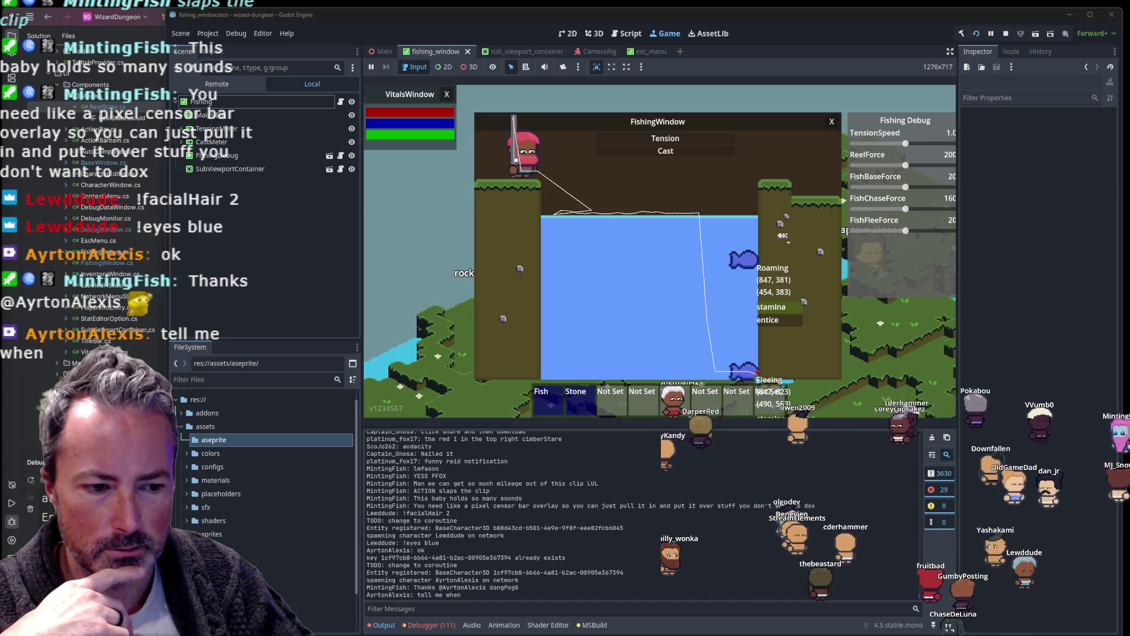
Step: Launch Audacity, then return to the StreamElements sound browser and preview friends for life now.mp3
mouse_move(578, 632)
key(super+s)
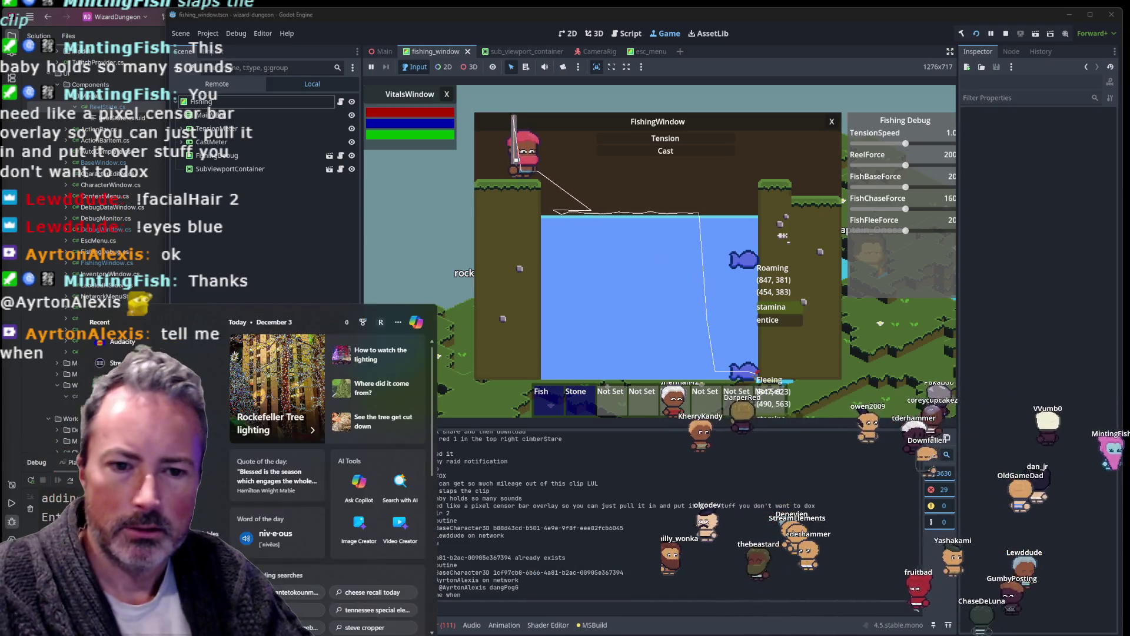
click(118, 341)
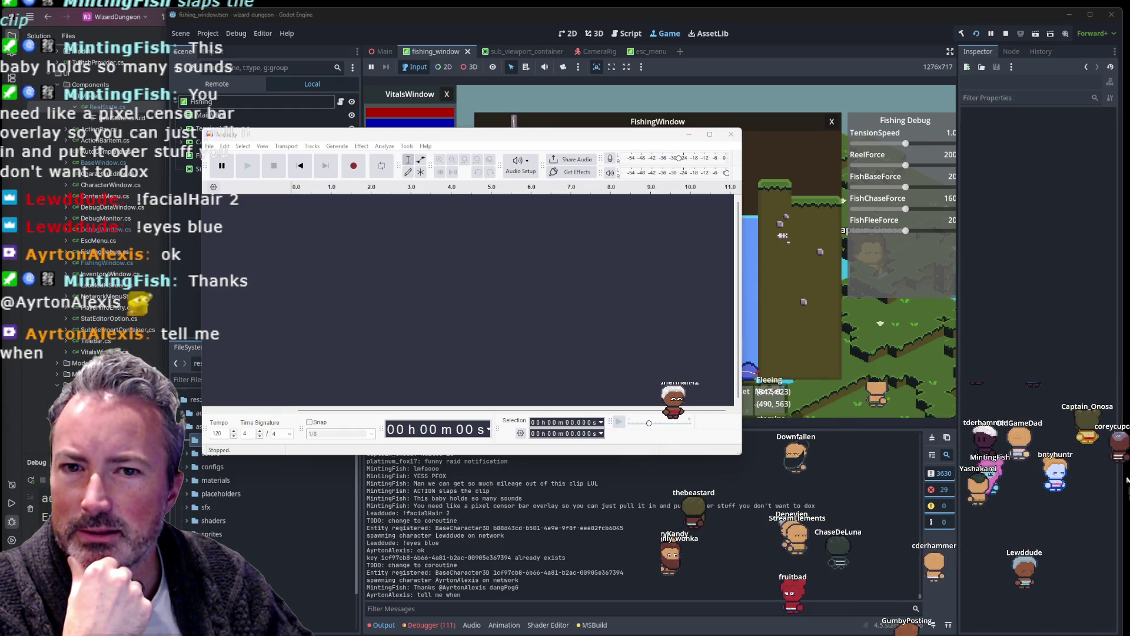
key(alt+Tab)
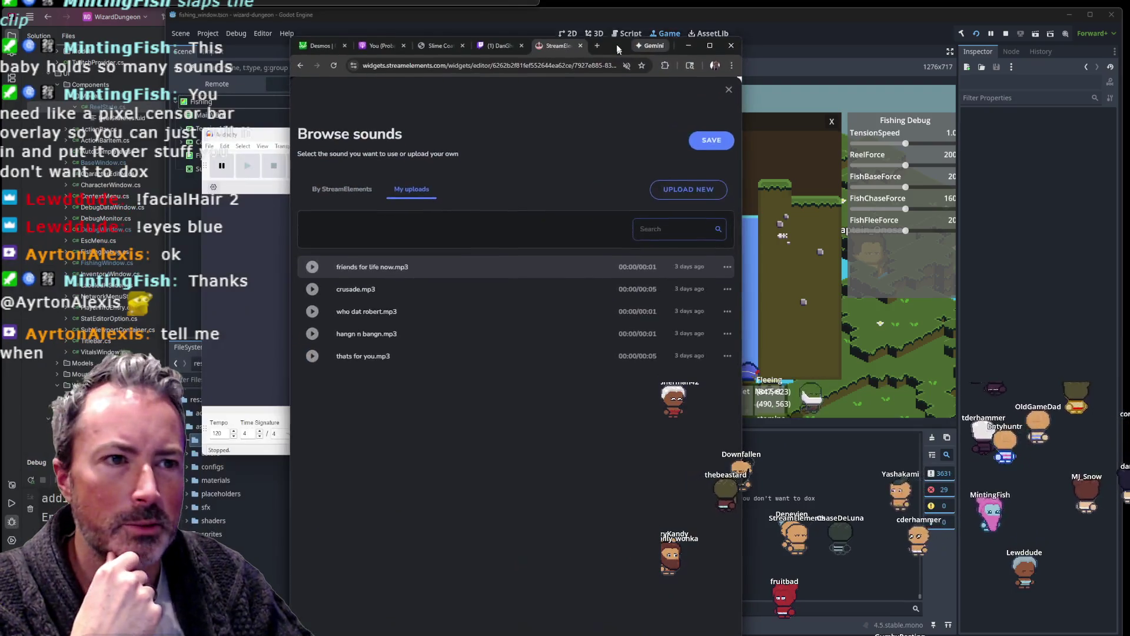
click(310, 256)
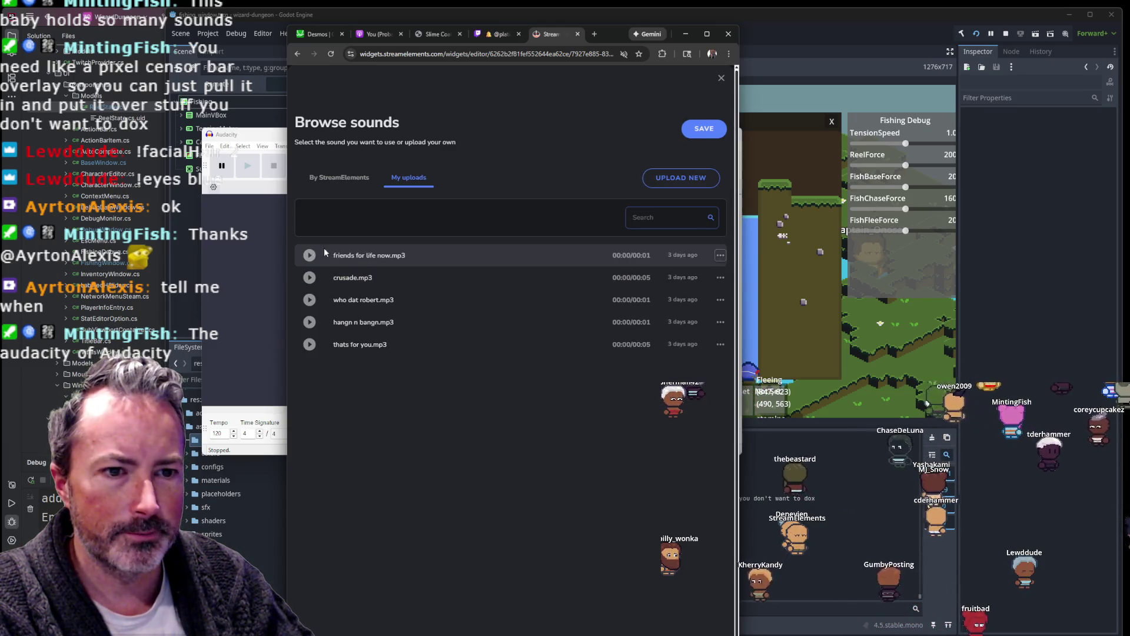
Step: Replay the friends for life now.mp3 upload and start uploading a new sound file
click(310, 257)
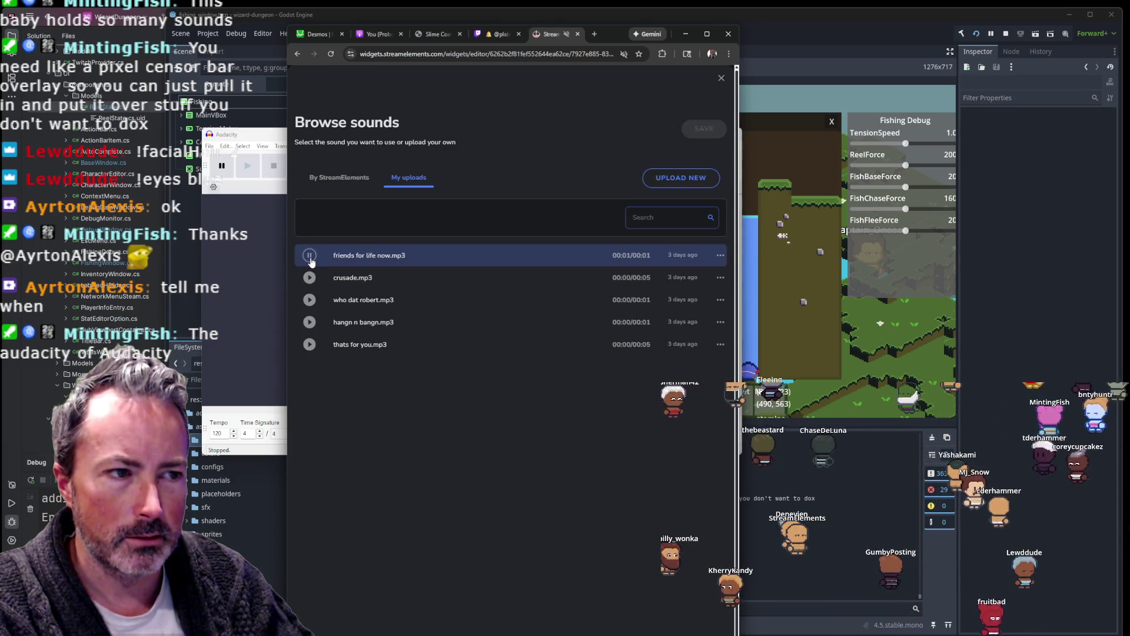
click(677, 179)
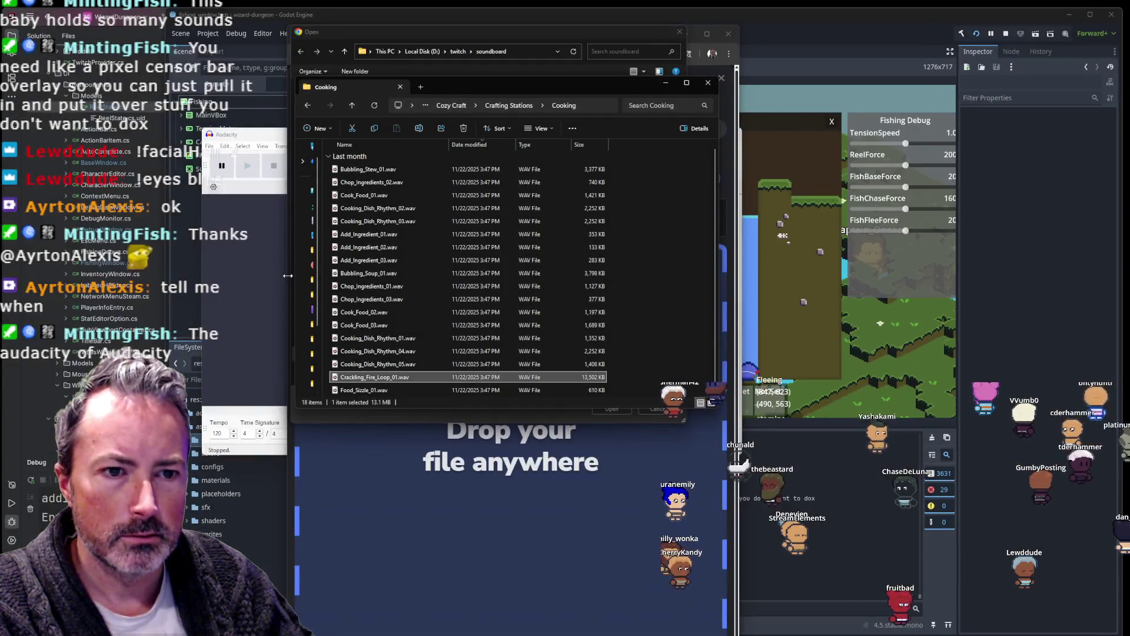
Step: Navigate the file window to the D:\twitch\soundboard folder
drag(292, 273, 221, 287)
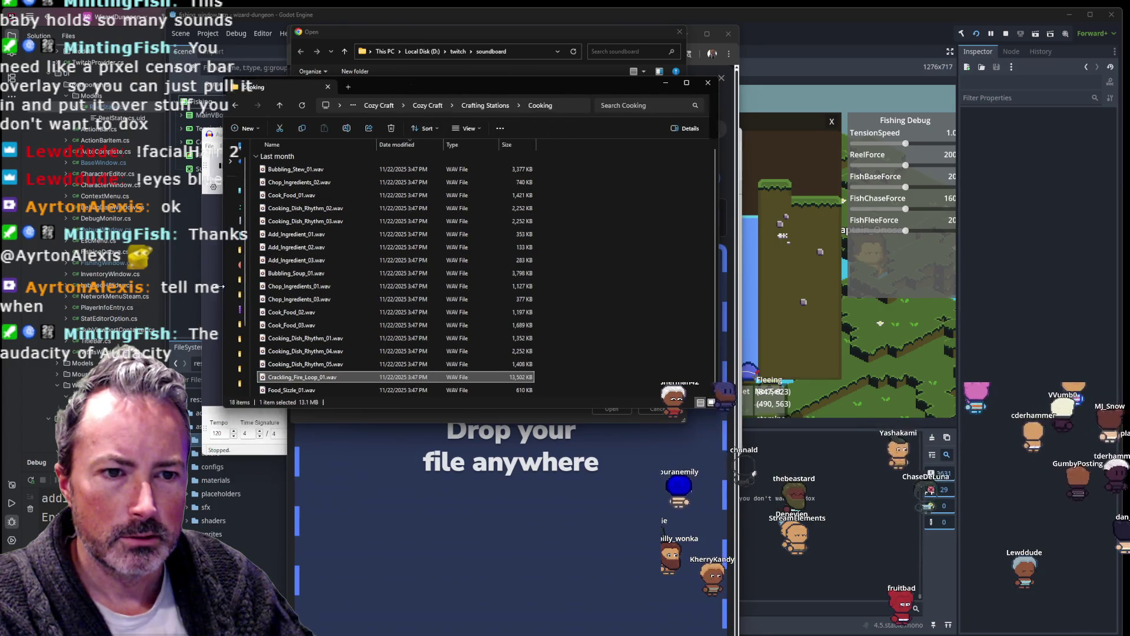
click(254, 287)
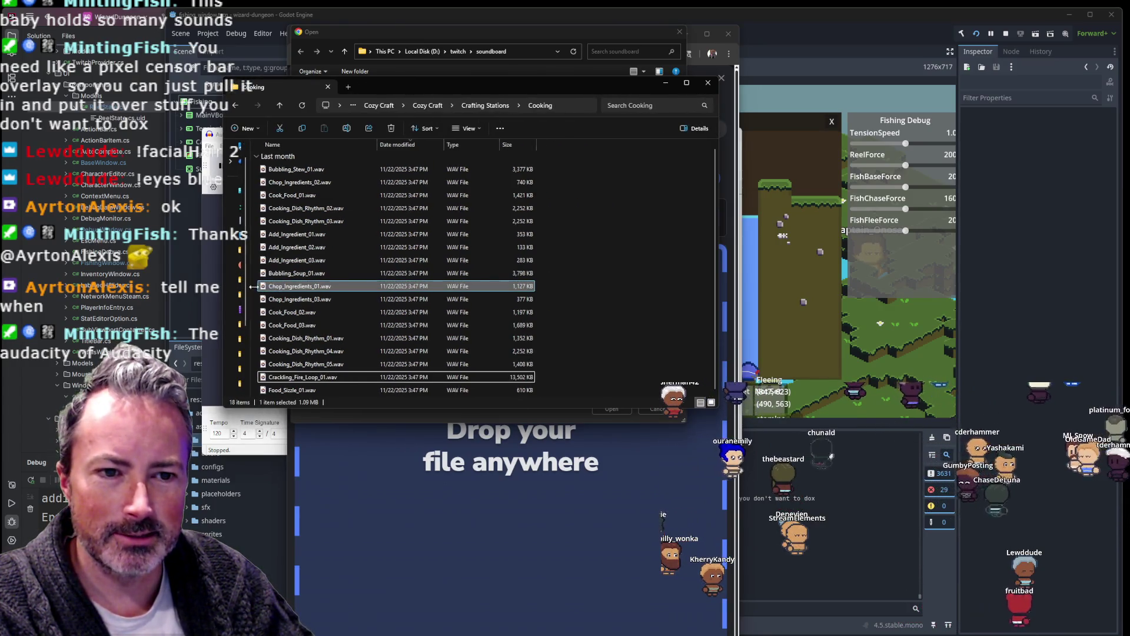
drag(252, 287, 296, 286)
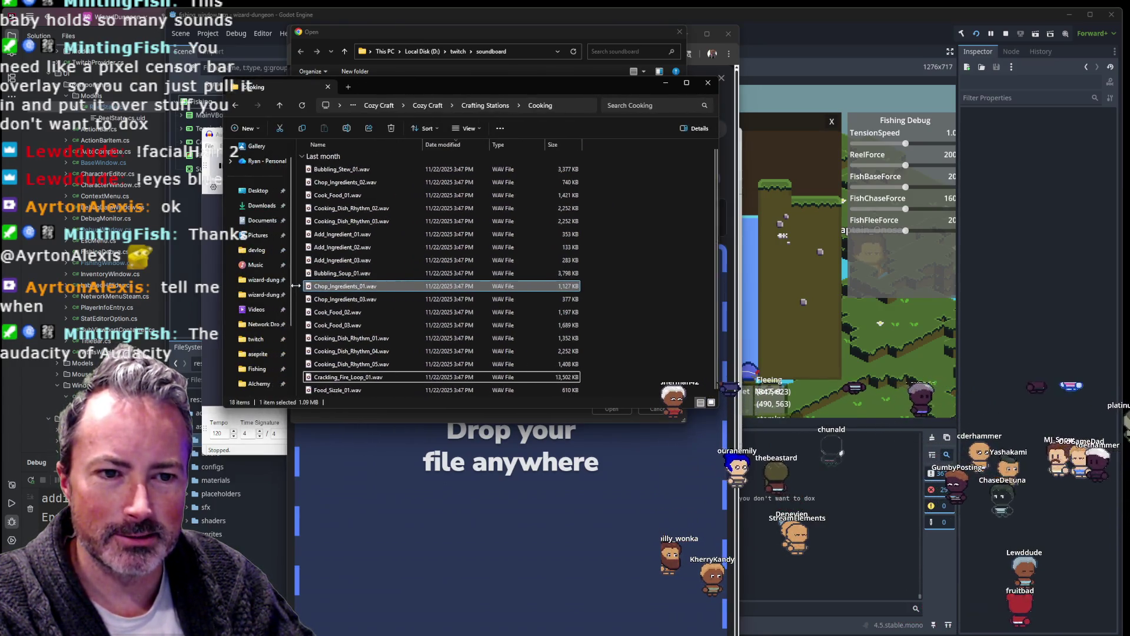
click(256, 339)
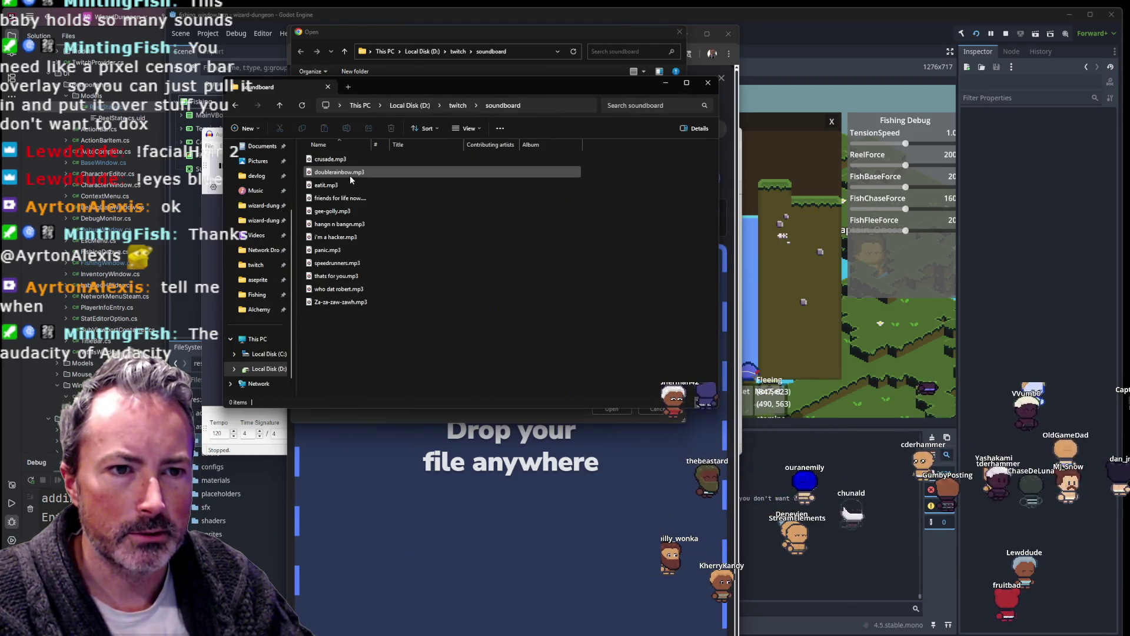
double_click(358, 177)
Step: Widen the Name column, play friends for life now.mp3 in Media Player, then cancel the file picker
click(333, 199)
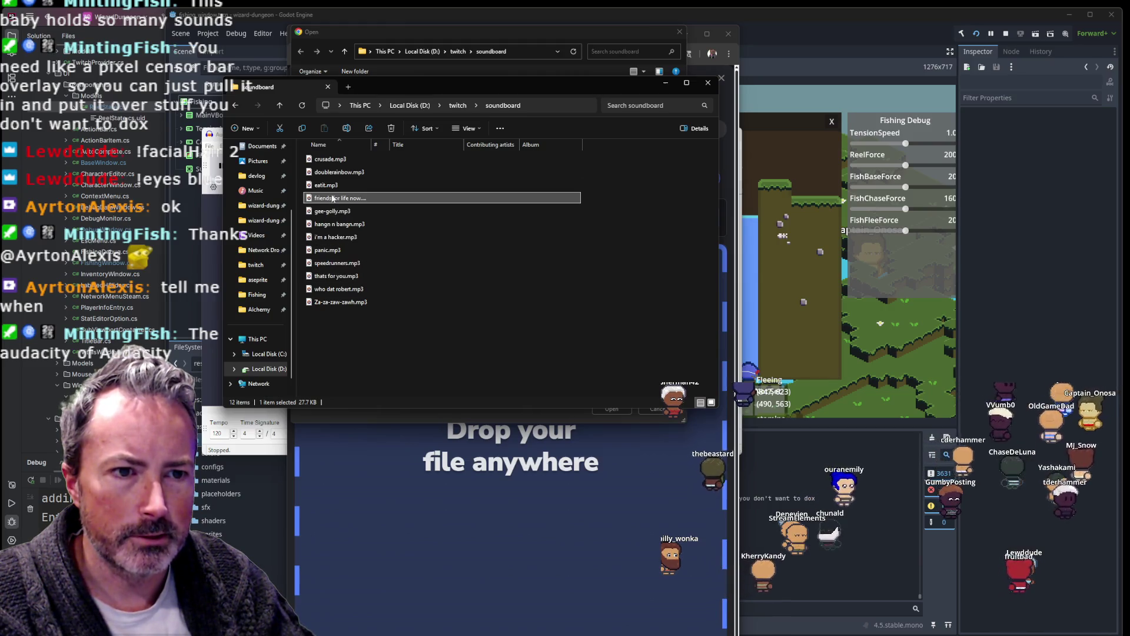
drag(372, 143, 413, 147)
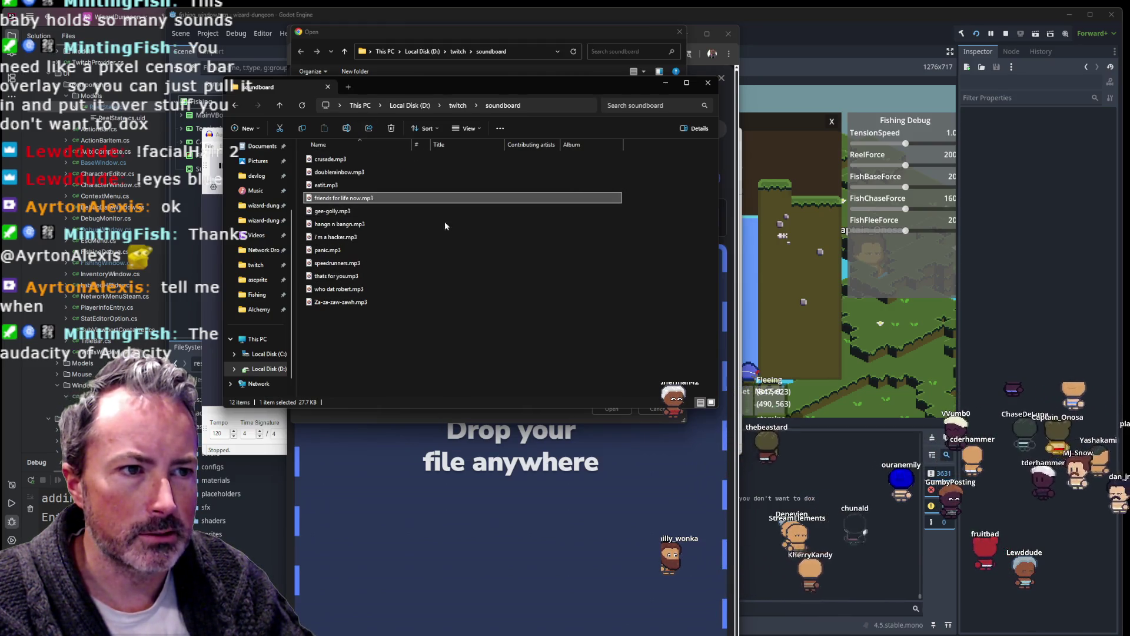
double_click(358, 198)
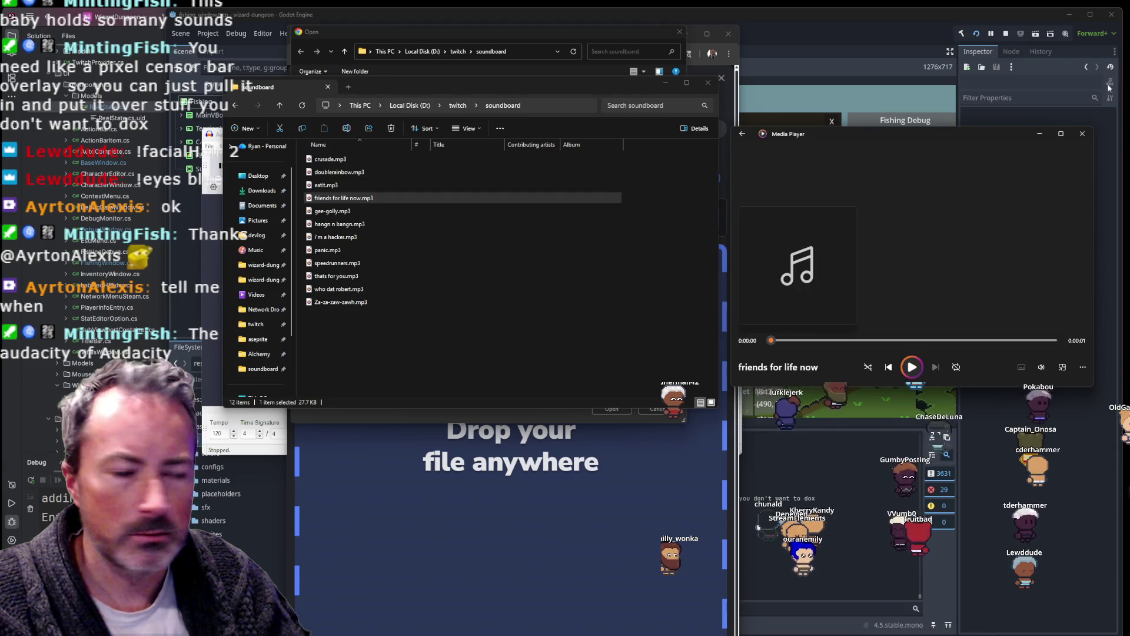
click(1082, 134)
mouse_move(571, 83)
mouse_down()
mouse_move(139, 198)
mouse_move(370, 379)
mouse_move(449, 468)
mouse_move(447, 496)
mouse_up()
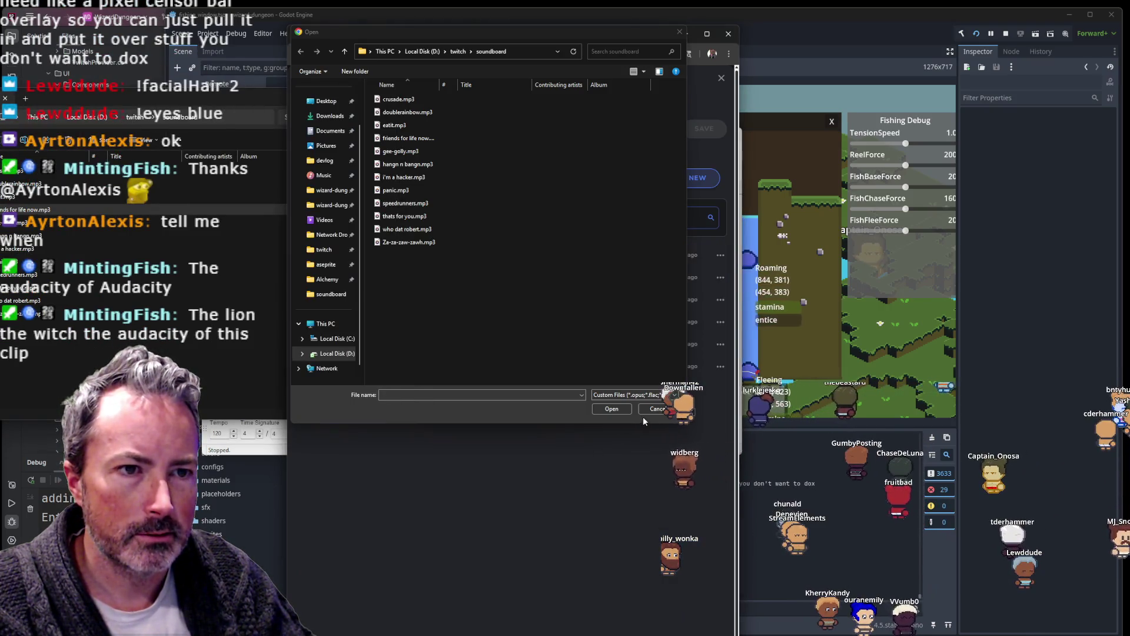
click(655, 408)
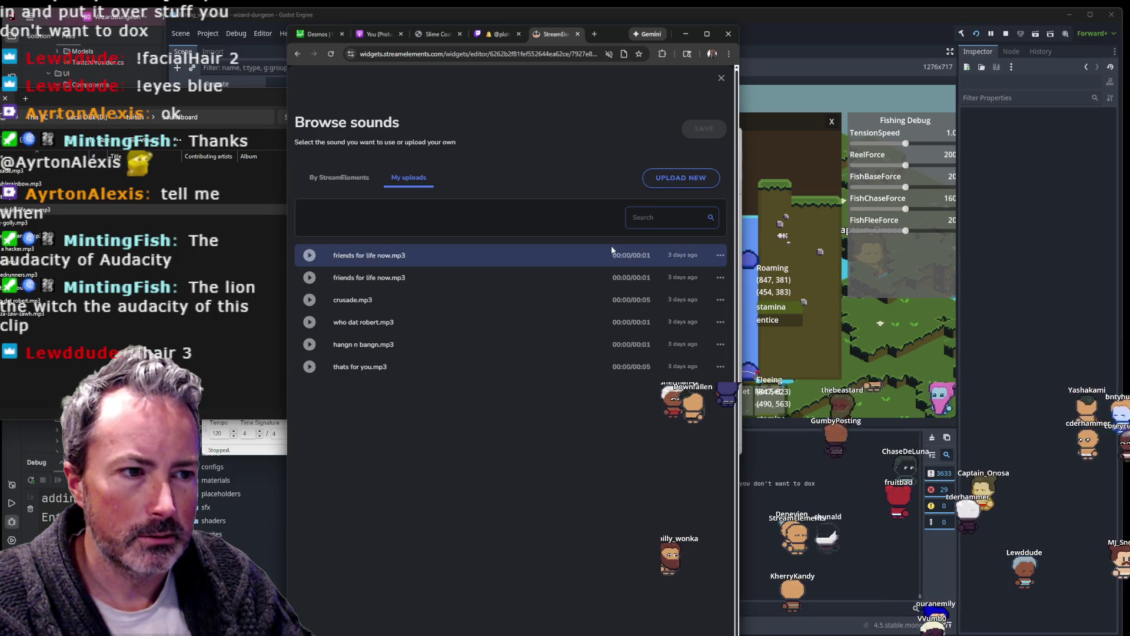
Step: Upload friends for life now.mp3 from the soundboard folder, then close the sound library
double_click(680, 278)
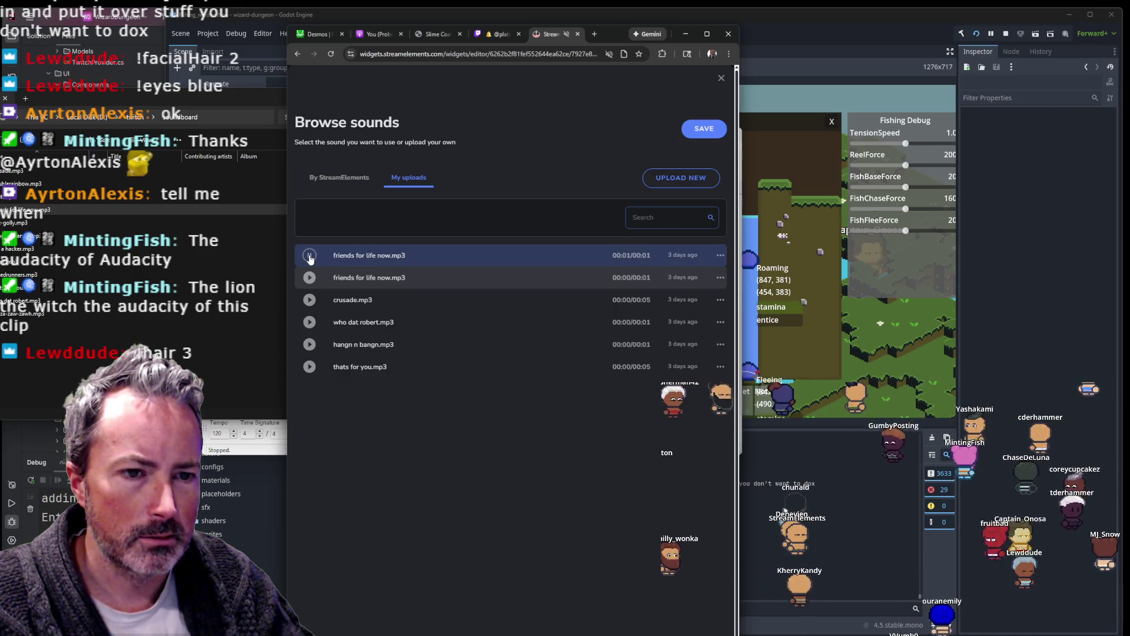
click(688, 179)
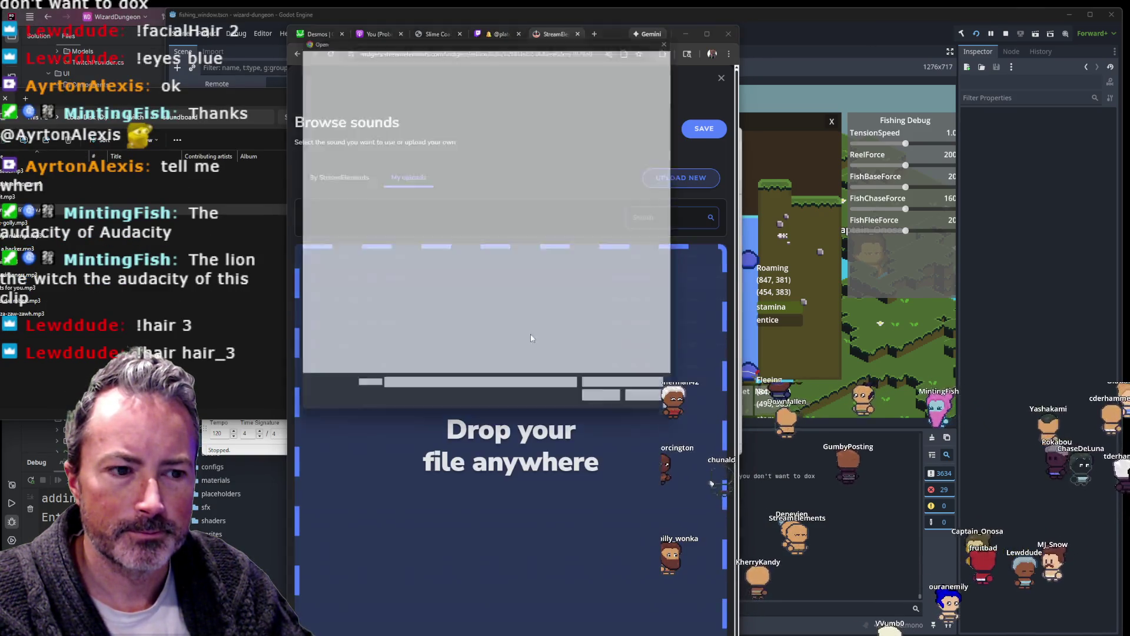
click(436, 174)
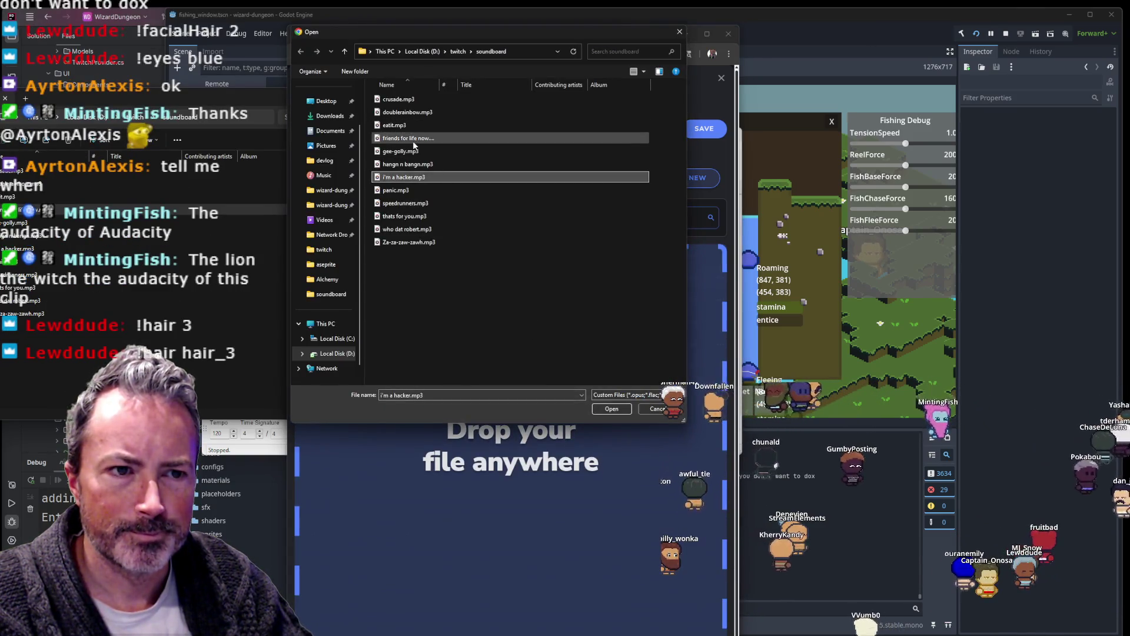
double_click(412, 140)
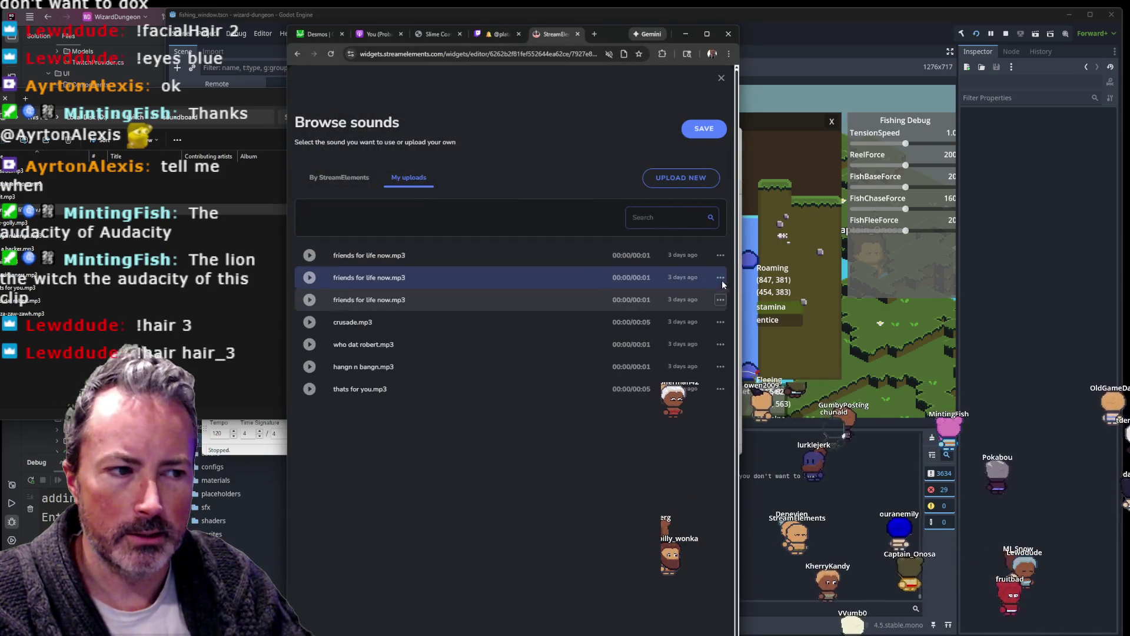
click(721, 77)
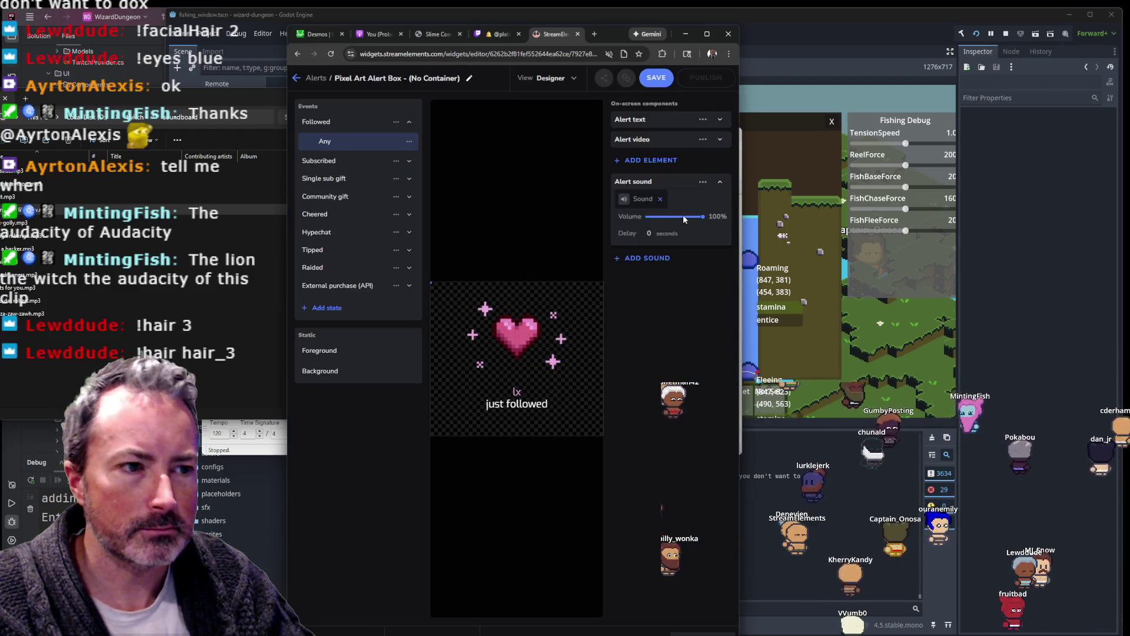
Step: Remove the follow alert's current sound and open the sound library
click(660, 199)
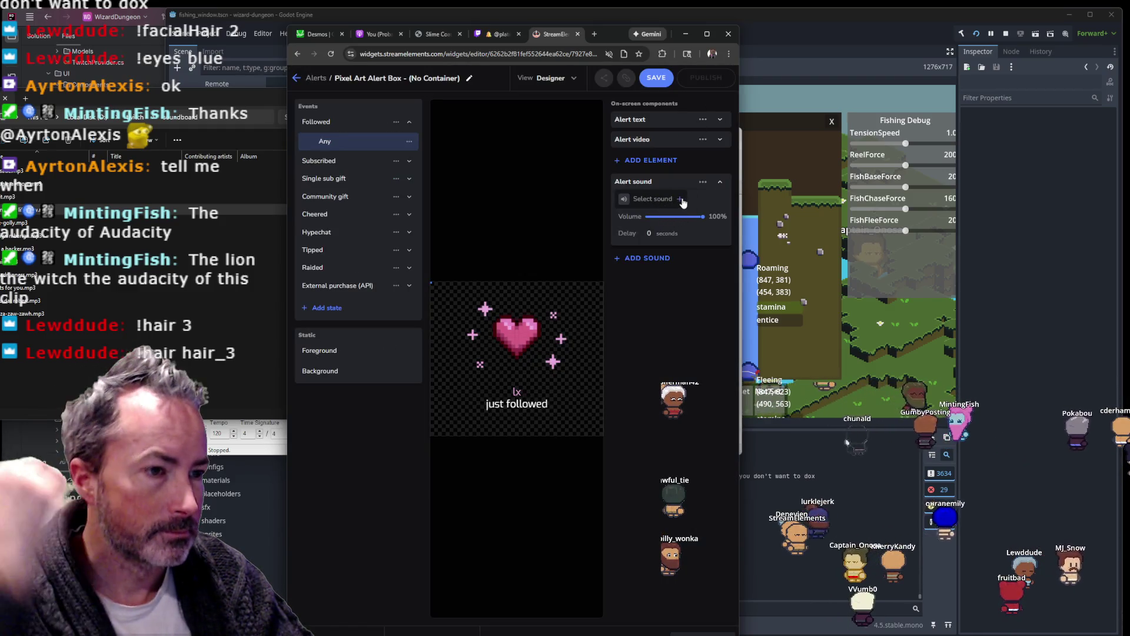
click(681, 199)
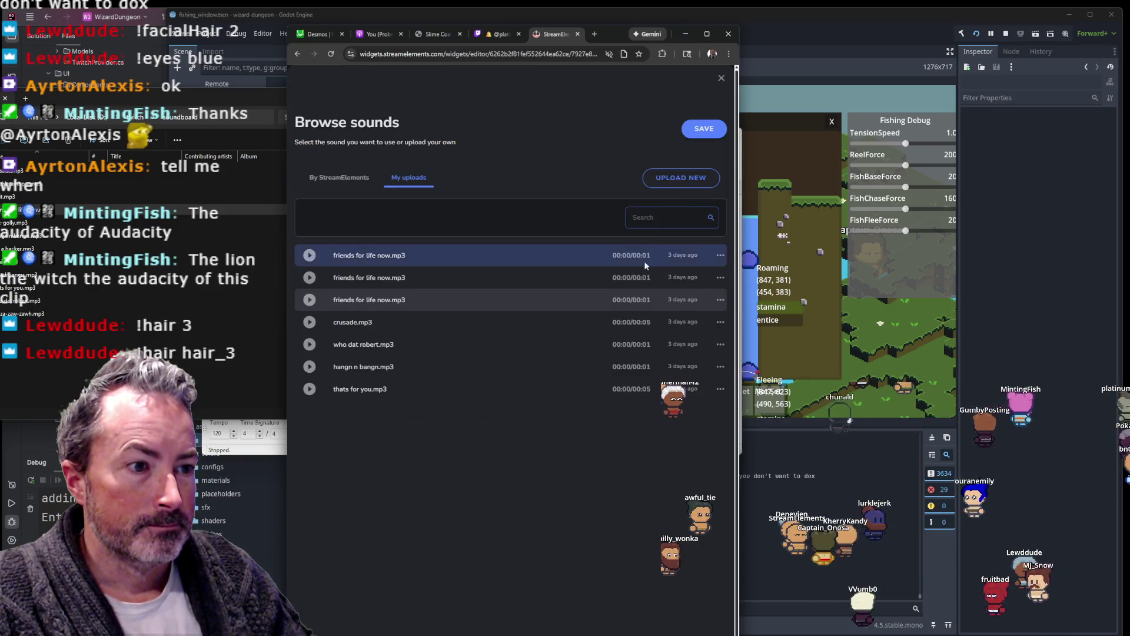
double_click(616, 255)
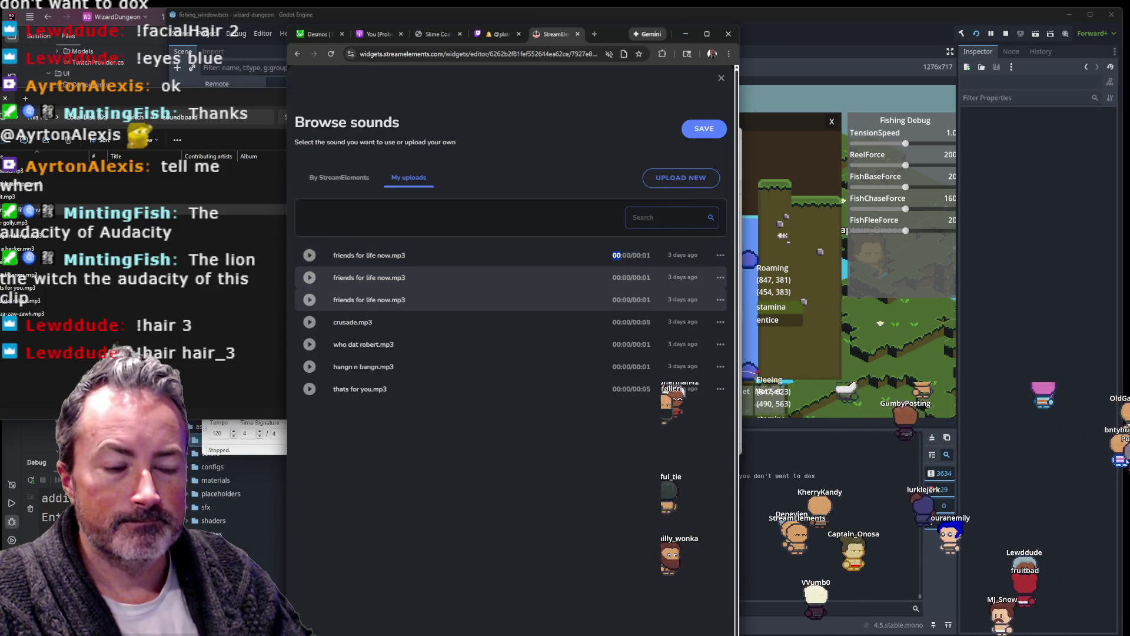
Step: Play the soundboard clip to its end in Media Player, then preview the first friends for life now upload
key(alt+Tab)
key(Up)
key(Up)
key(Up)
key(Return)
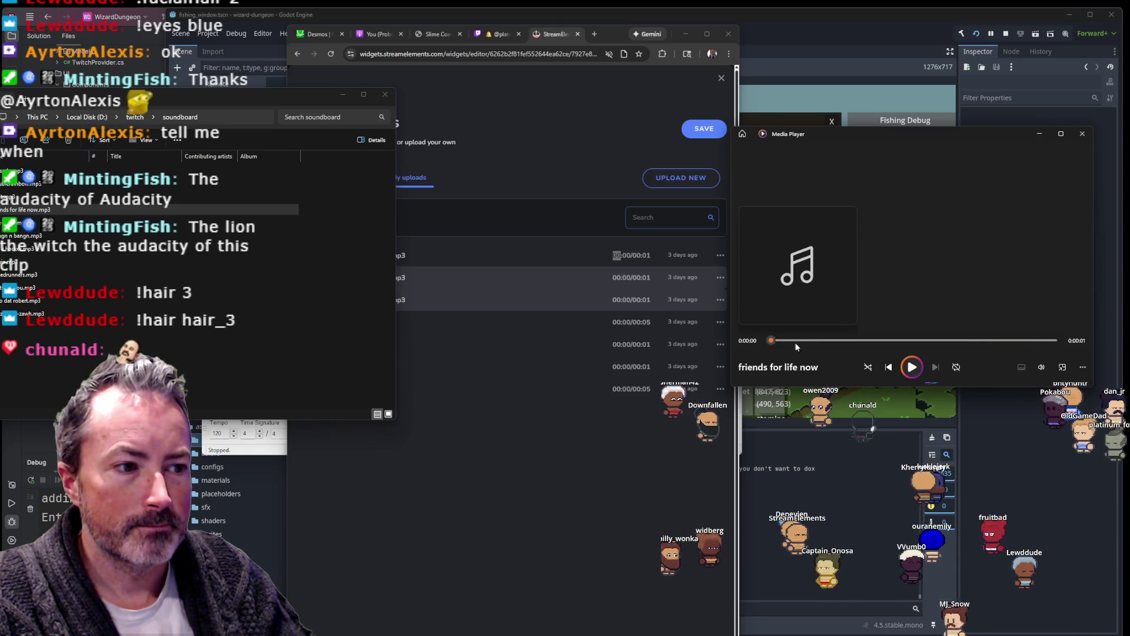
drag(782, 340, 1052, 345)
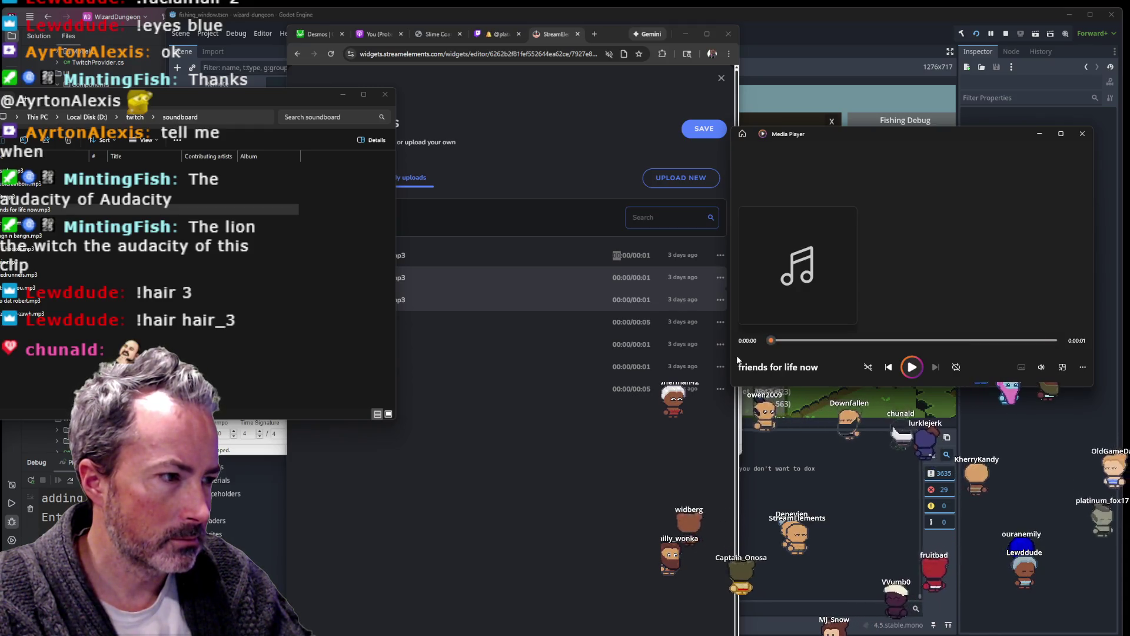
click(547, 486)
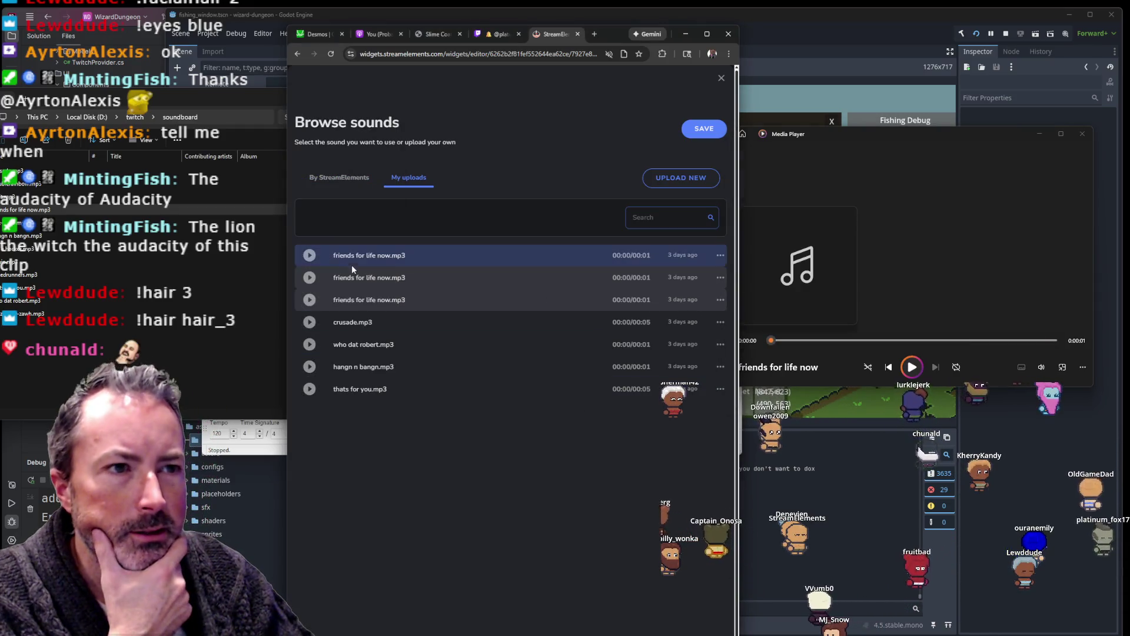
click(310, 255)
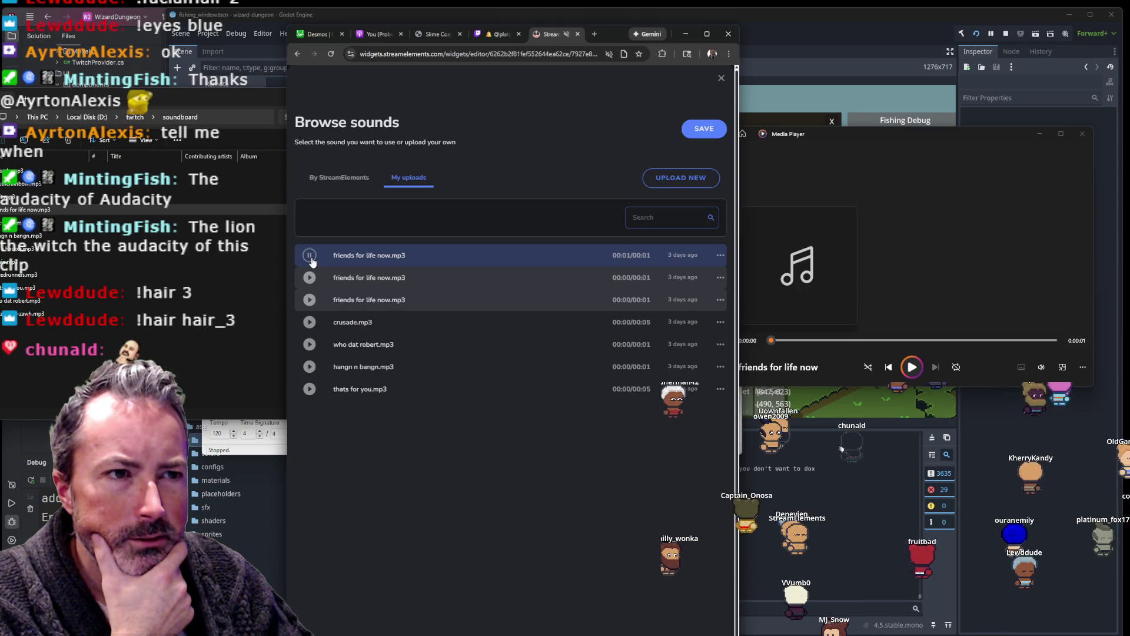
right_click(562, 36)
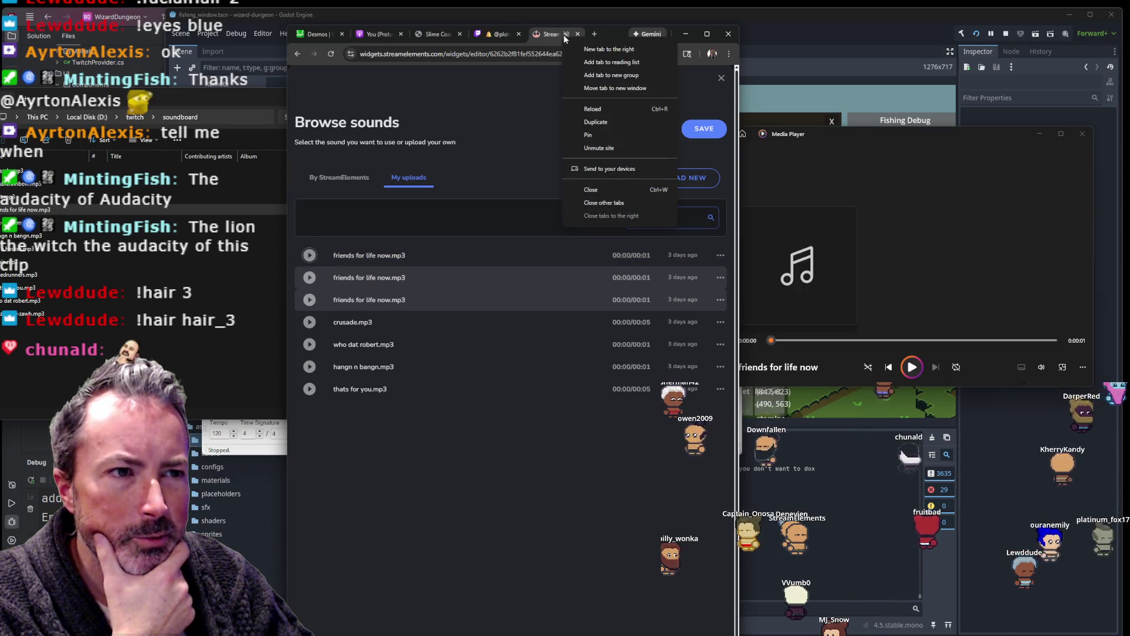
Step: Unmute the StreamElements site and set the first friends for life now upload as the follow sound
click(585, 148)
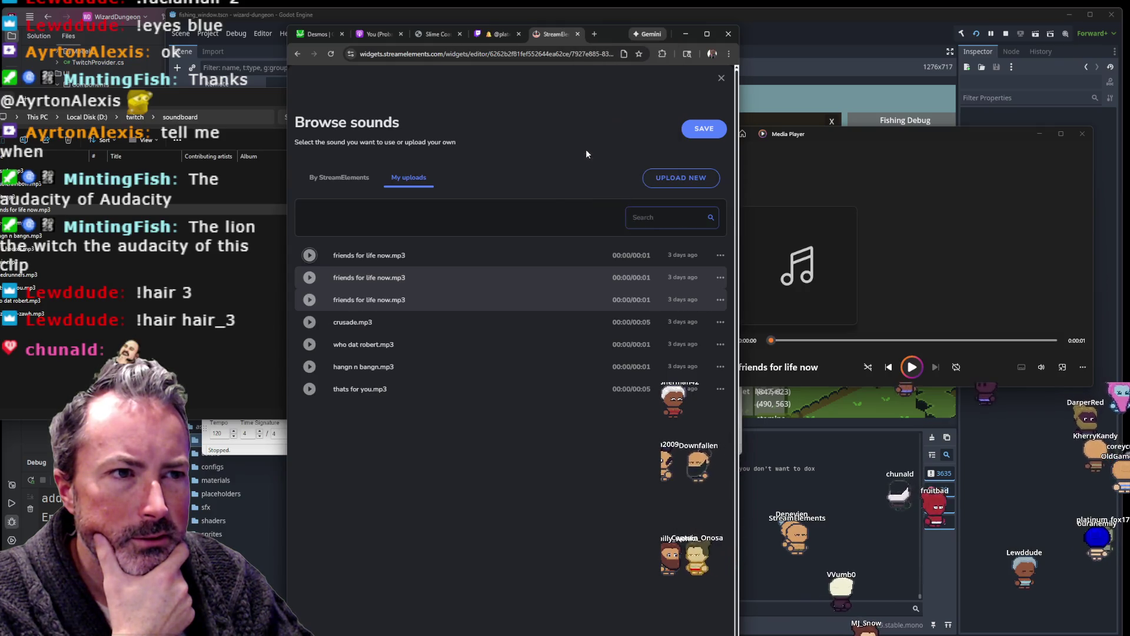
click(309, 255)
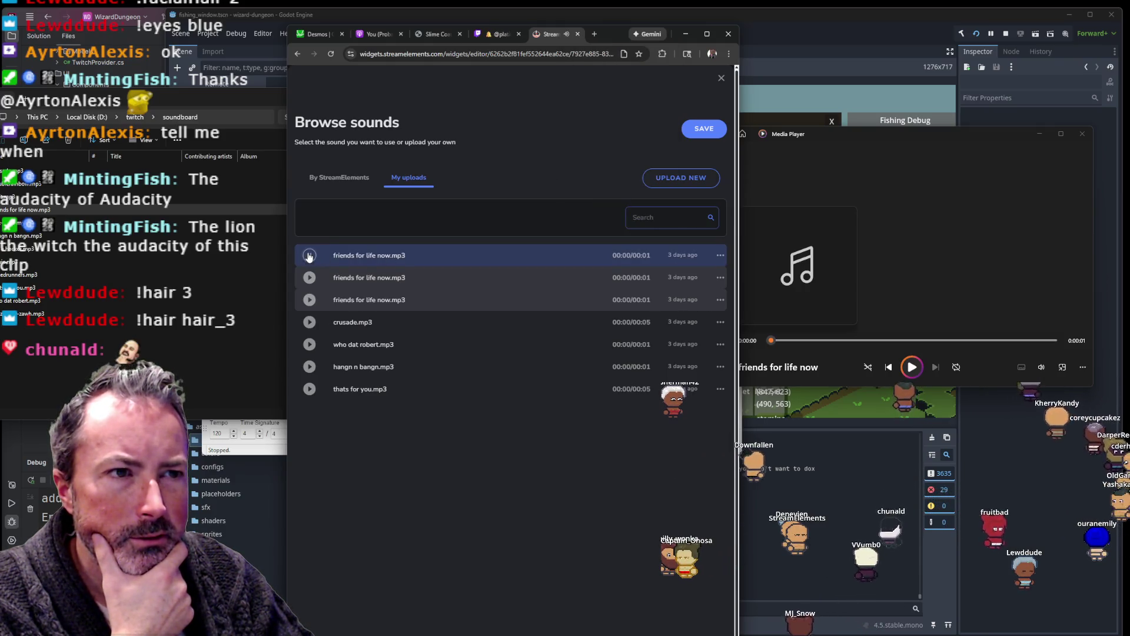
click(427, 256)
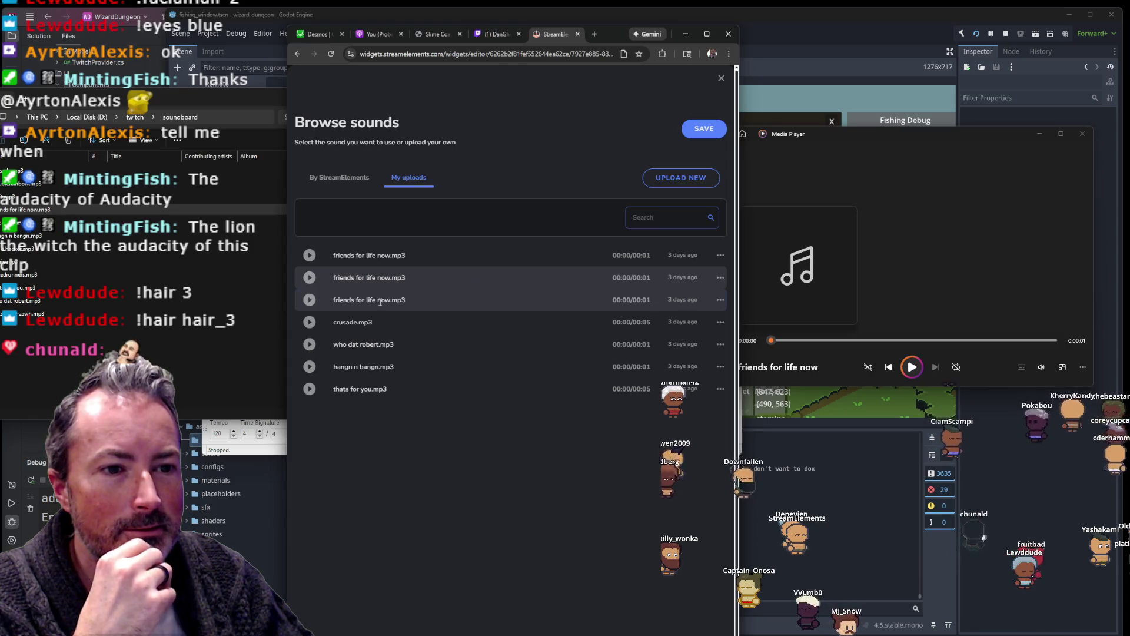
click(386, 276)
click(496, 261)
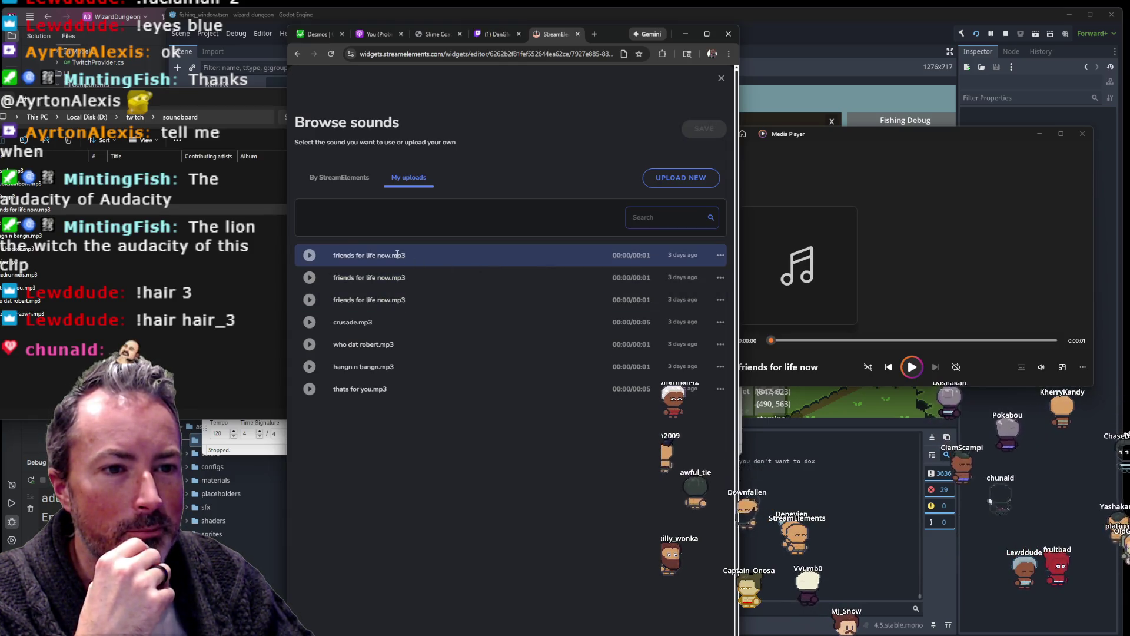
click(711, 134)
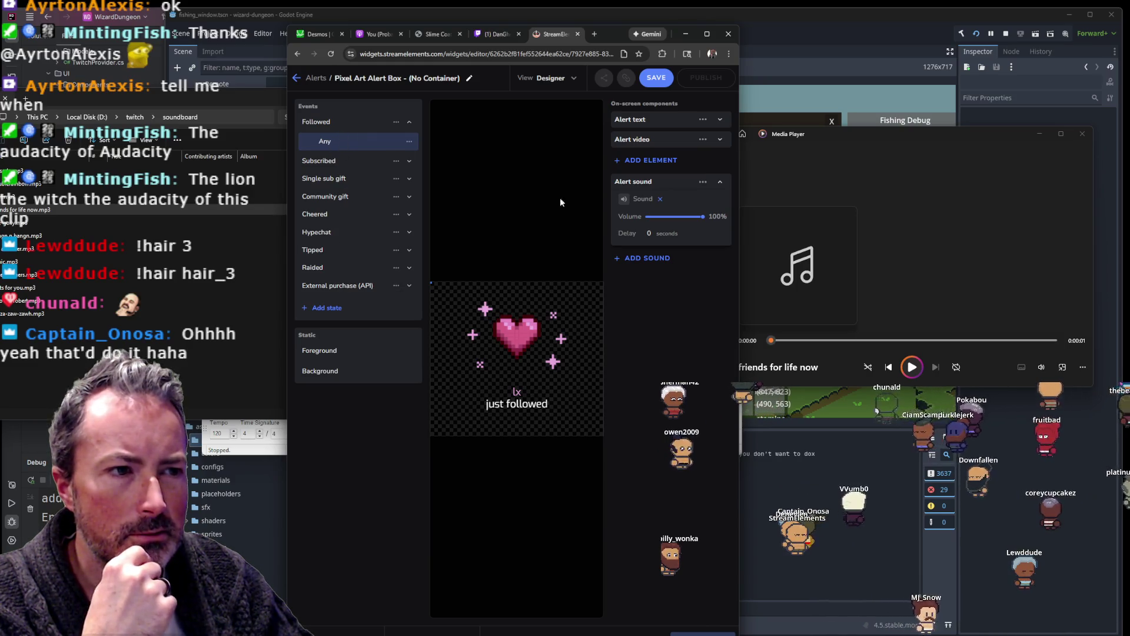
Step: Expand the Alert text and Alert video settings and bring up the ADD SOUND choices
click(647, 140)
click(647, 121)
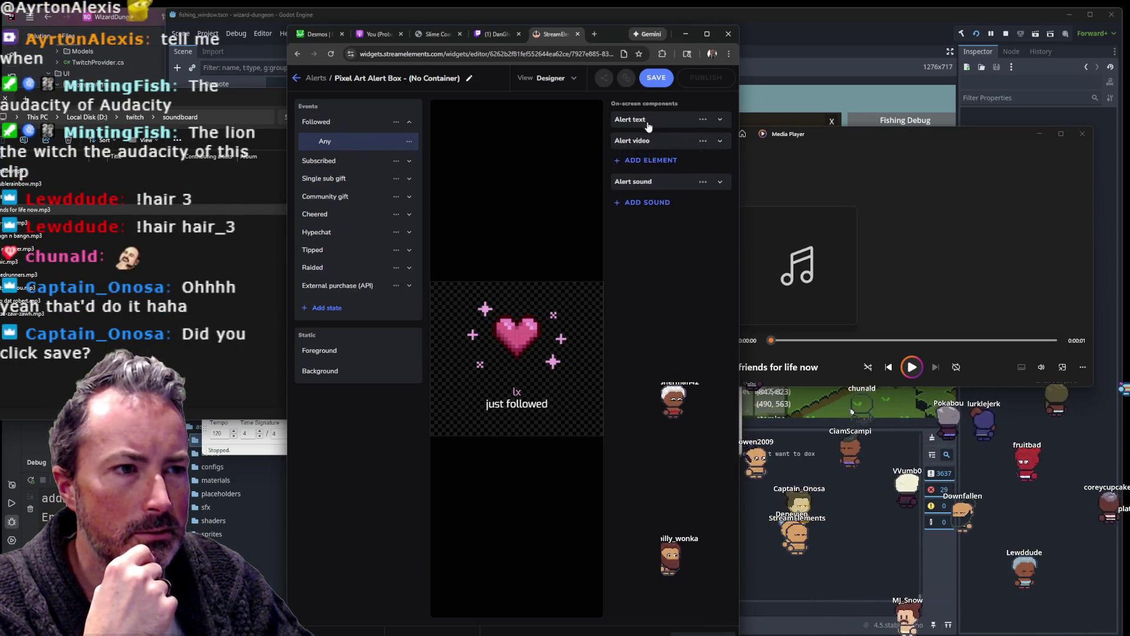
click(648, 239)
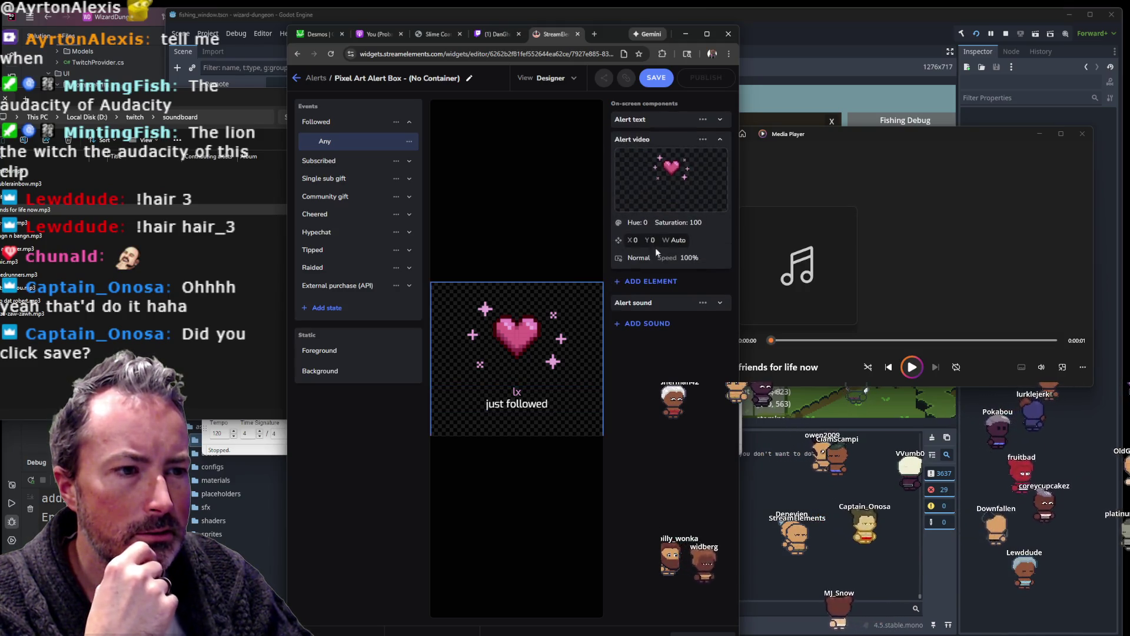
click(648, 323)
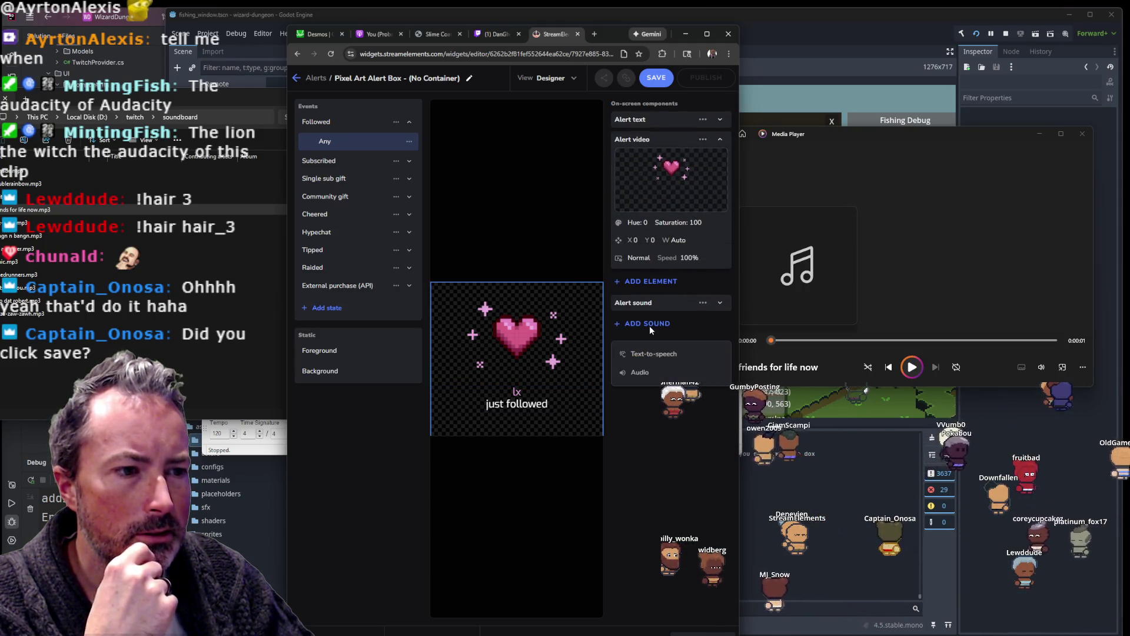
Step: Add an Audio component to the follow alert using a clip from My uploads
click(648, 372)
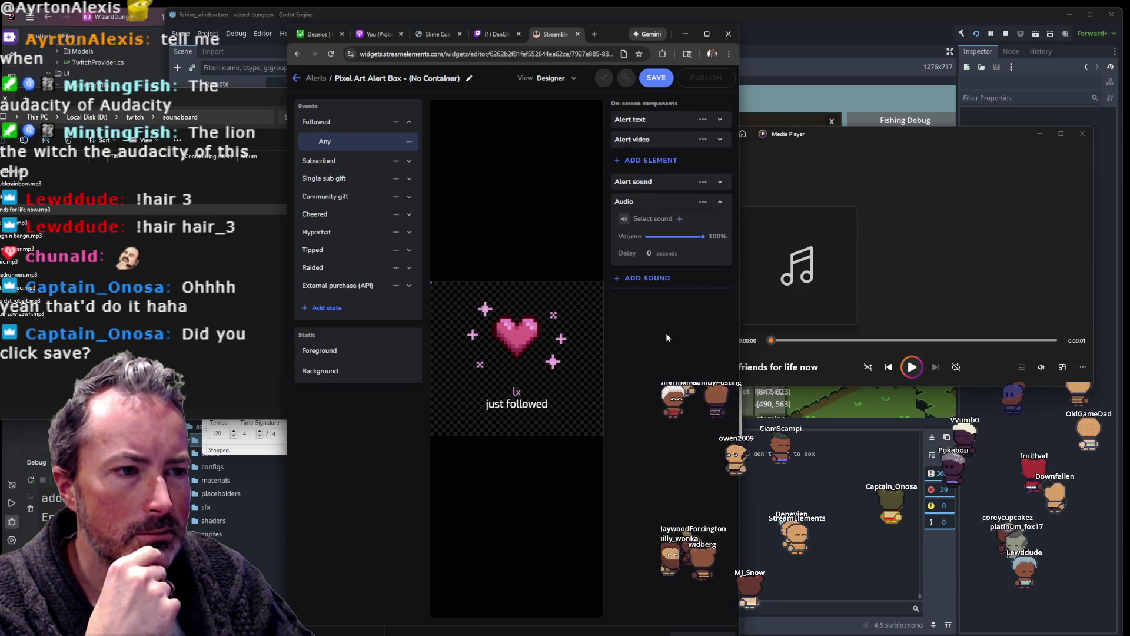
click(671, 219)
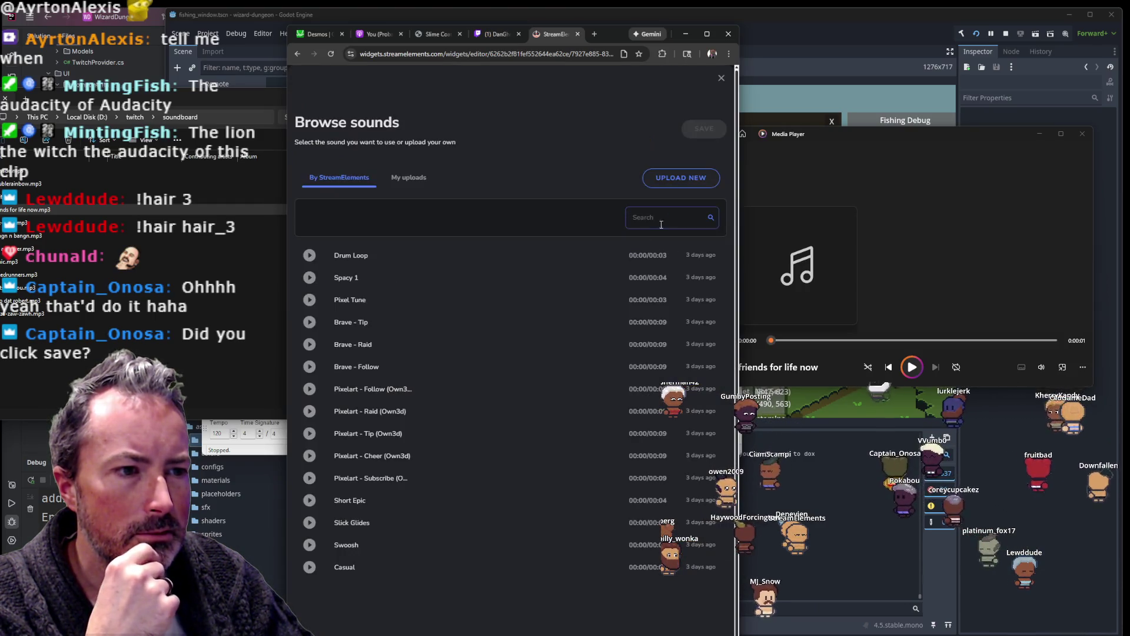
click(415, 179)
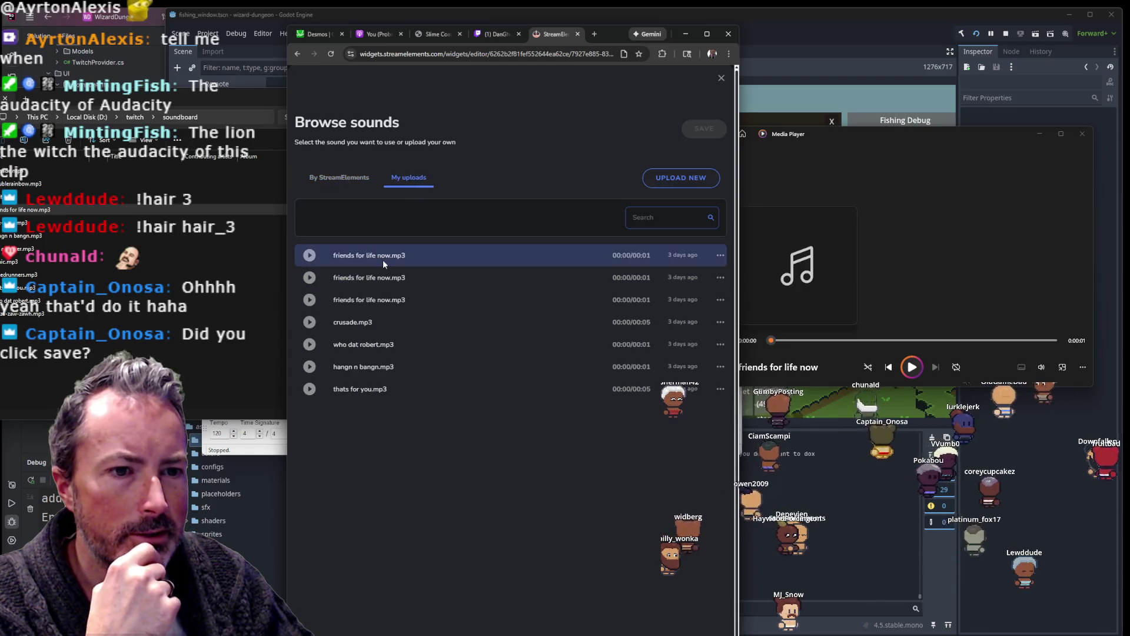
click(700, 130)
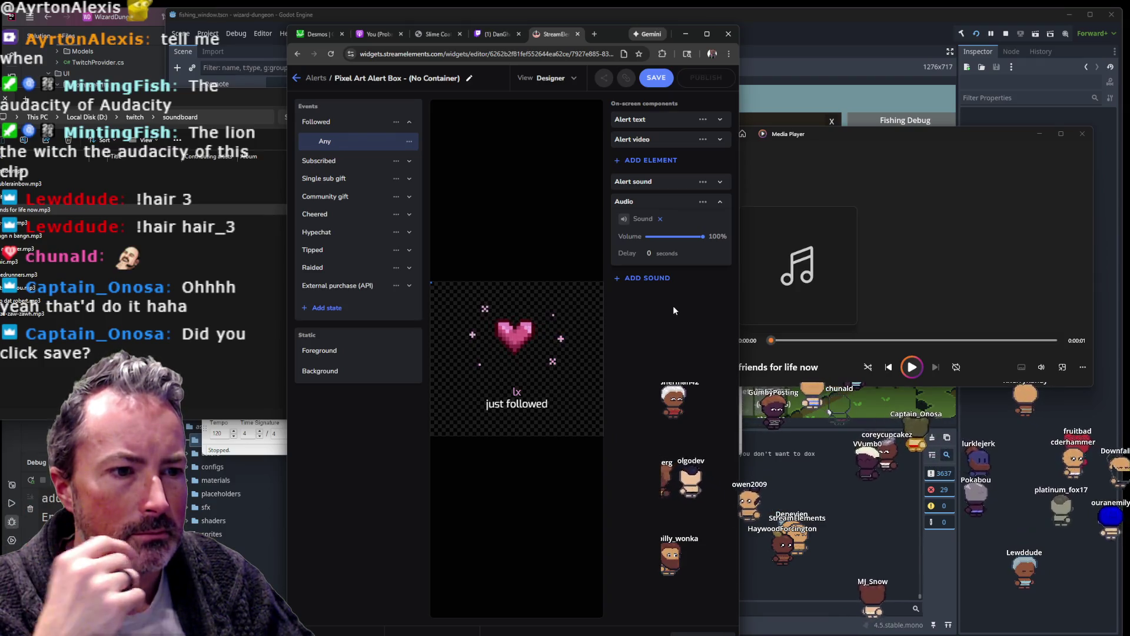
Step: Close the Audio's sound library unchanged and expand the original Alert sound settings
click(631, 220)
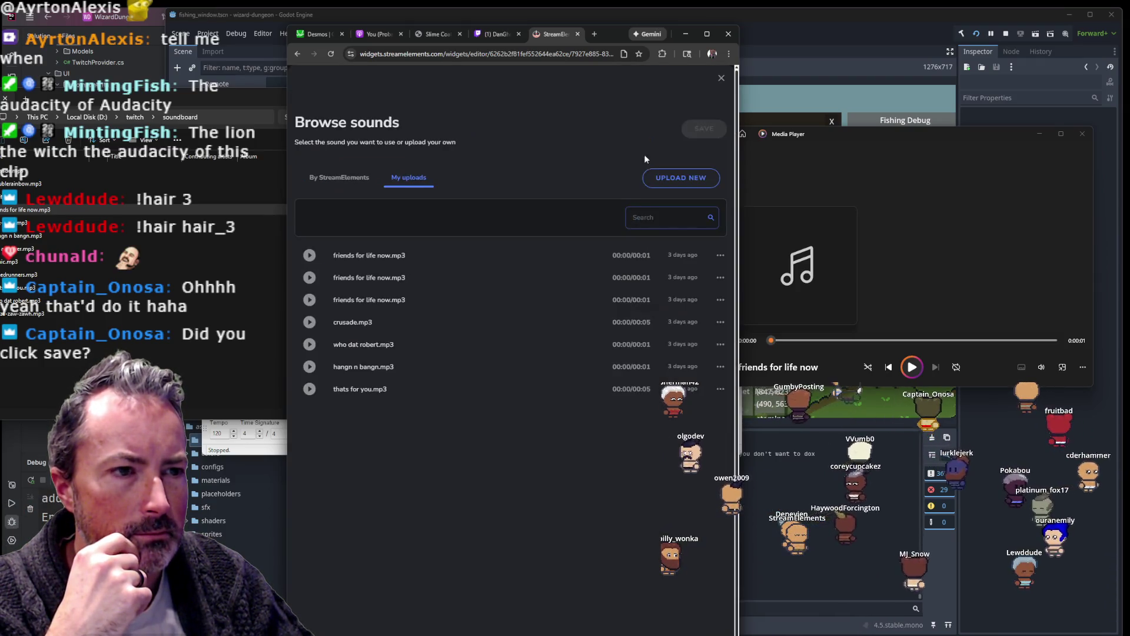
click(721, 79)
click(658, 182)
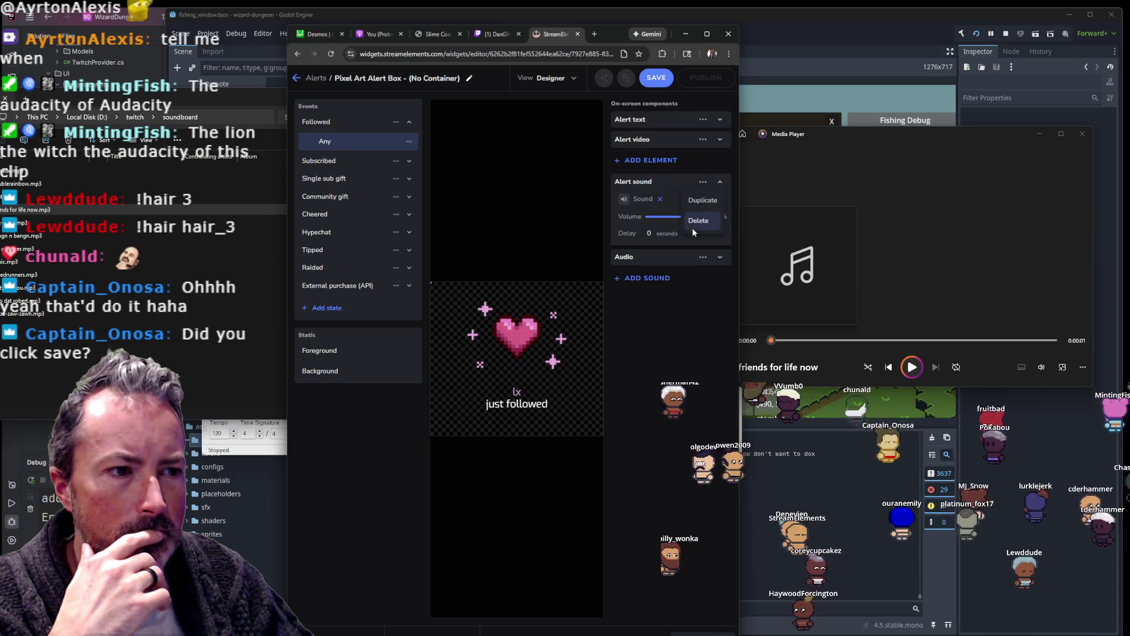
Step: Delete the old Alert sound component and save the follow alert changes
click(696, 222)
click(646, 183)
click(656, 77)
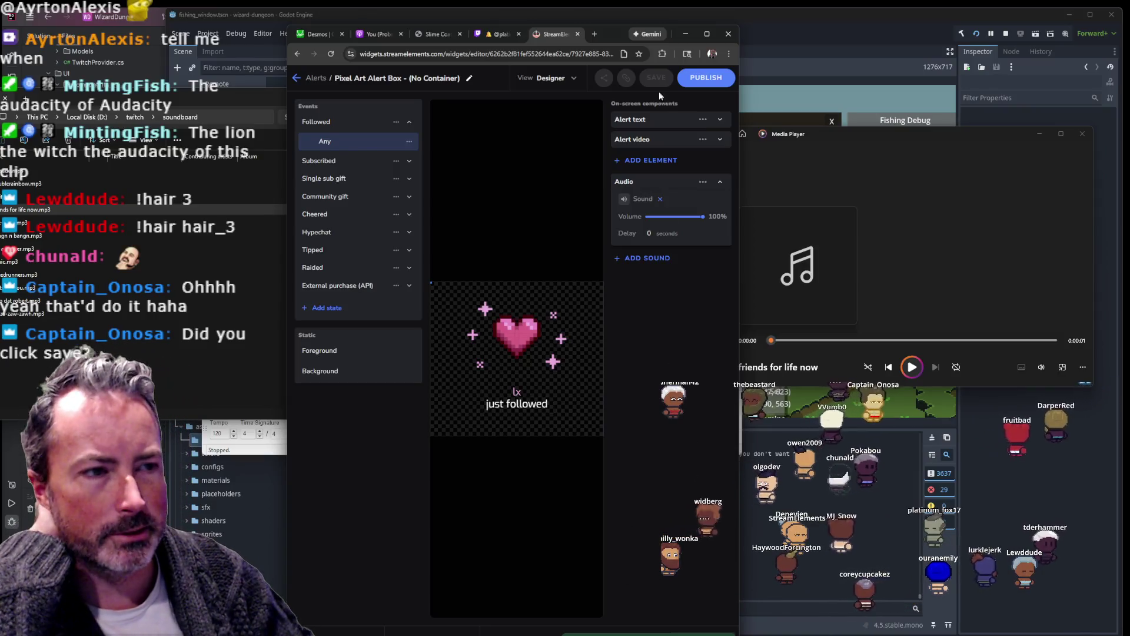
Step: Preview the follow alert and publish the Pixel Art Alert Box
mouse_move(618, 28)
mouse_down()
mouse_move(618, 91)
mouse_move(532, 59)
mouse_move(540, 64)
mouse_up()
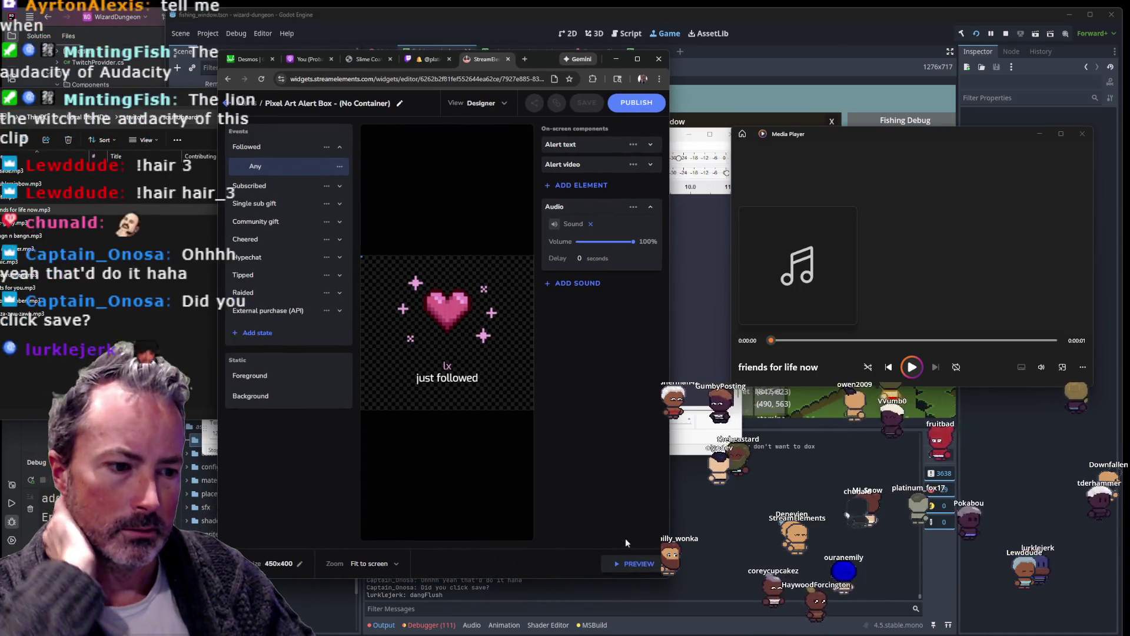
click(625, 562)
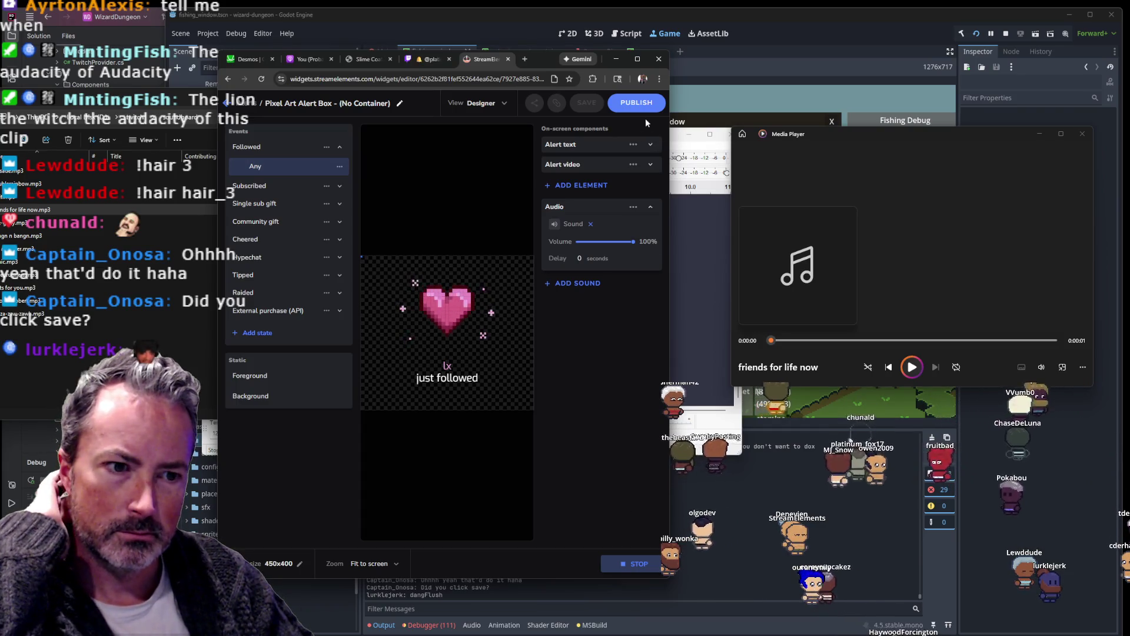
click(637, 103)
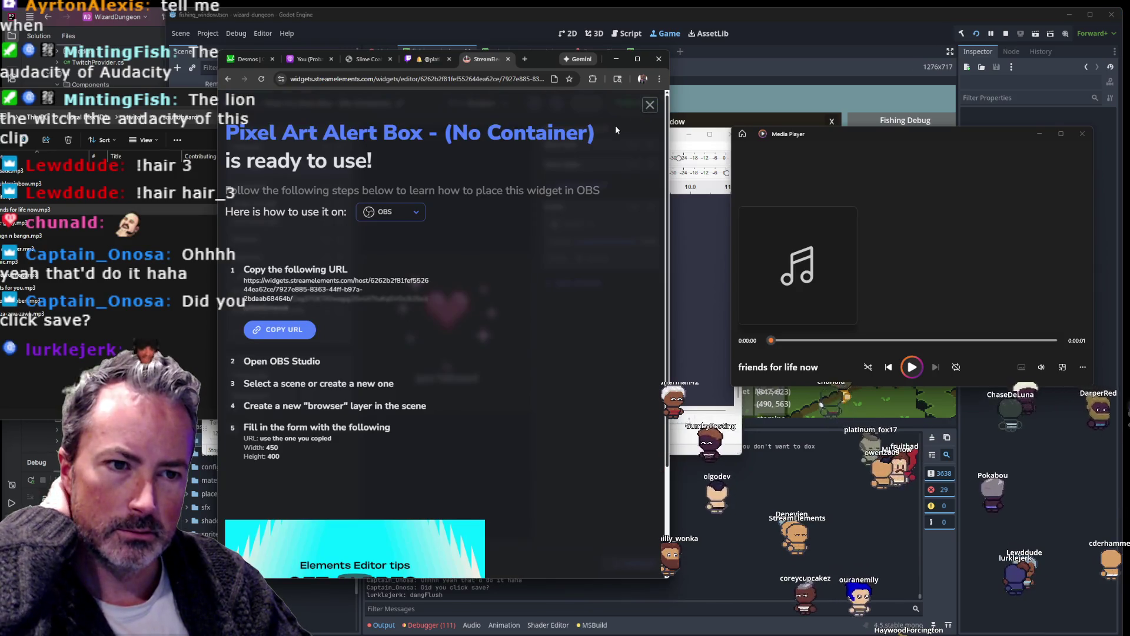
Step: Replay the follow alert preview, check its audio options, and switch to the Subscribed alert
click(650, 105)
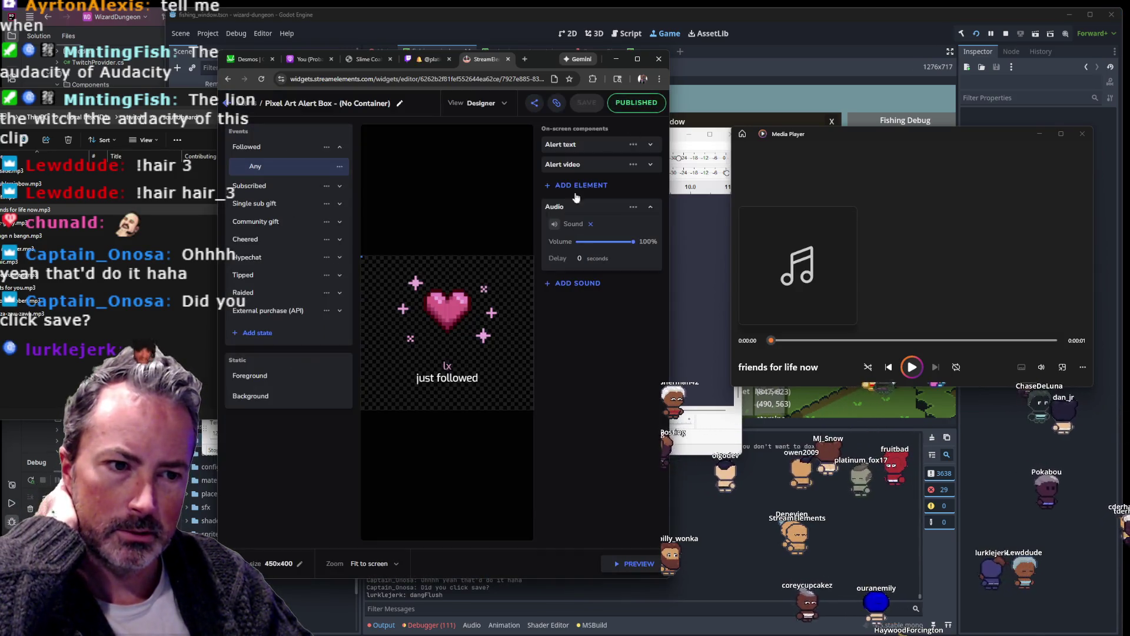
click(639, 563)
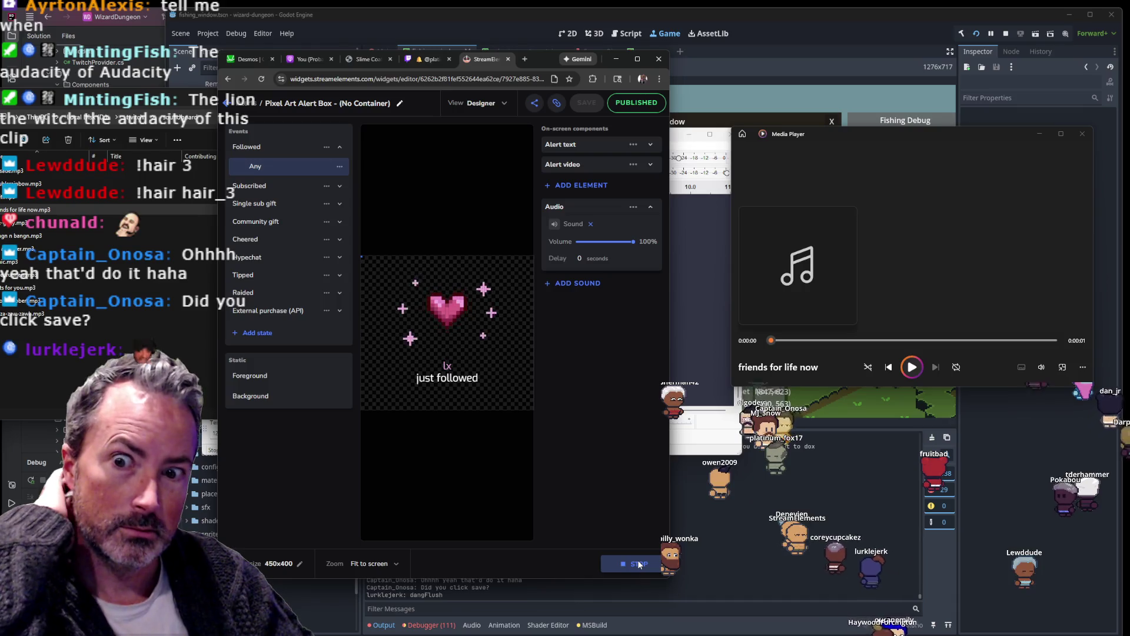
click(632, 206)
click(602, 321)
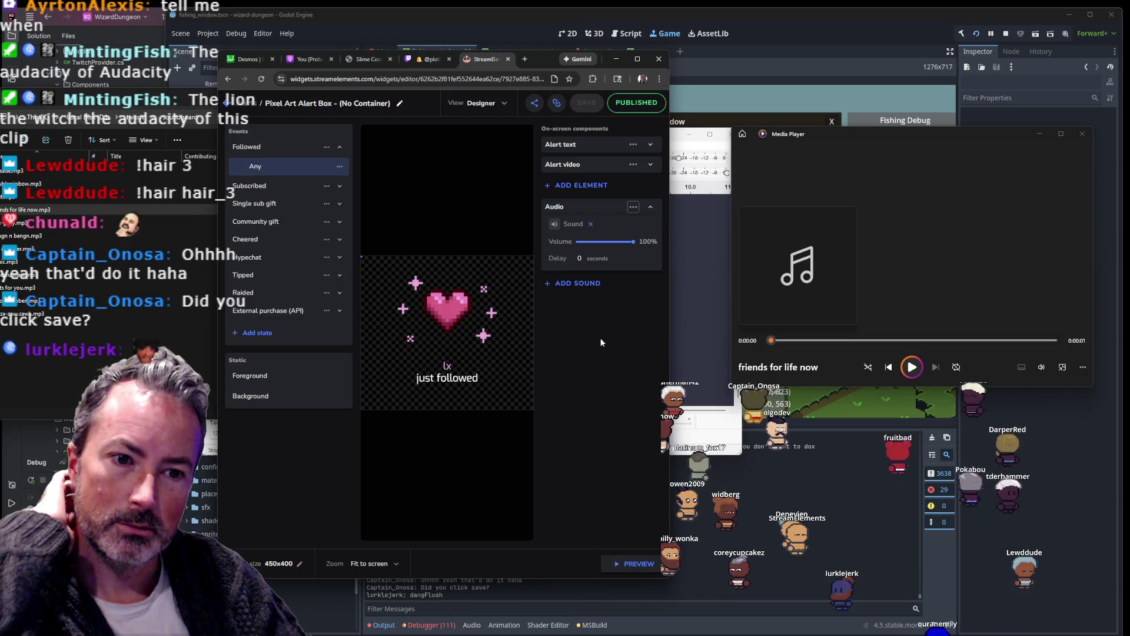
click(259, 187)
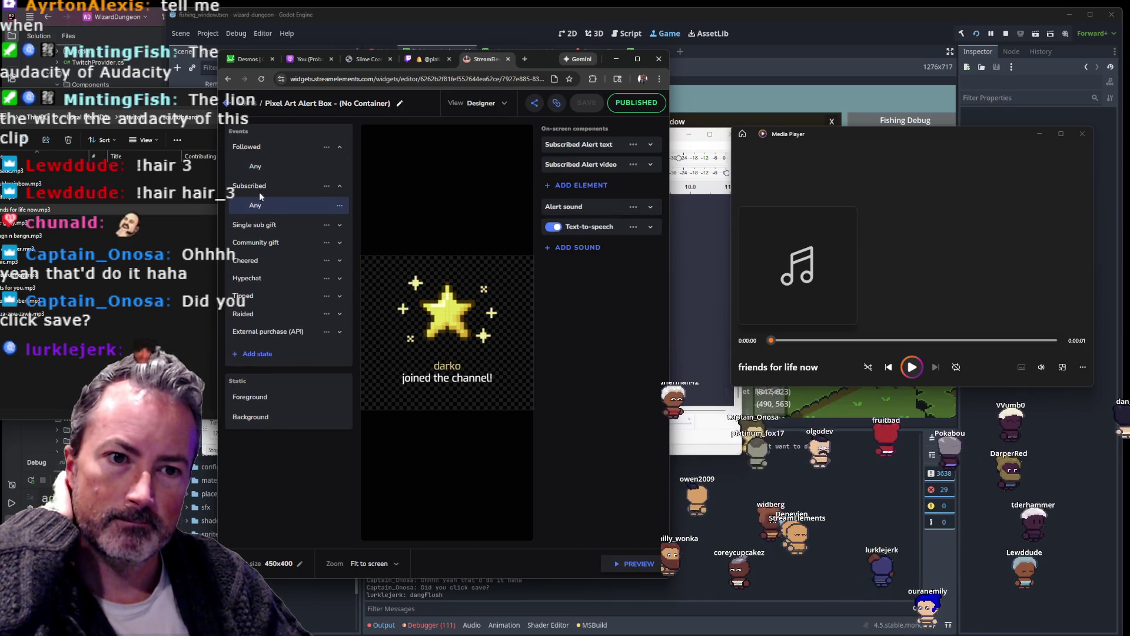
Step: Show the subscribe alert's 50% sound settings and preview it
click(589, 207)
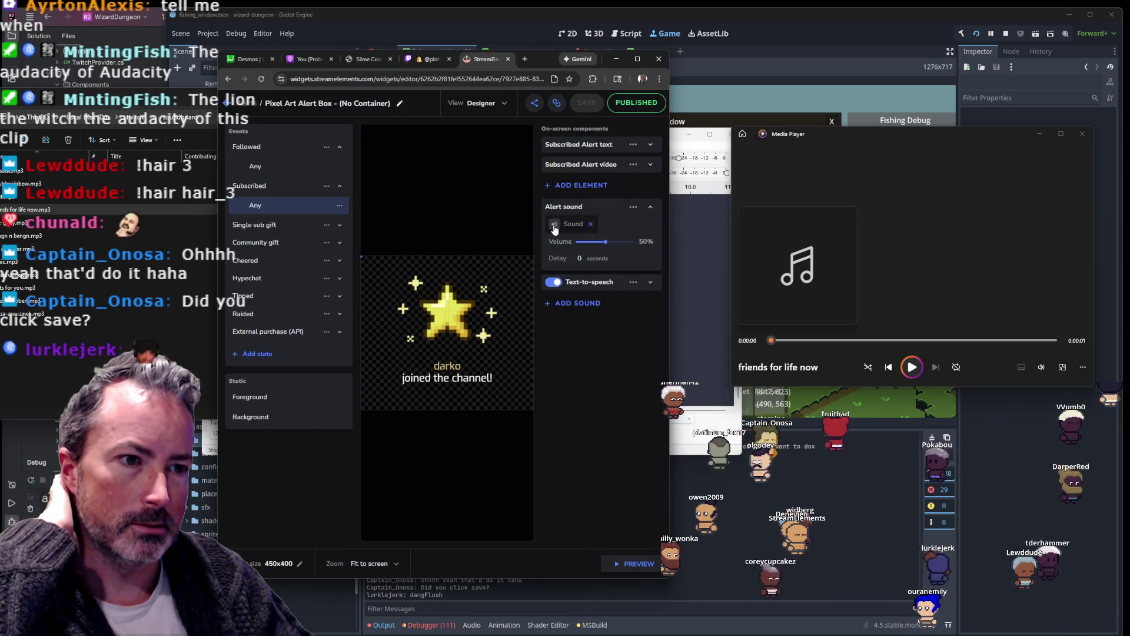
click(641, 564)
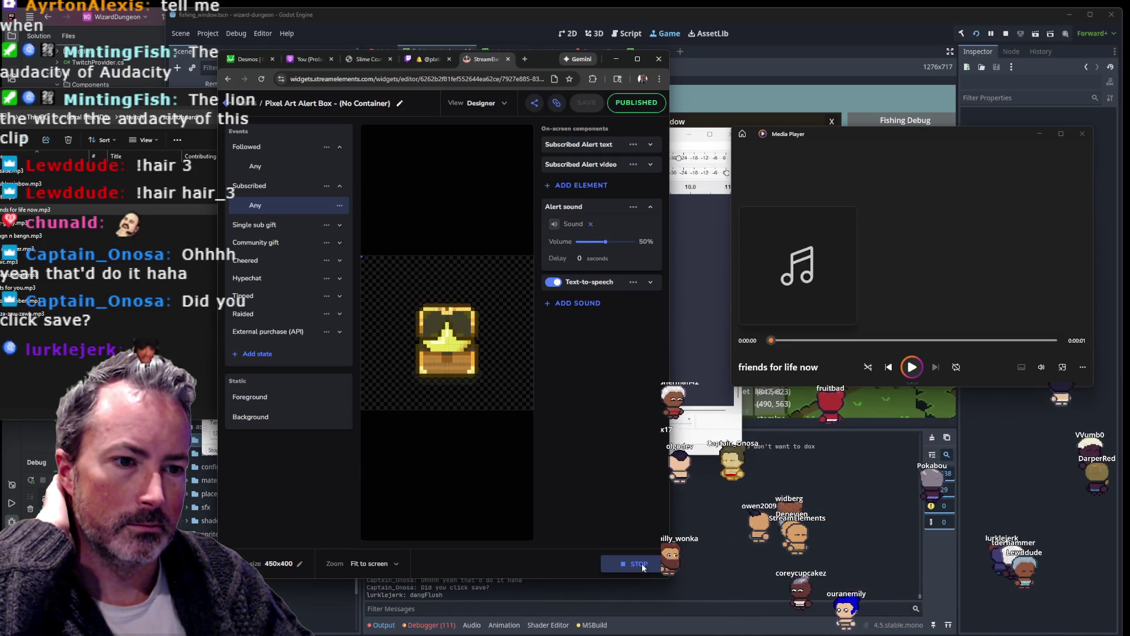
Step: Move the StreamElements browser window off-screen
right_click(479, 65)
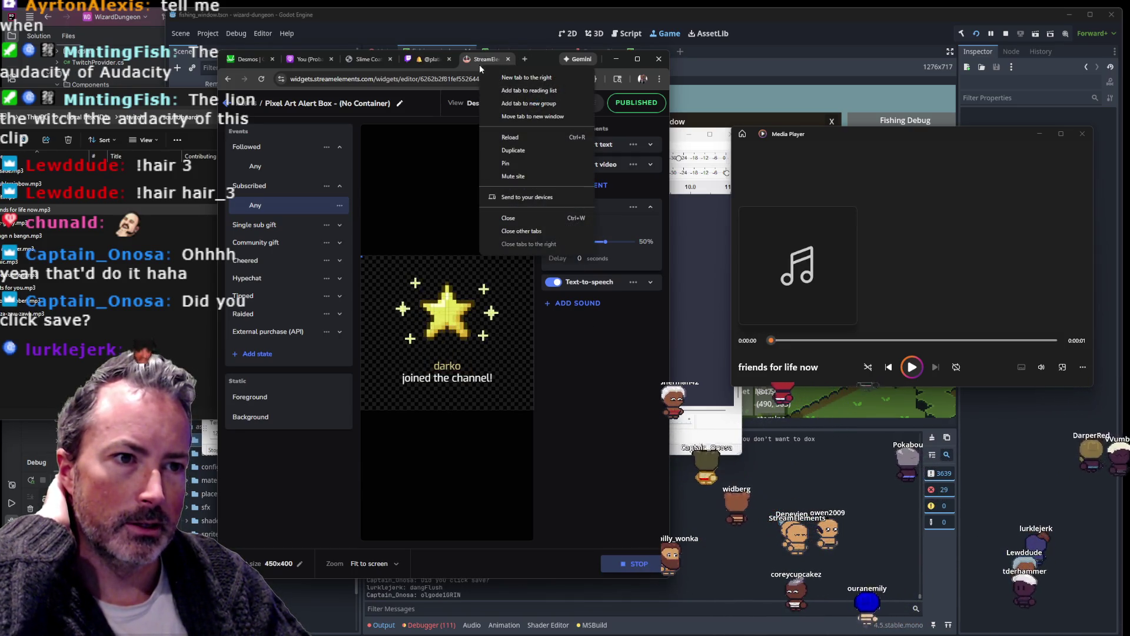
click(588, 425)
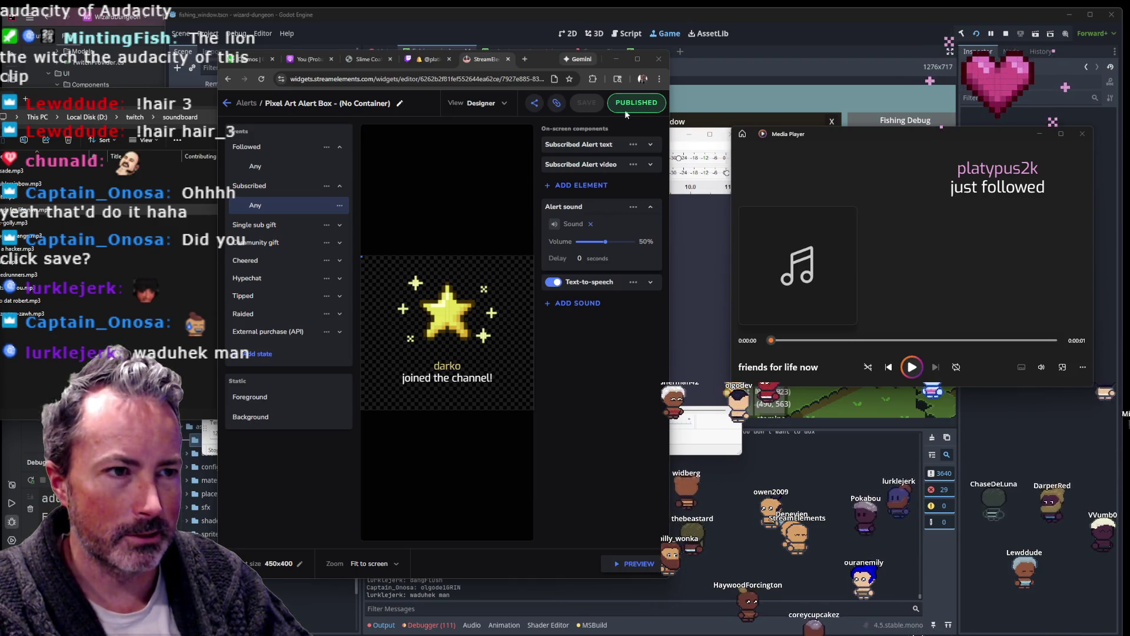
mouse_move(531, 63)
mouse_down()
mouse_move(366, 307)
mouse_move(0, 353)
mouse_up()
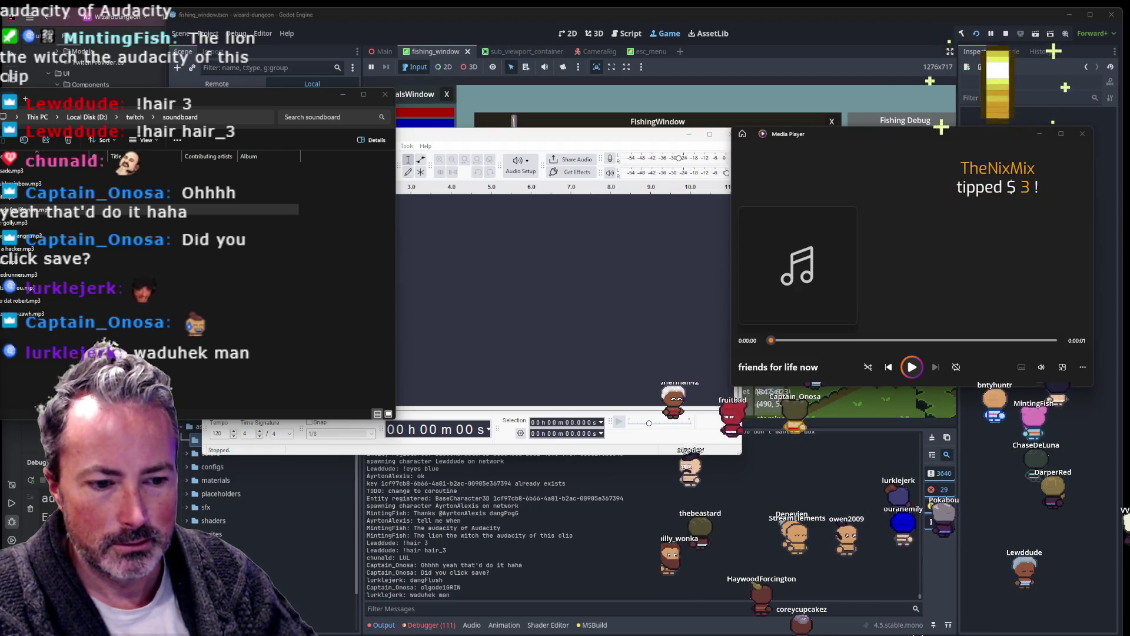
Step: Close File Explorer and switch back to the StreamElements alert editor in the browser
key(alt+F4)
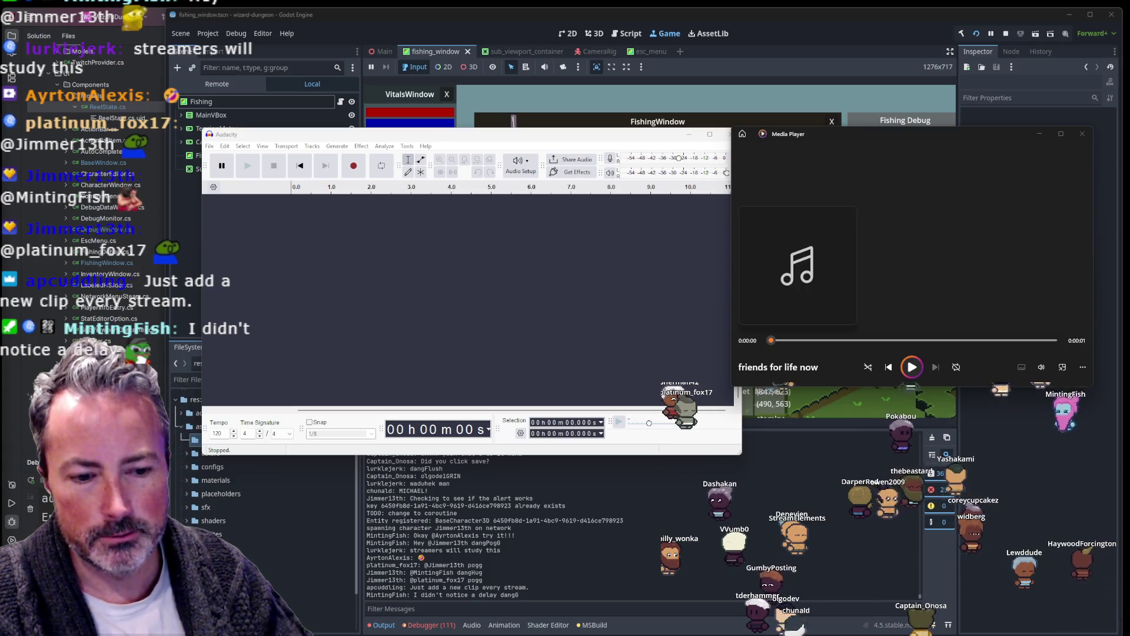
mouse_move(445, 635)
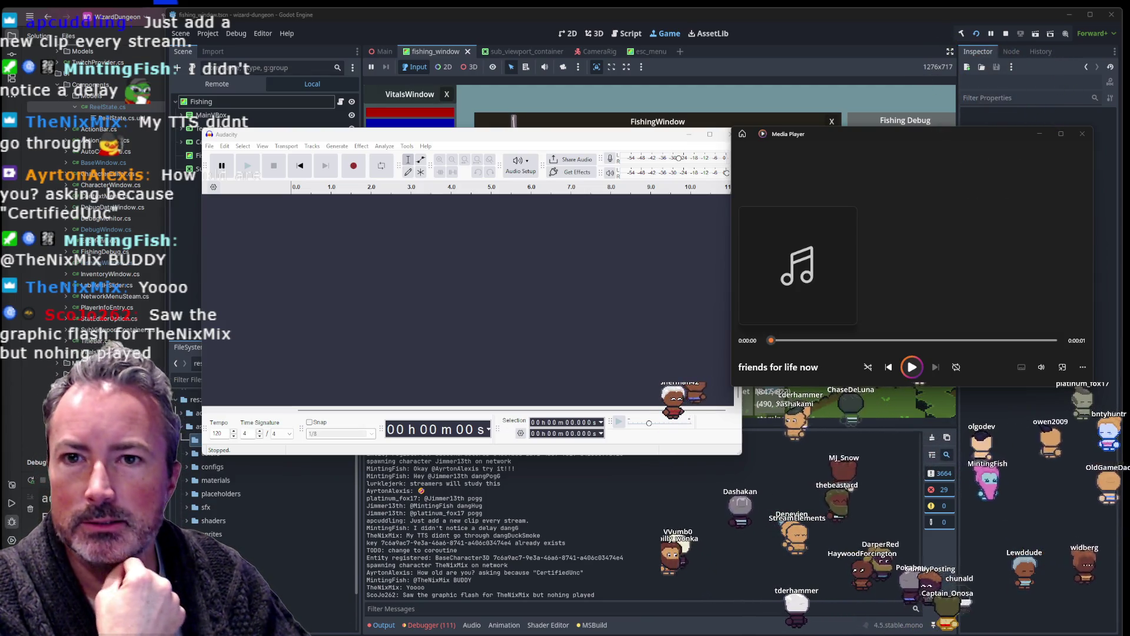
key(alt+Tab)
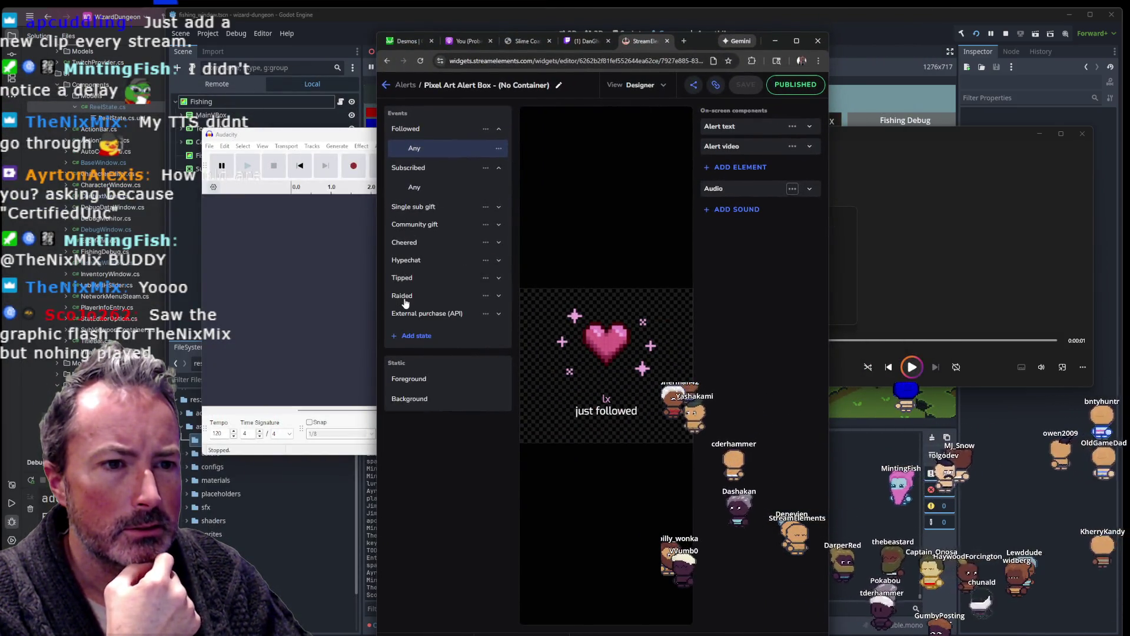
Step: Open the Tipped alert and expand its text-to-speech and alert sound settings
click(415, 283)
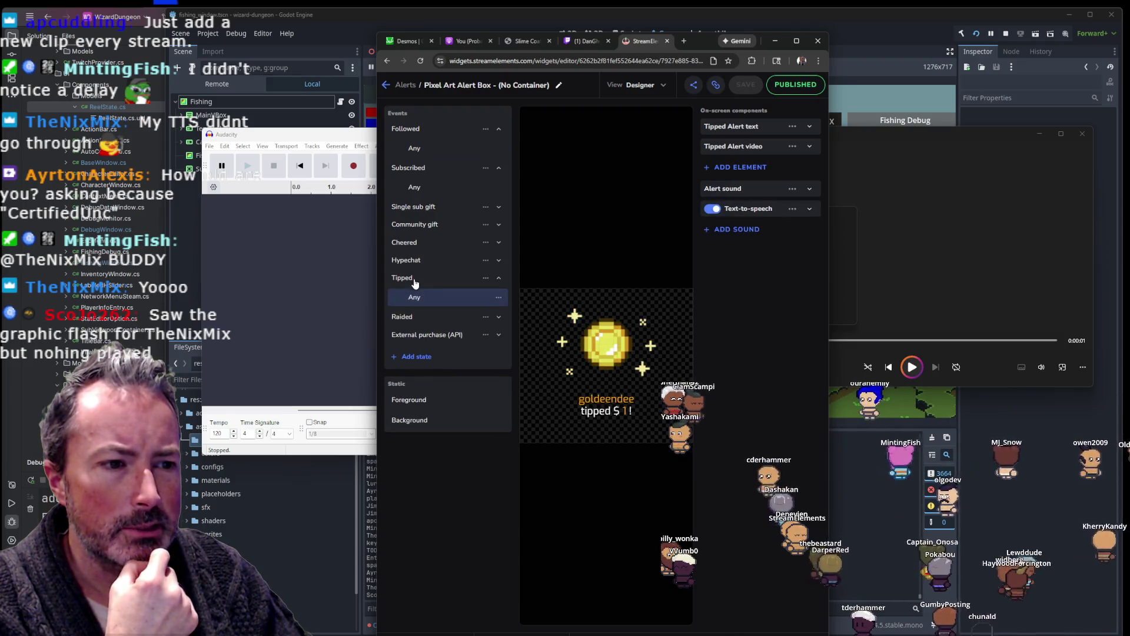
click(755, 217)
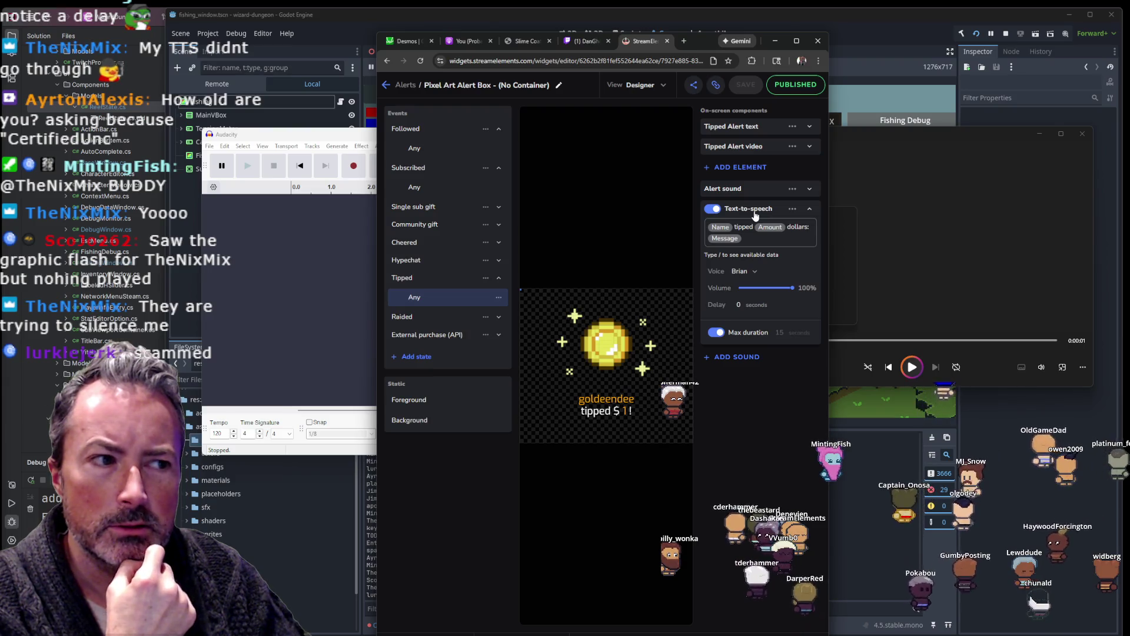
click(749, 189)
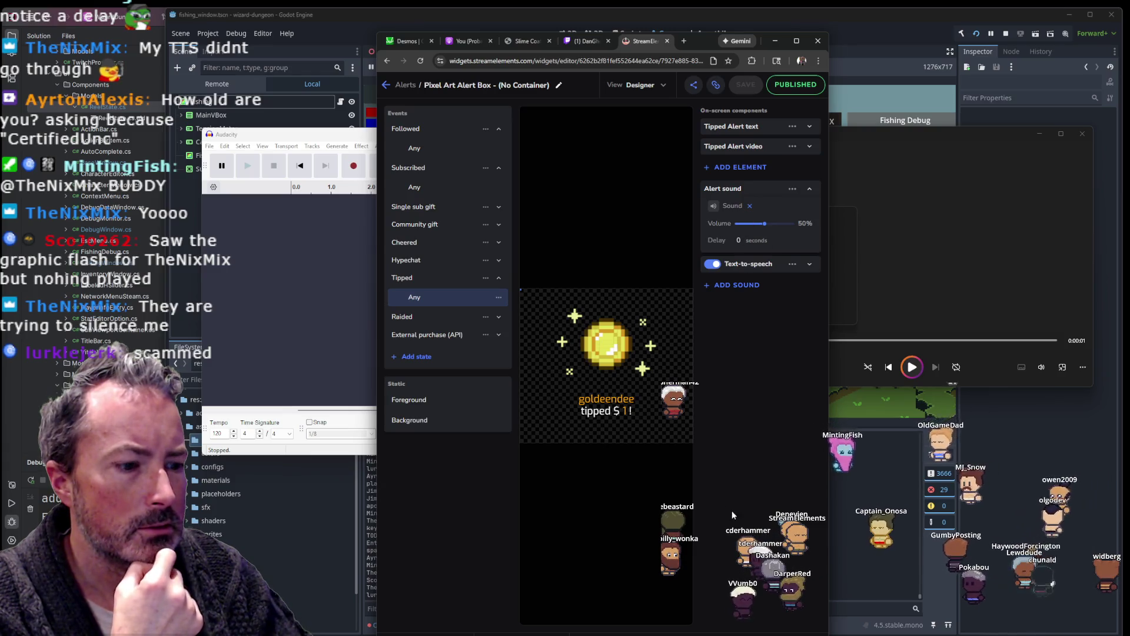
Step: Preview the coin 'tipped $1!' alert and recheck its Brian text-to-speech settings
mouse_move(710, 34)
mouse_down()
mouse_move(711, 59)
mouse_move(624, 65)
mouse_up()
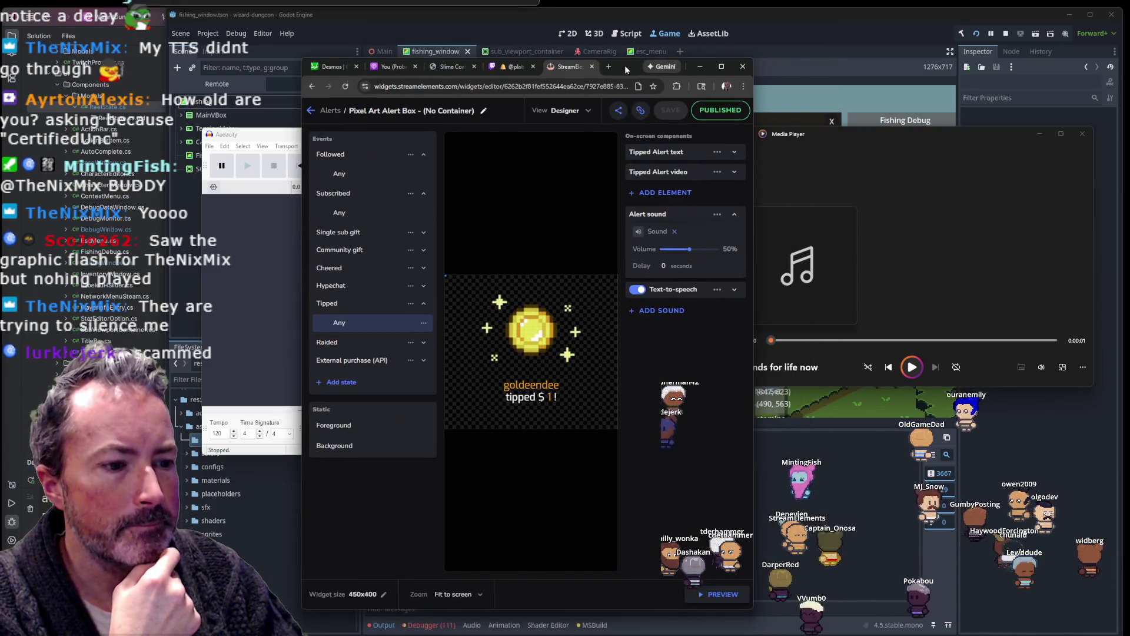
click(713, 599)
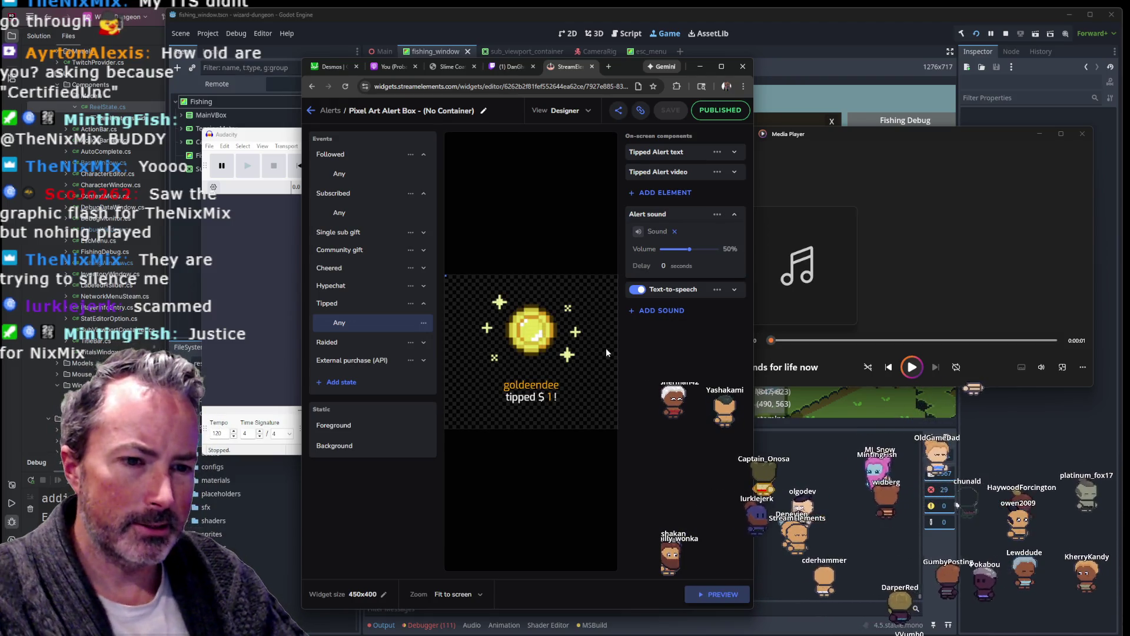
click(674, 290)
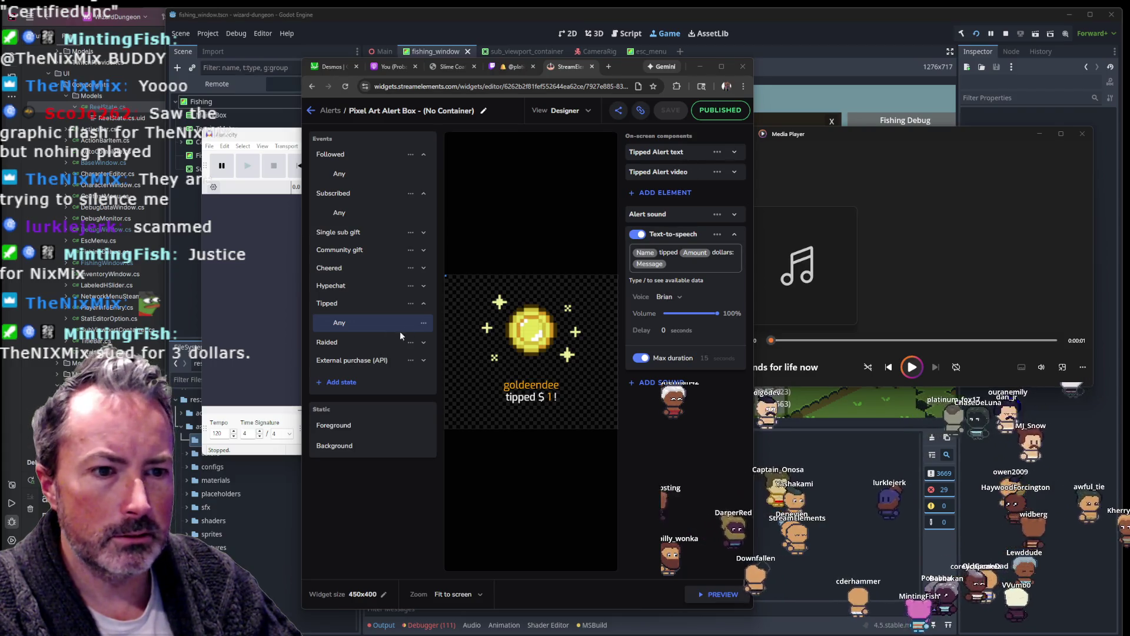
click(424, 322)
click(405, 360)
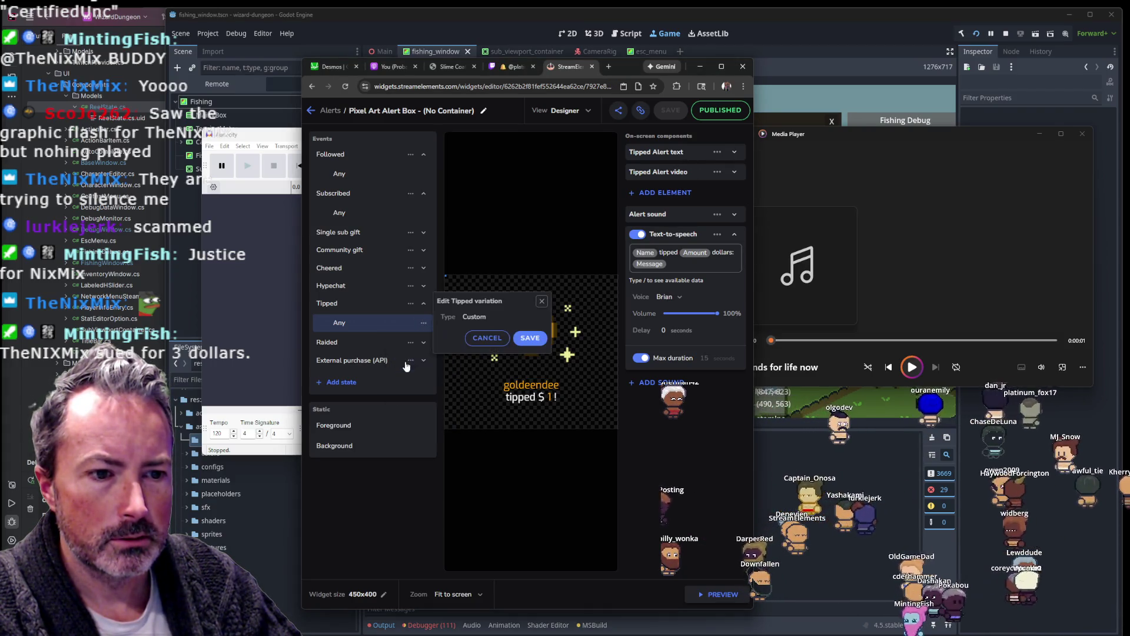
click(487, 337)
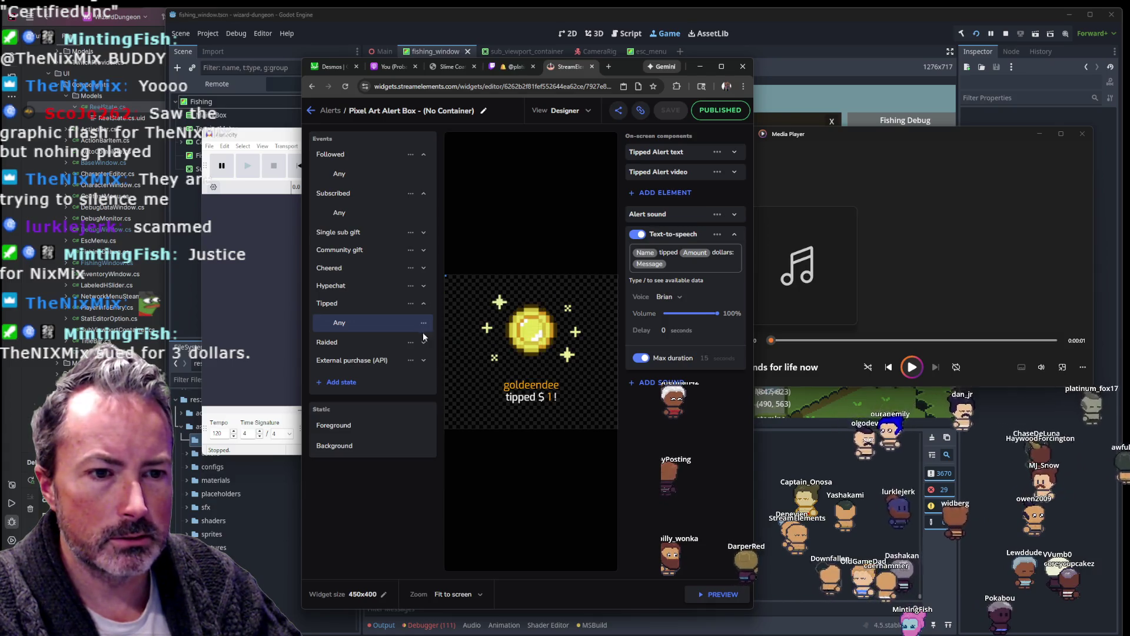
click(422, 323)
click(415, 340)
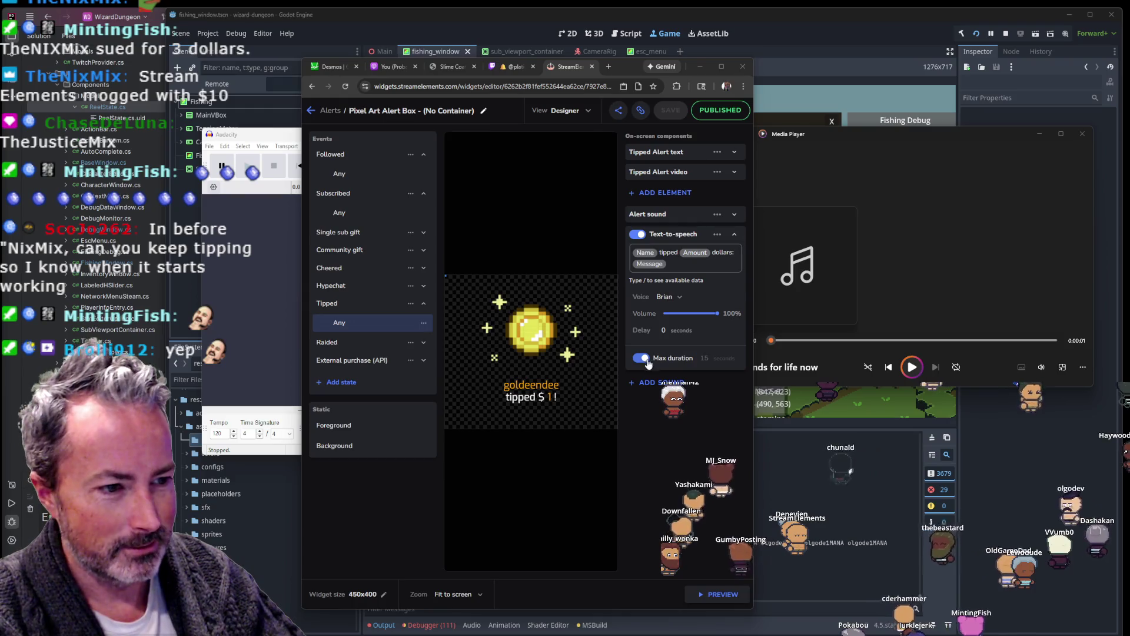
Step: Collapse text-to-speech and review the Tipped alert's 50% sound with no delay
click(734, 215)
click(734, 215)
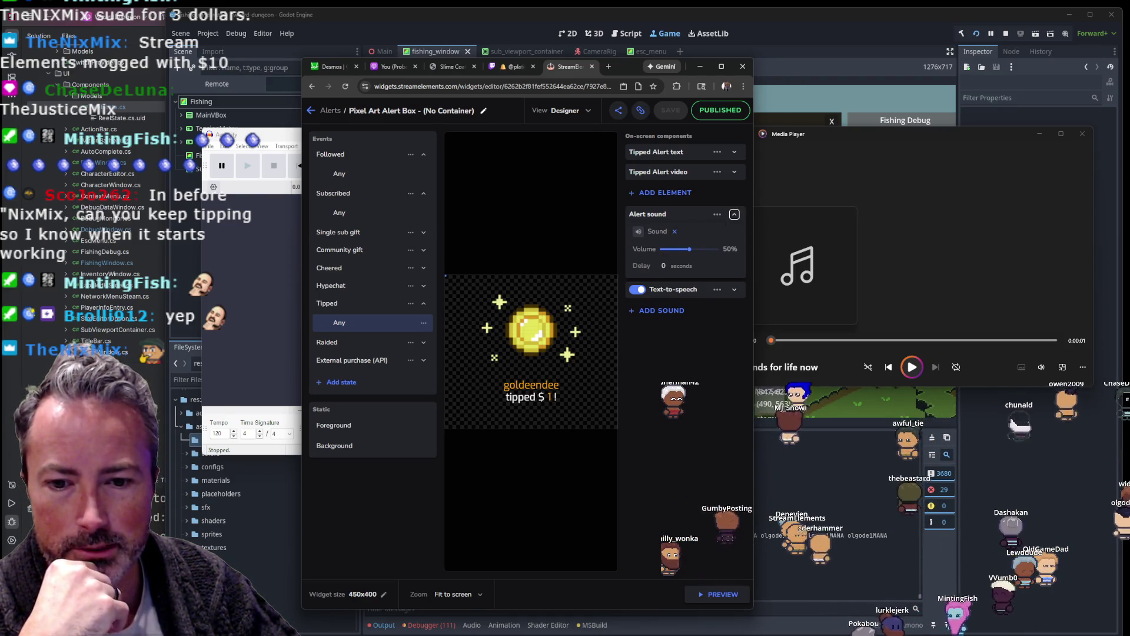
click(1006, 422)
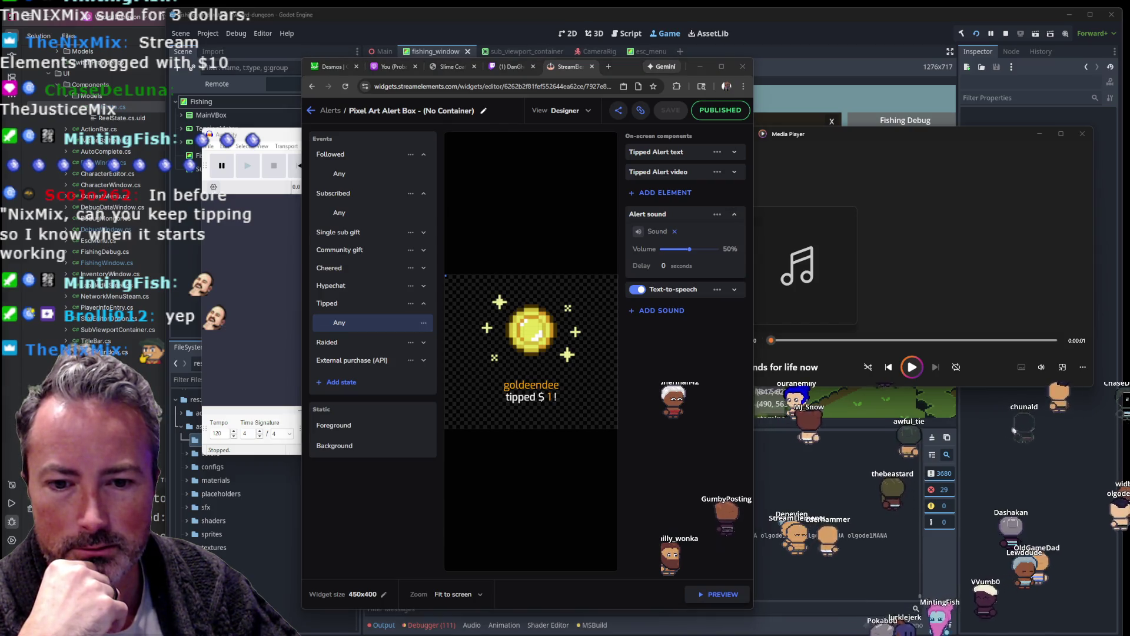
click(349, 499)
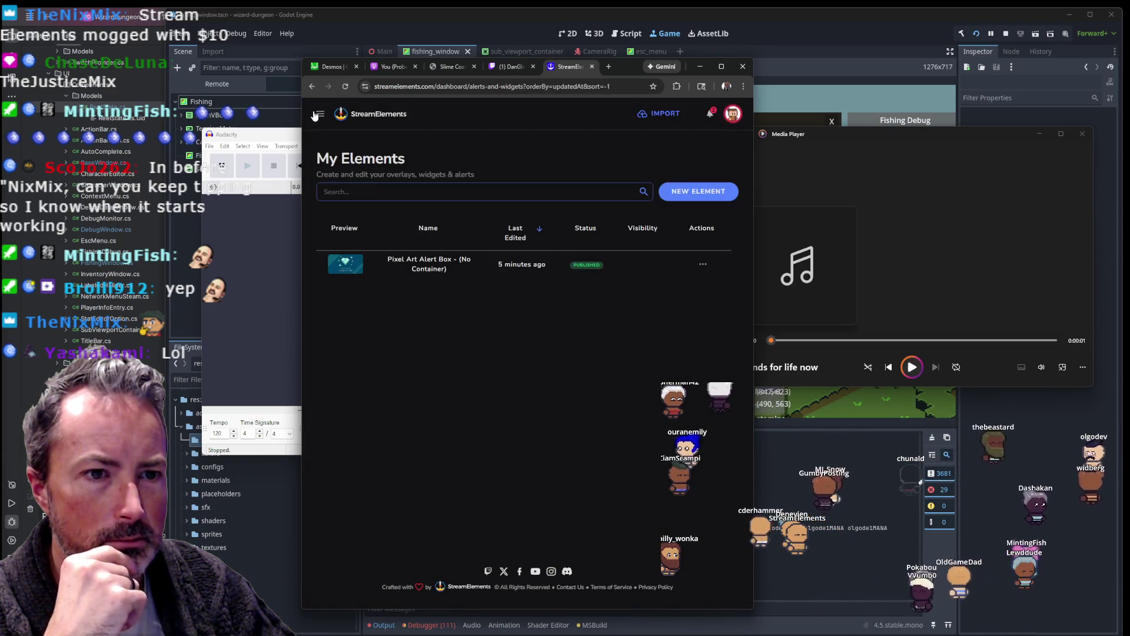
Step: Check the alert box is listed as published in Elements, then minimize the browser
click(316, 114)
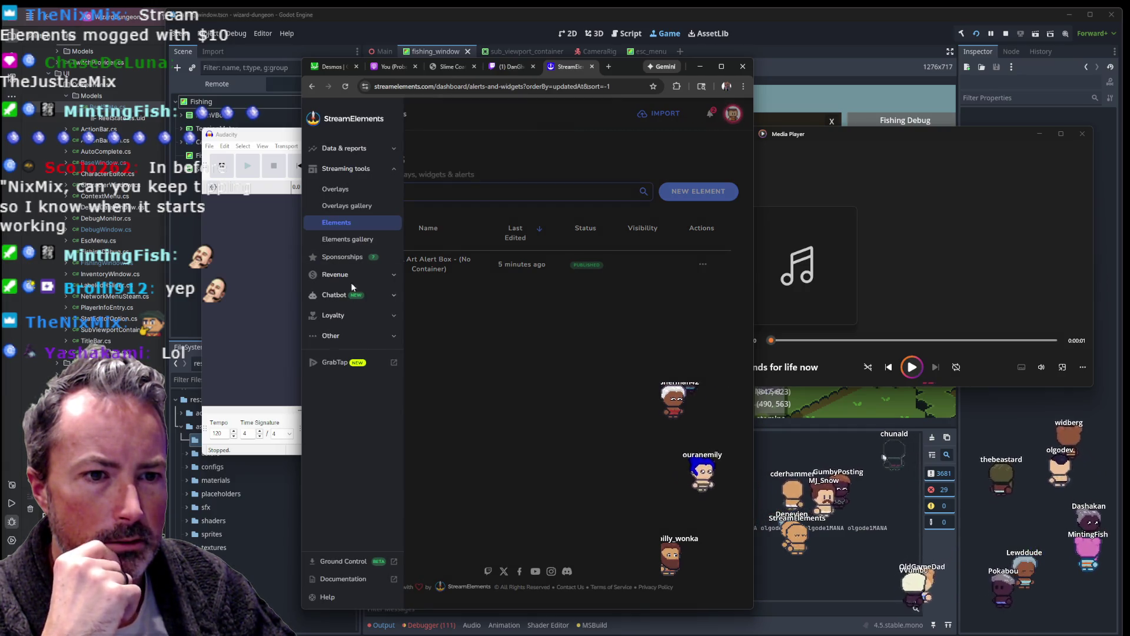
click(700, 66)
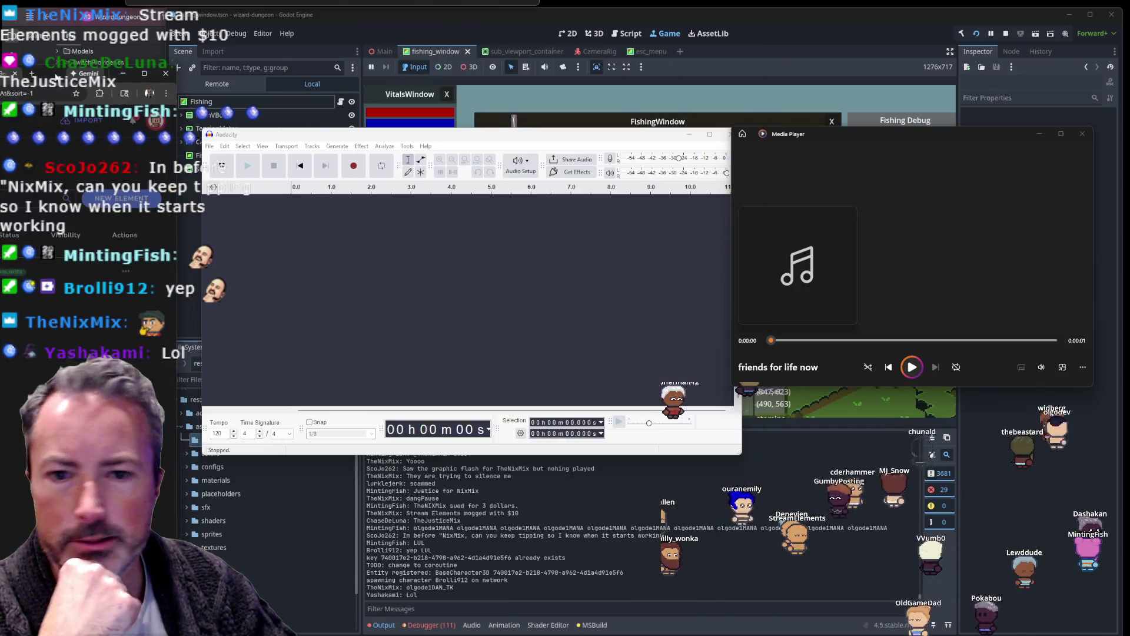
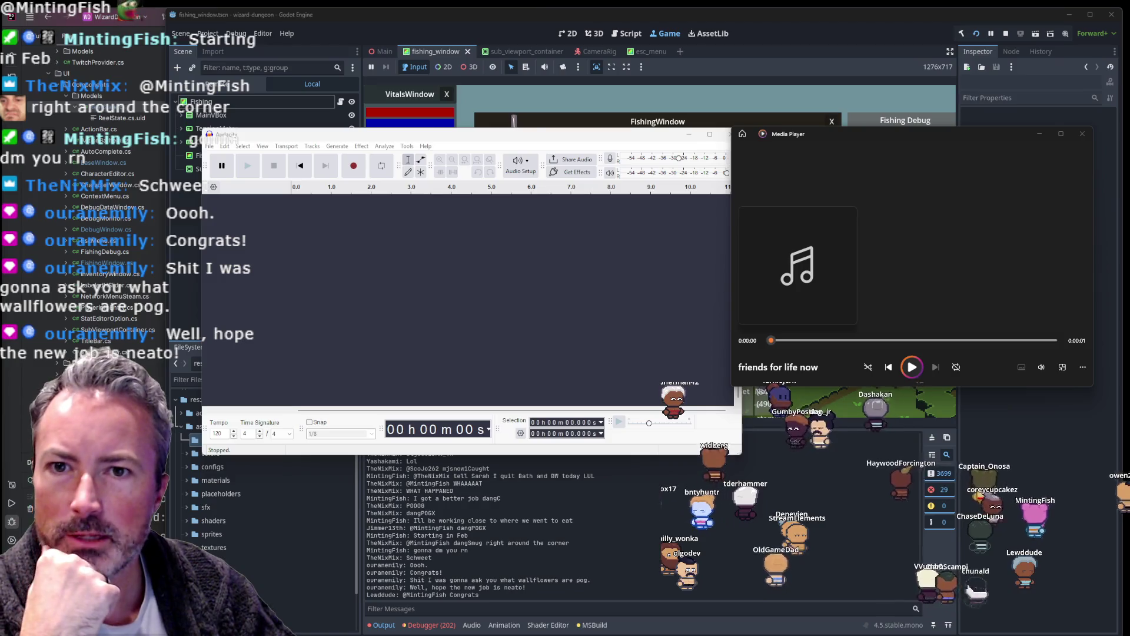
Step: Bring up the Pixel Art Alert Box editor and start a new variant for the Tipped alert
key(alt+Tab)
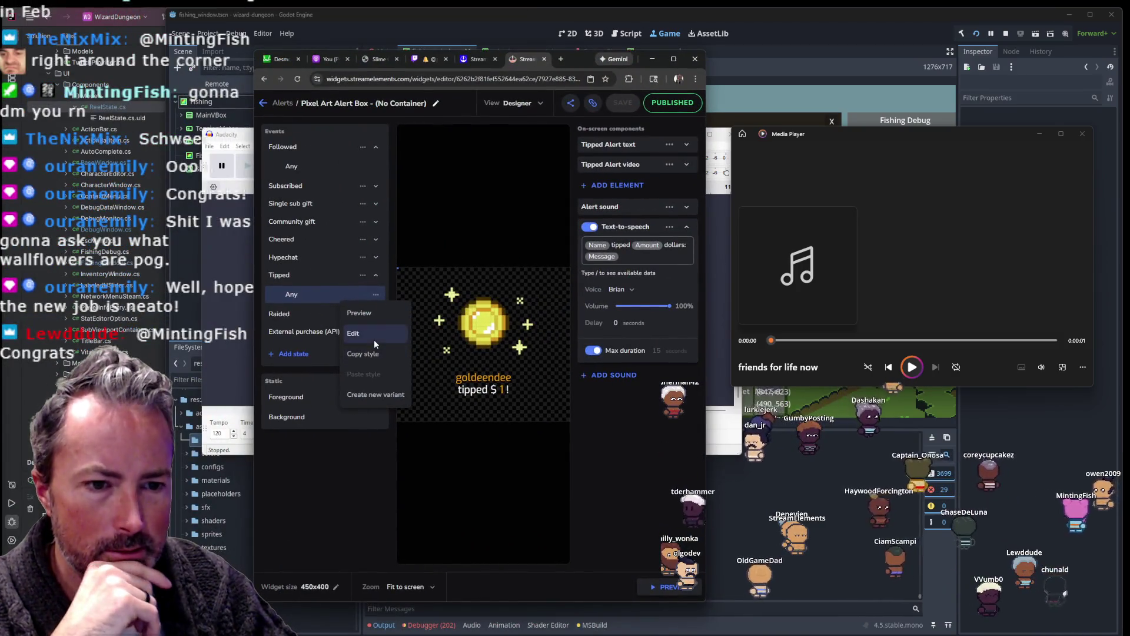
click(322, 295)
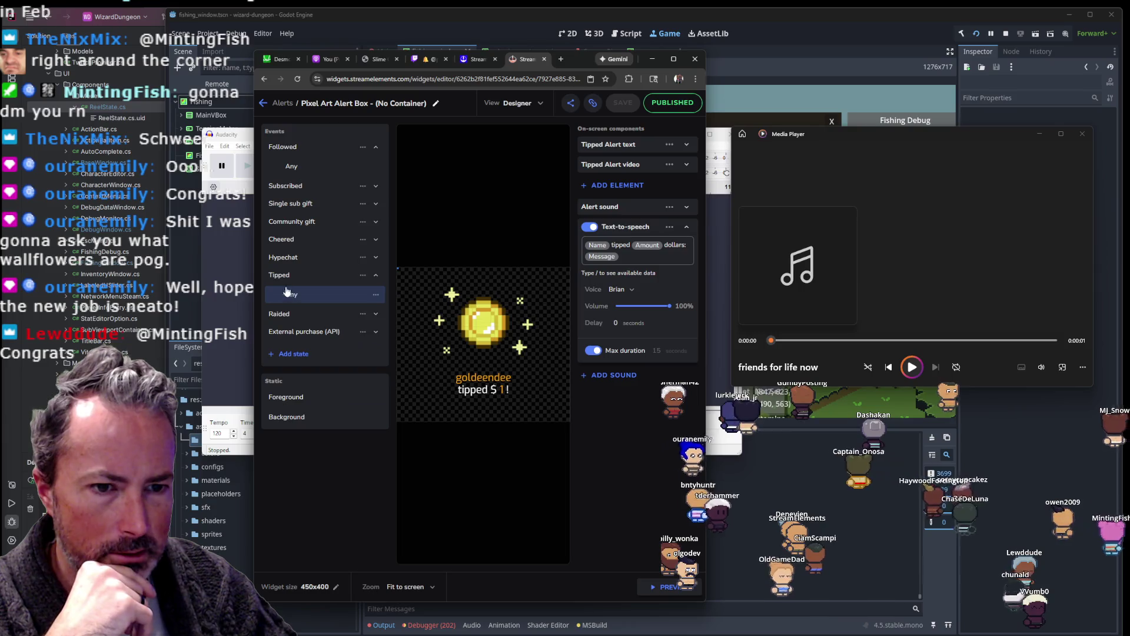
click(362, 277)
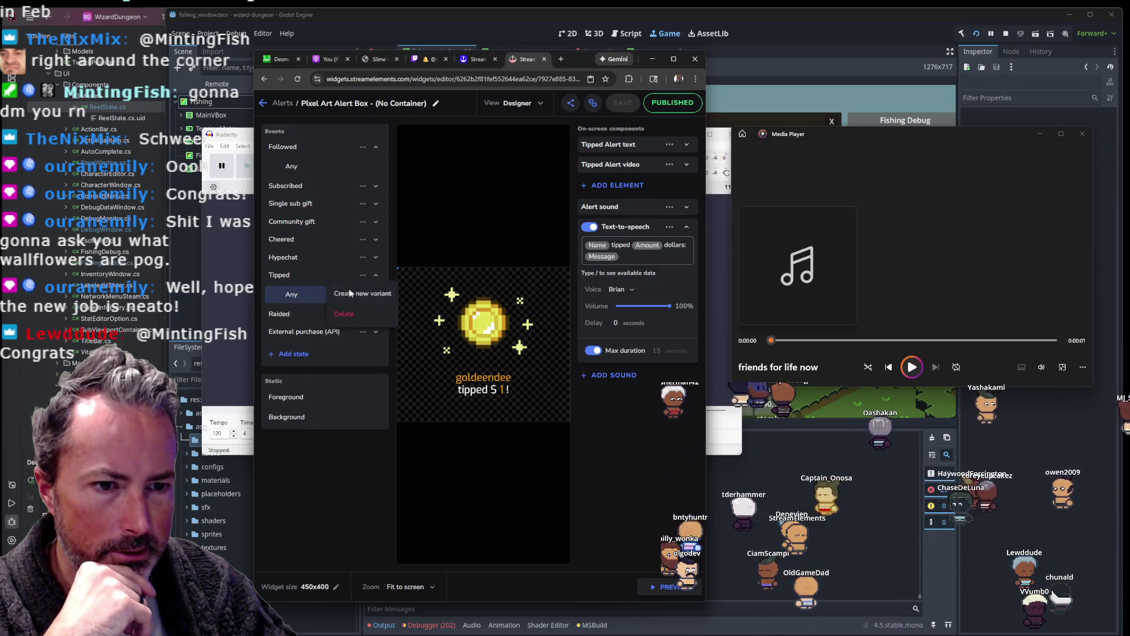
click(349, 293)
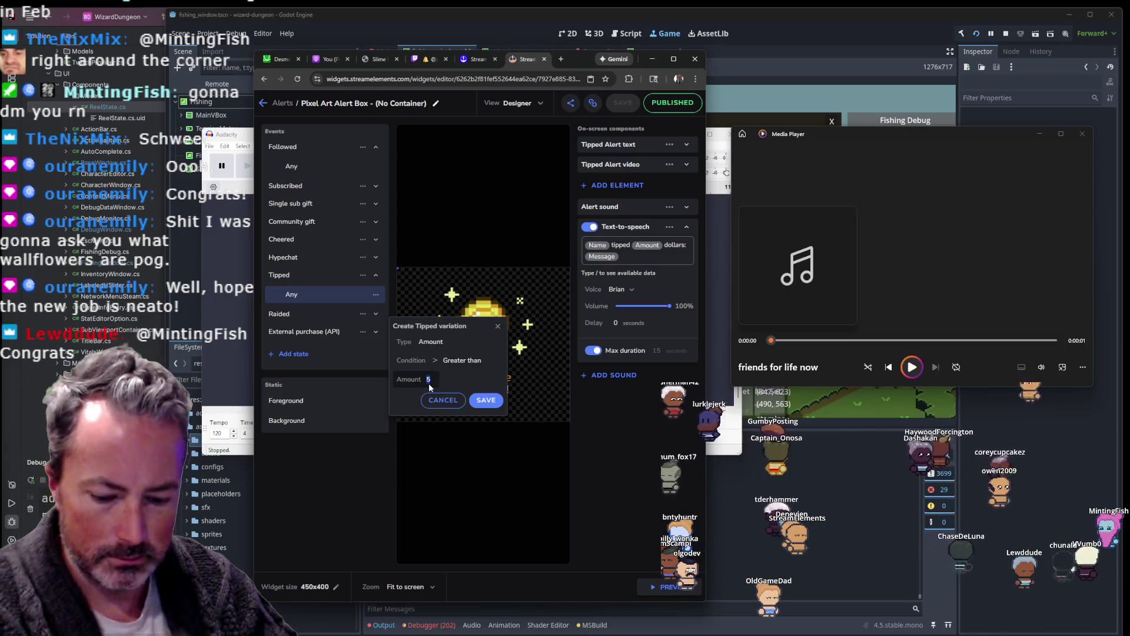
Step: Save a Tipped variation with condition At least and amount 1, alongside Other
text(01)
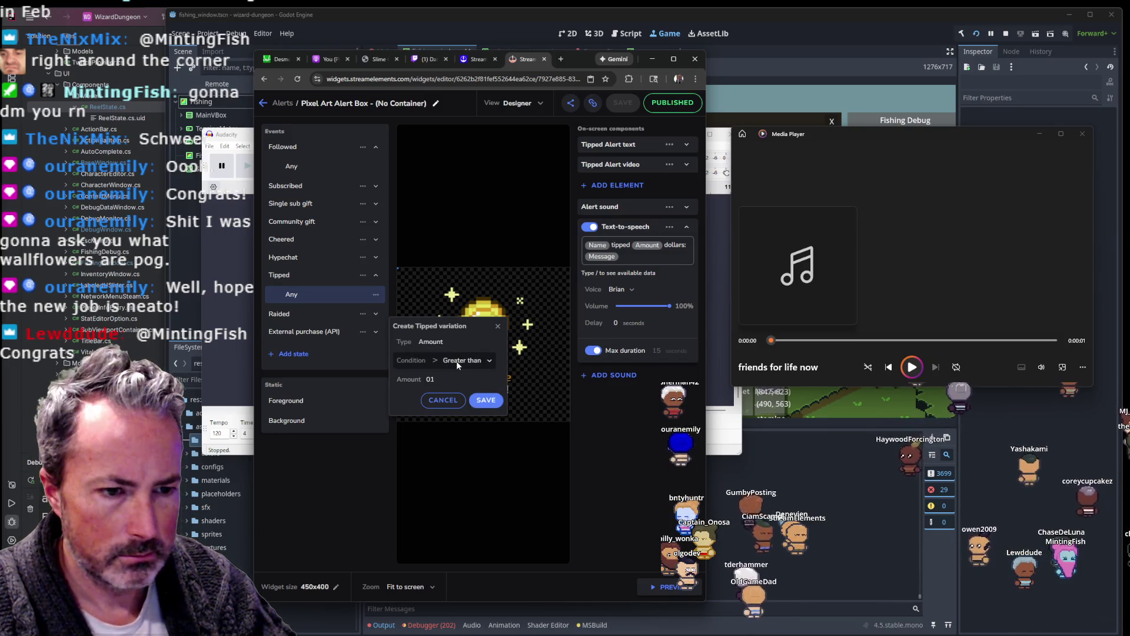
click(457, 362)
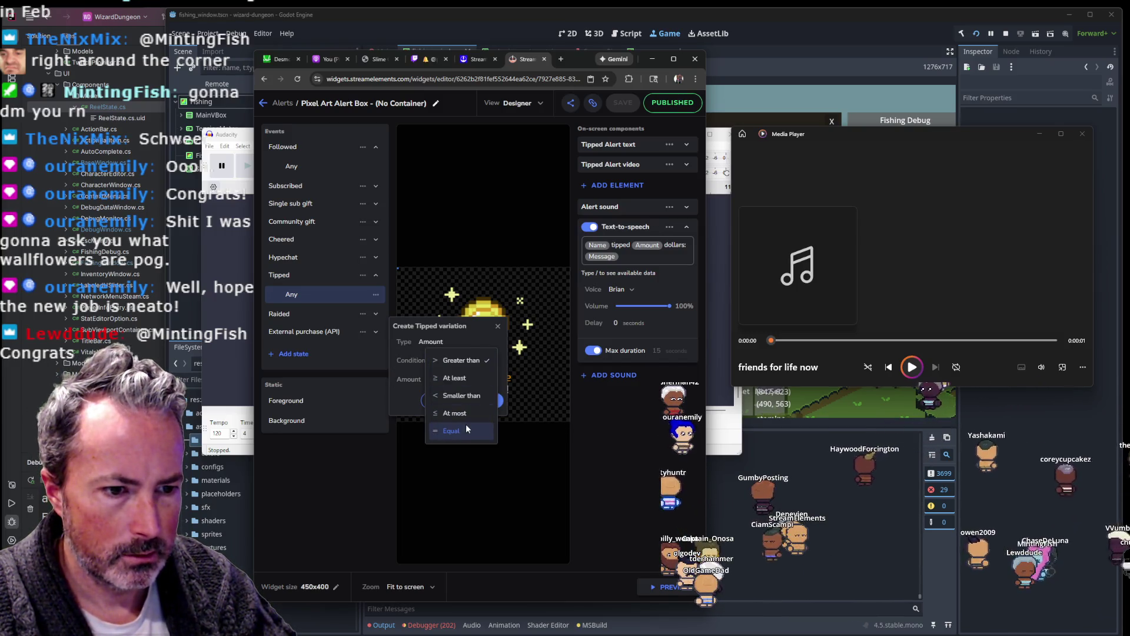
click(460, 378)
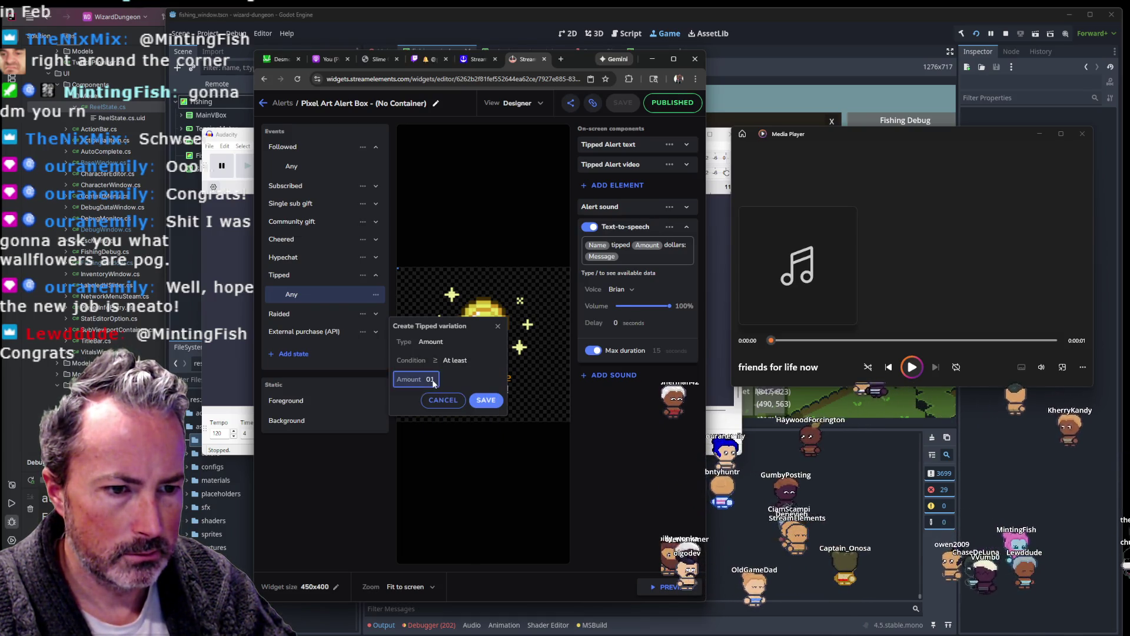
click(432, 380)
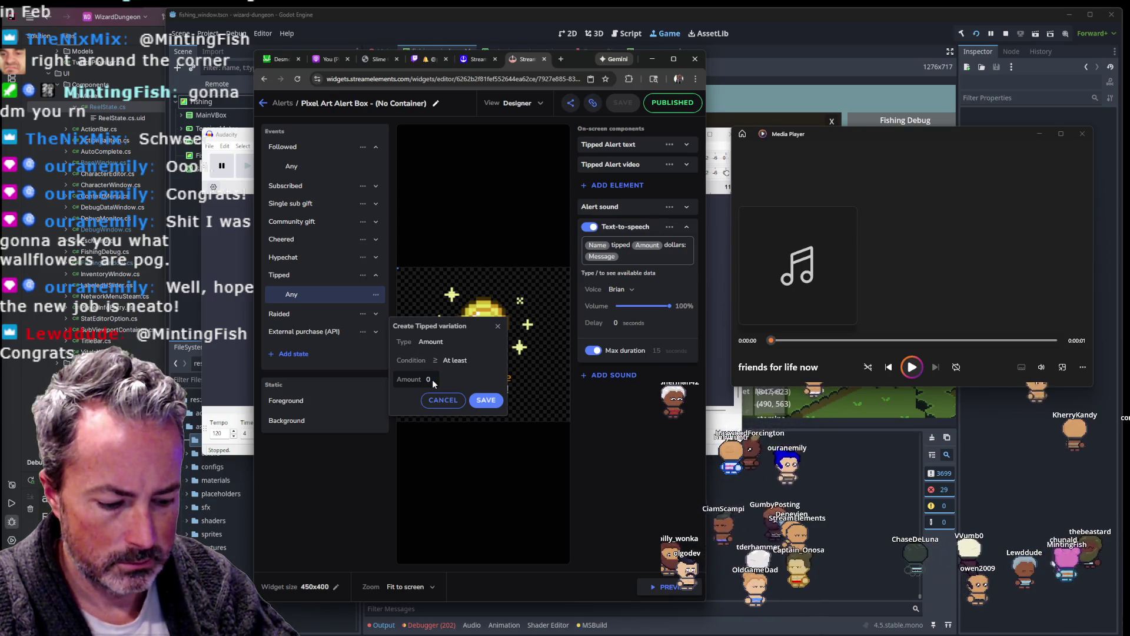
click(492, 402)
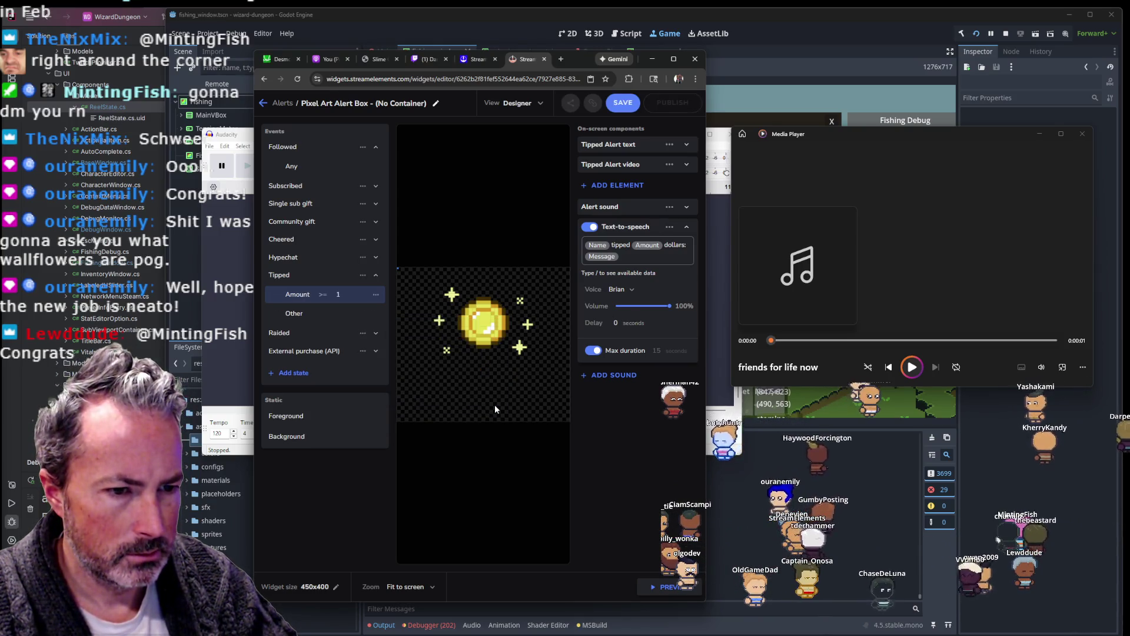
click(315, 315)
click(313, 296)
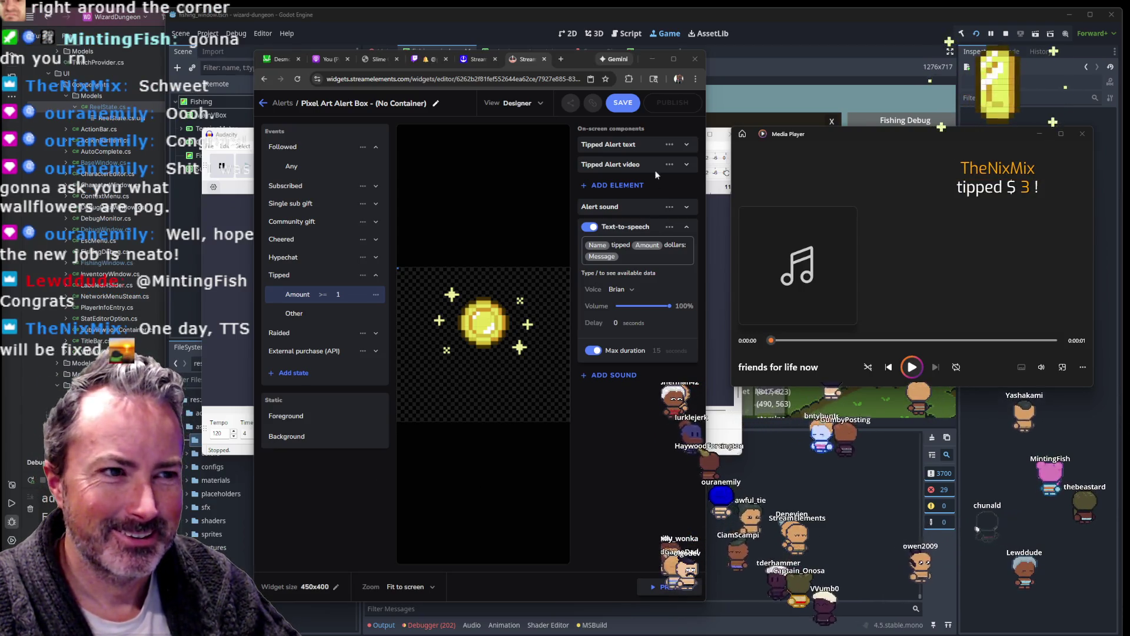
Step: Preview the tip alert and save the Pixel Art Alert Box widget
click(672, 588)
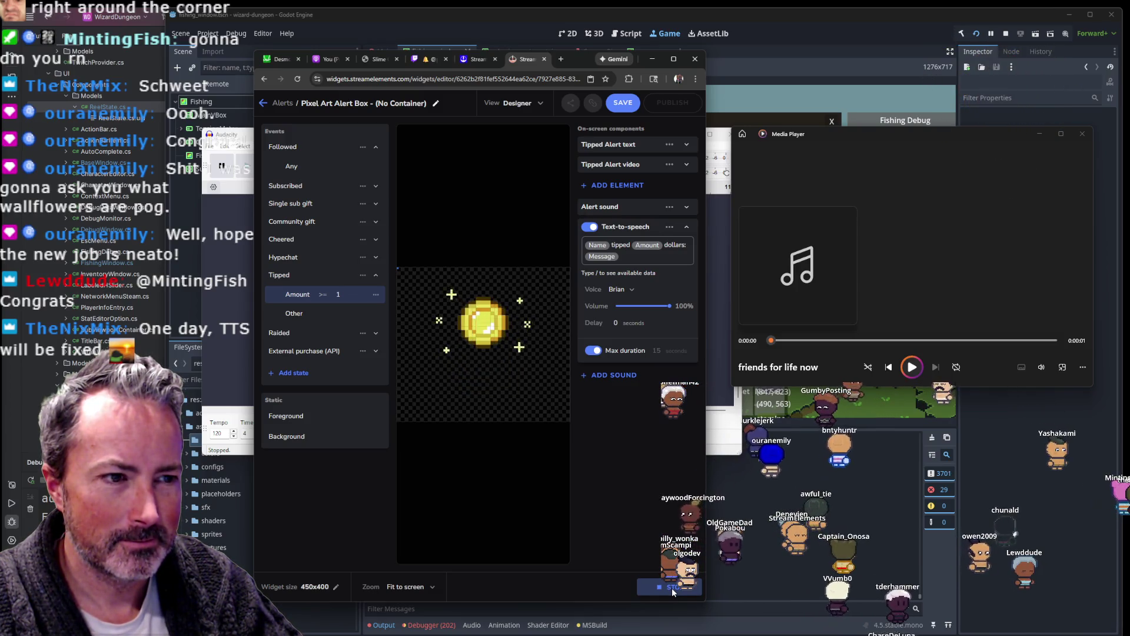
click(623, 102)
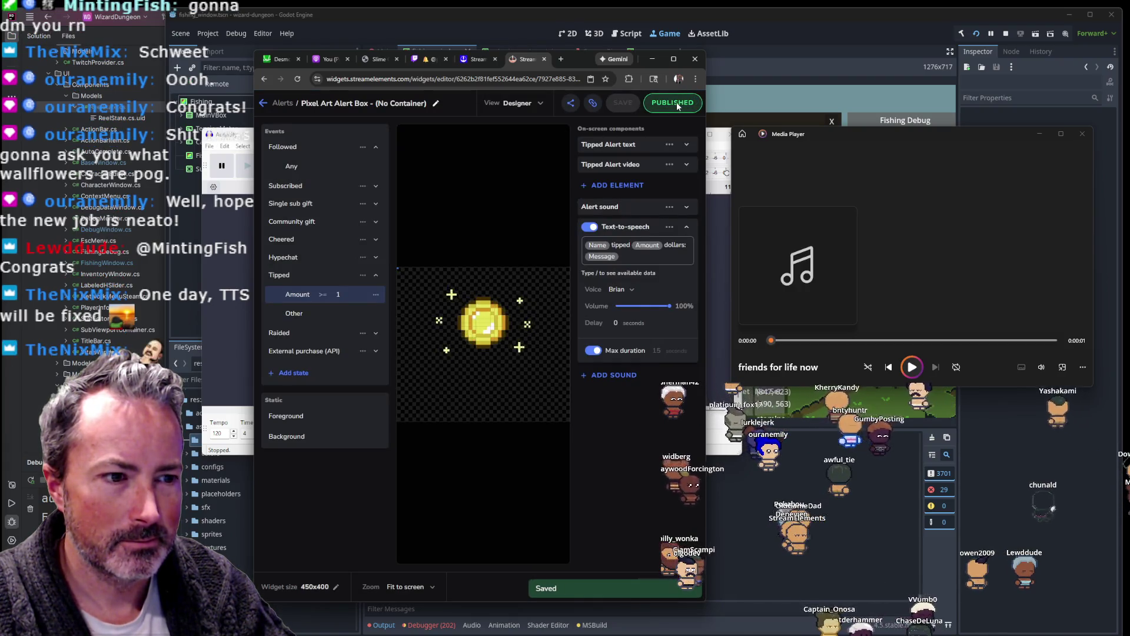
click(375, 313)
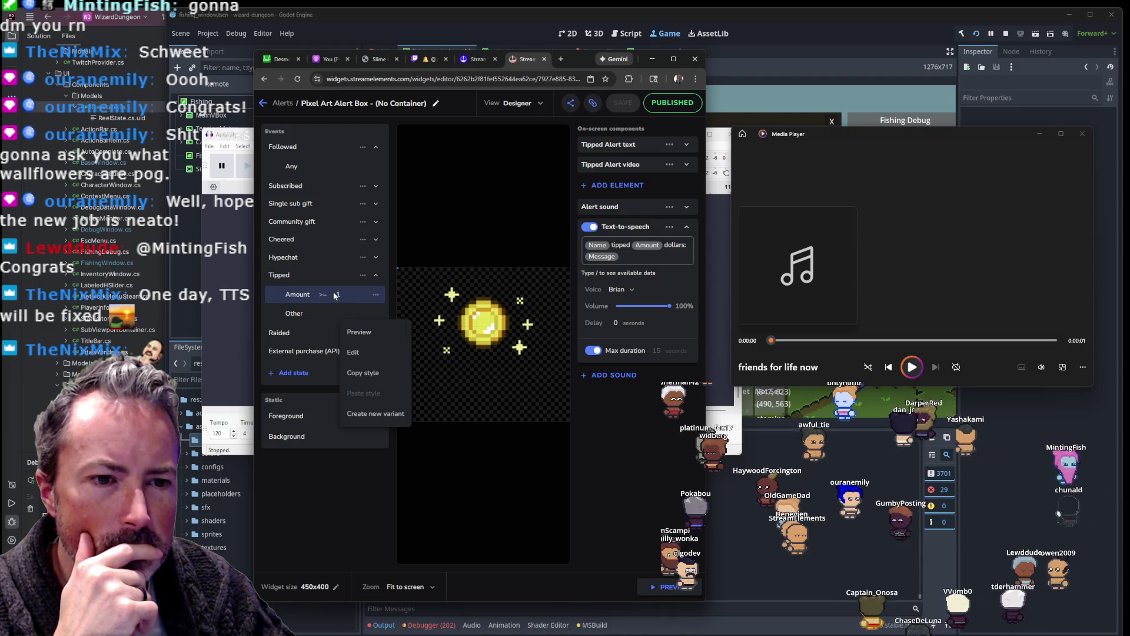
Step: Set the Amount >= 1 variation's Tipped Alert text to 'Name tipped $Amount!'
click(357, 296)
mouse_move(273, 295)
mouse_down()
mouse_move(272, 321)
mouse_move(268, 289)
mouse_move(313, 294)
mouse_up()
click(640, 146)
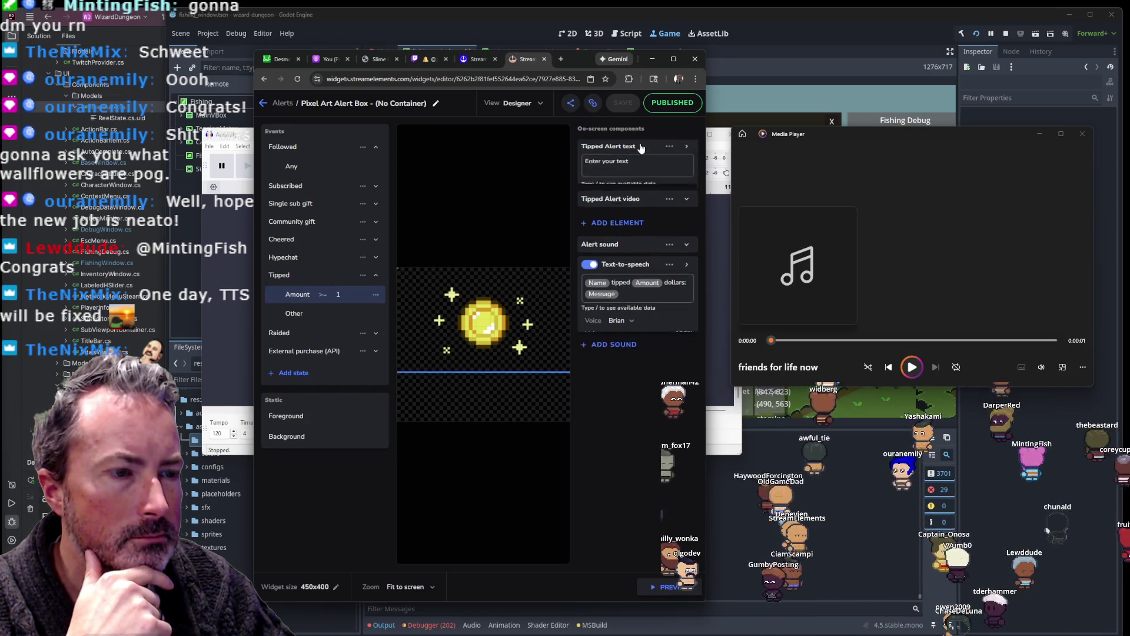
click(641, 163)
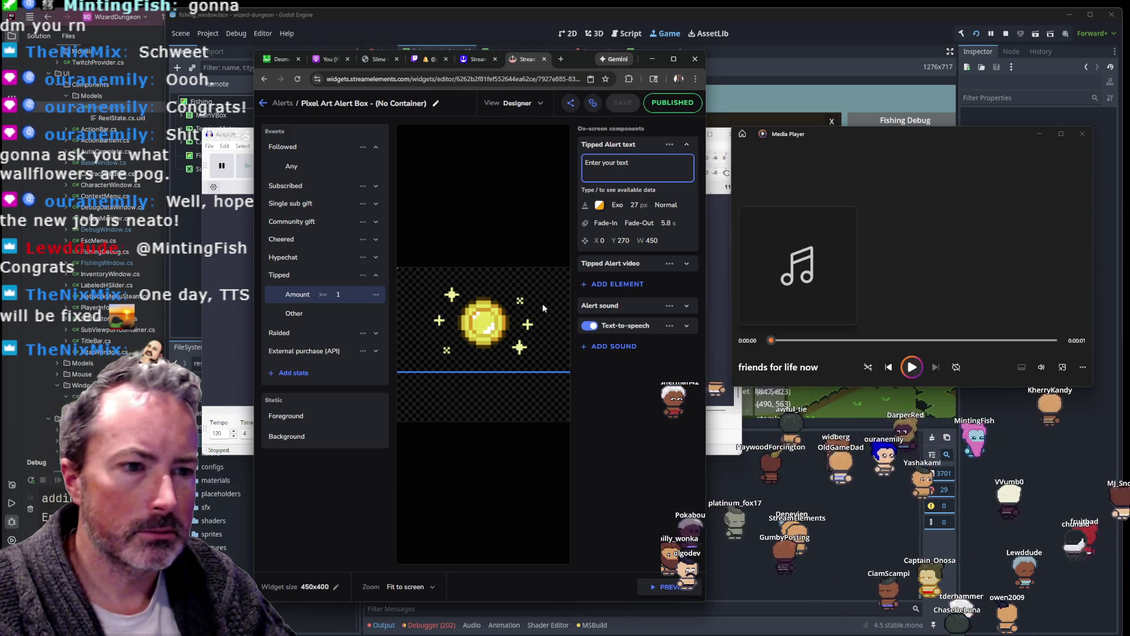
click(297, 311)
click(297, 312)
triple_click(649, 172)
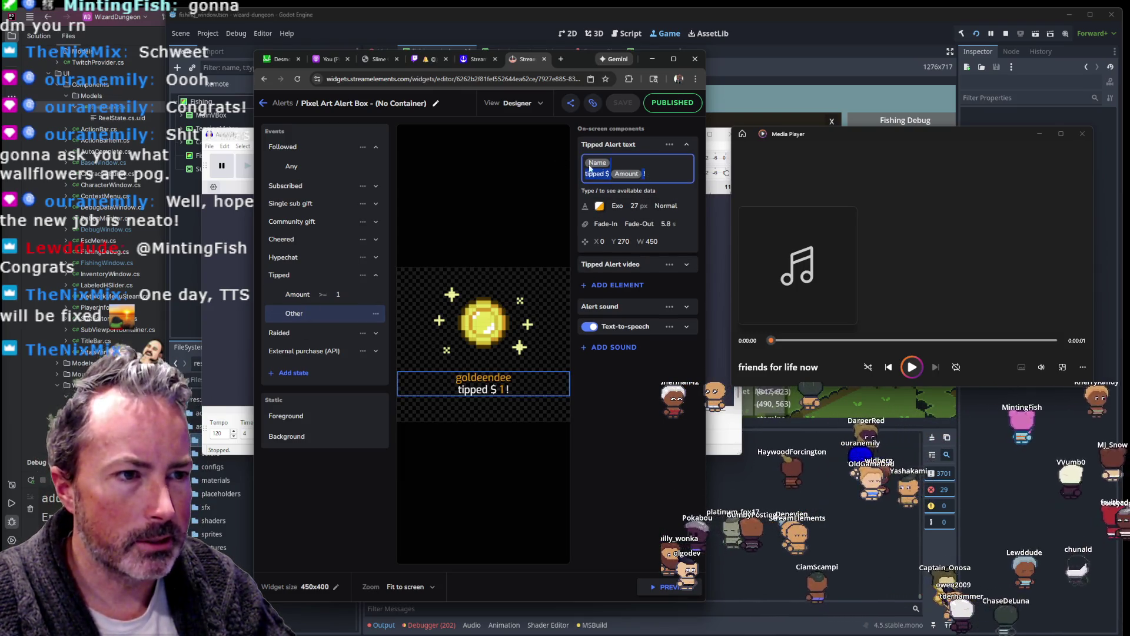
click(312, 297)
click(616, 168)
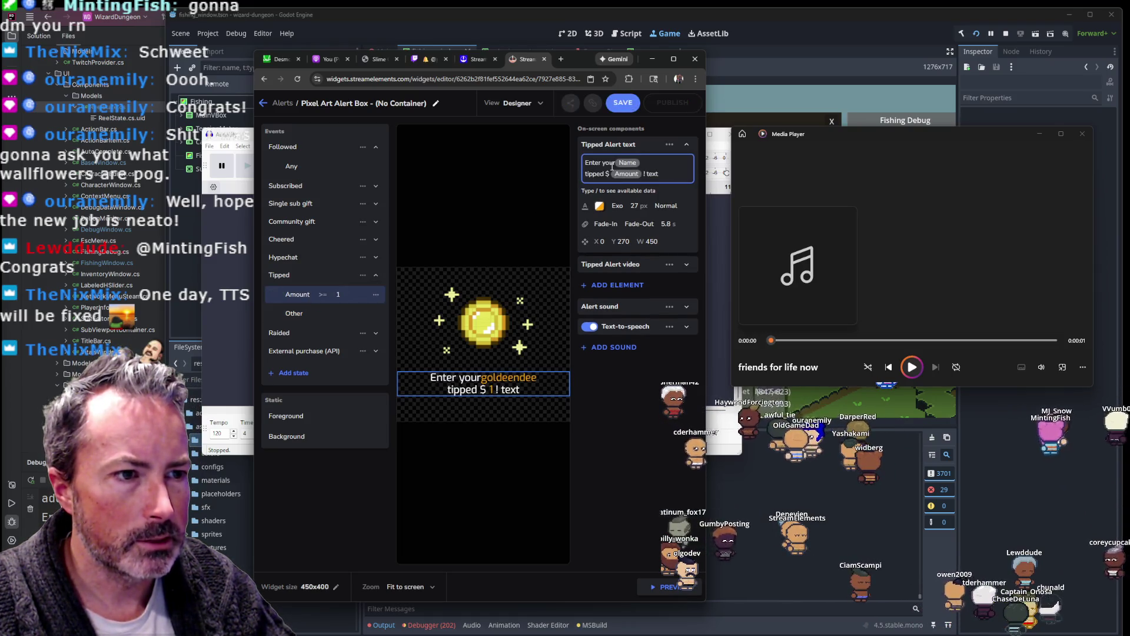
key(BackSpace)
key(BackSpace)
key(BackSpace)
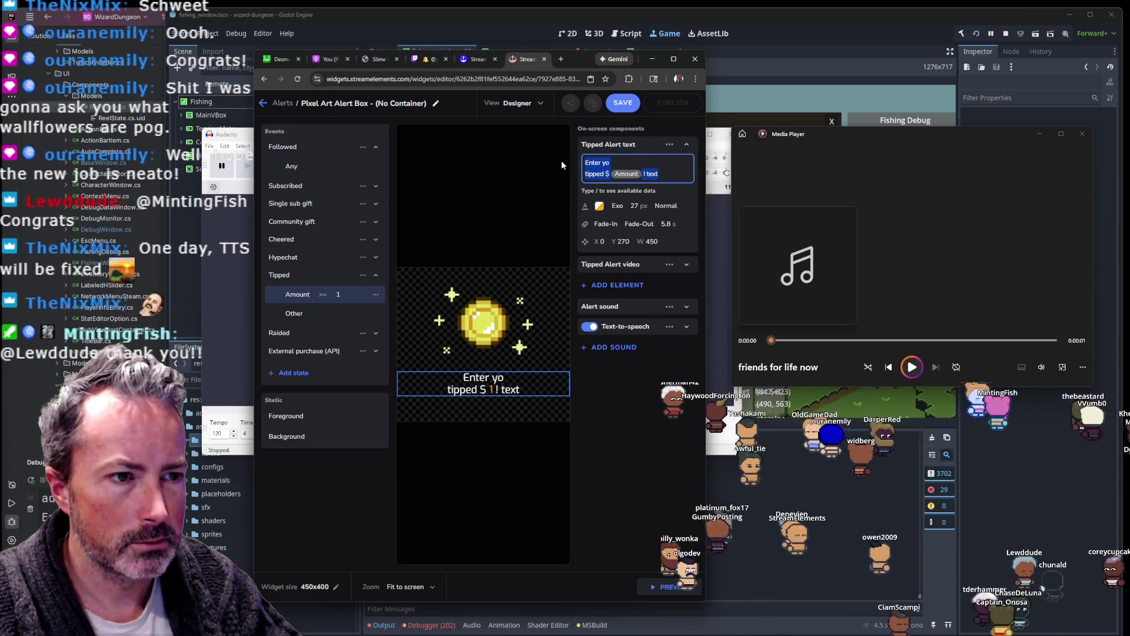
key(ctrl+z)
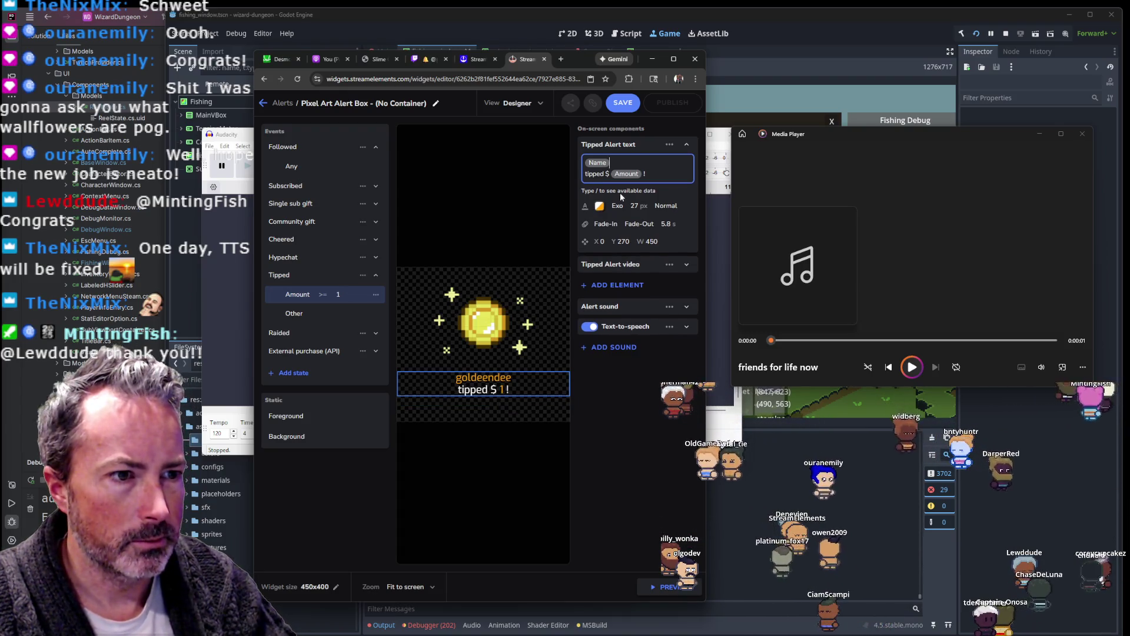
Step: Review the video, sound and text-to-speech settings, then save the widget
click(620, 265)
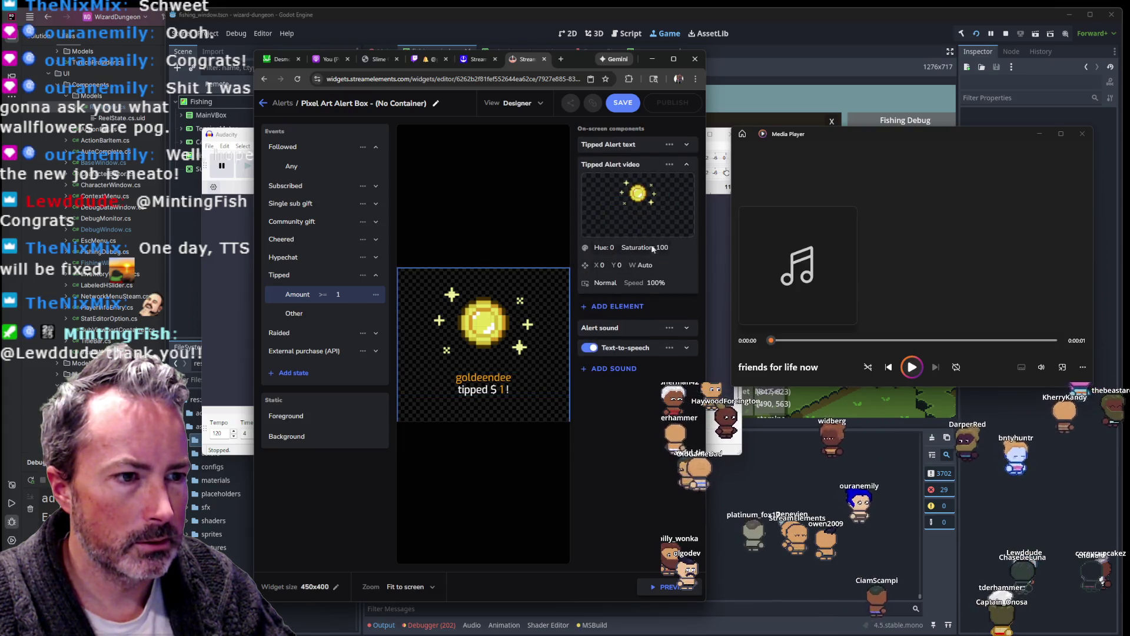
click(633, 334)
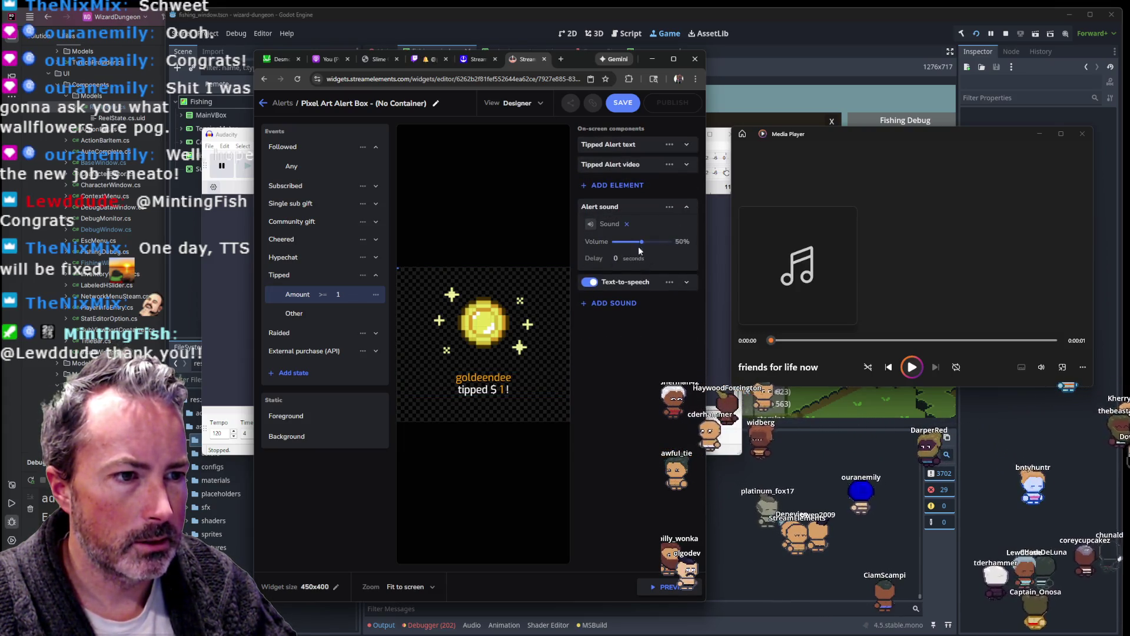
click(614, 284)
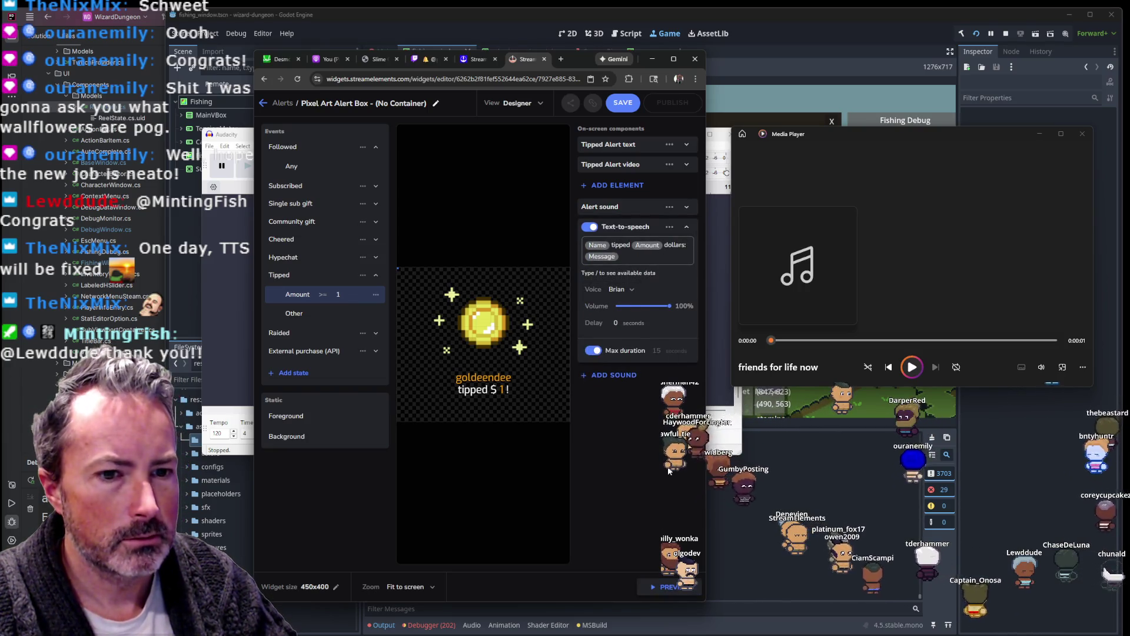
click(619, 104)
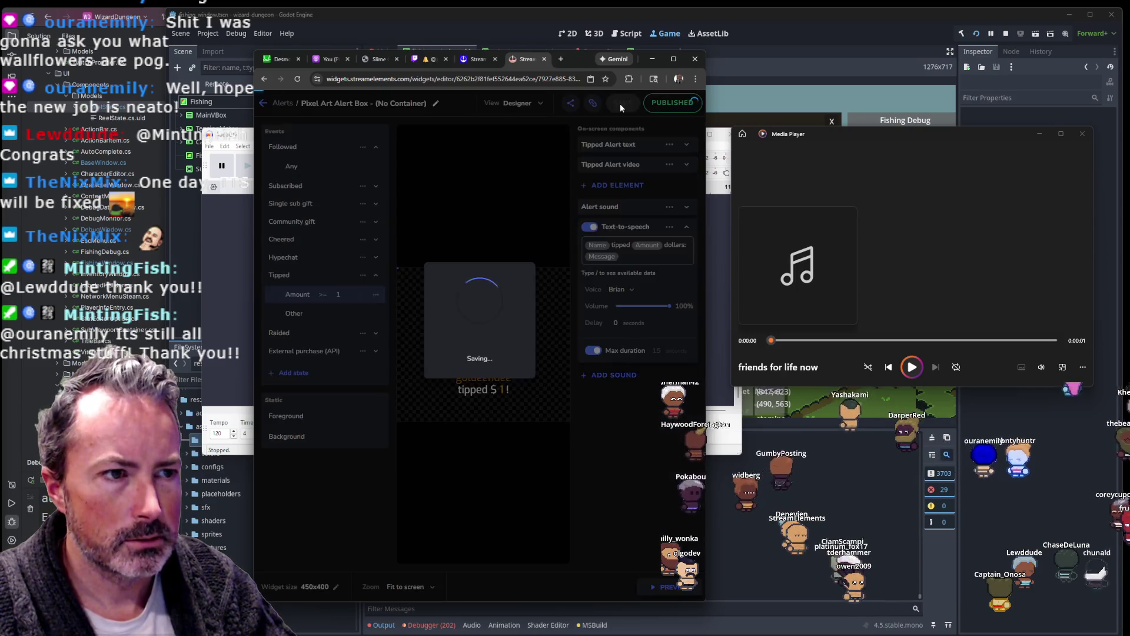
Step: Publish the widget and delete the extra Amount >= 1 Tipped variant
click(665, 103)
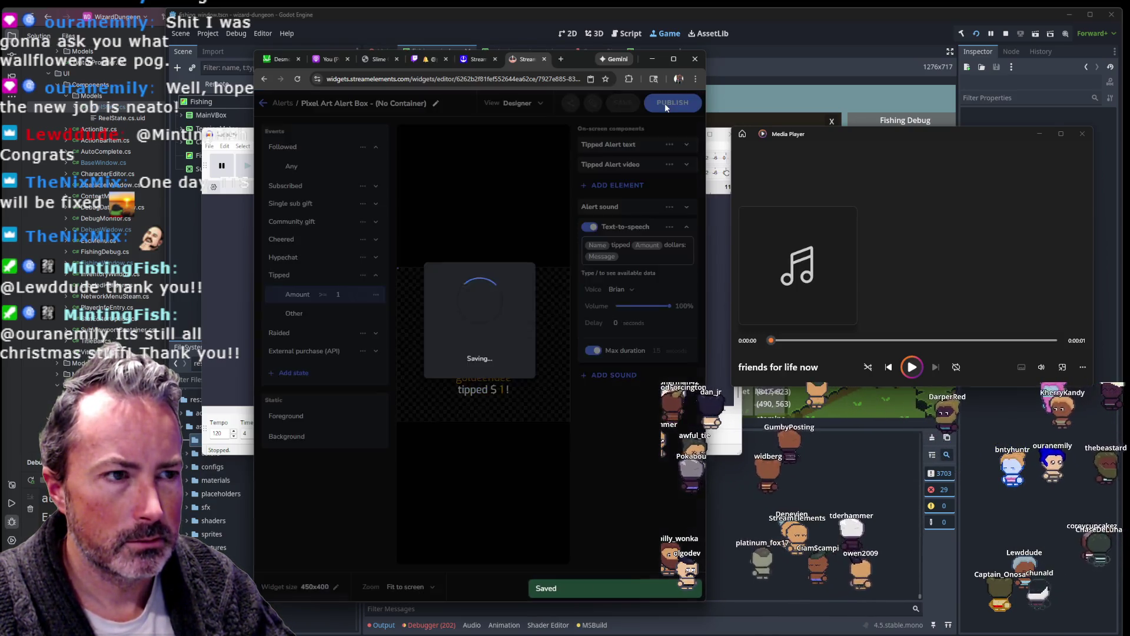
click(692, 105)
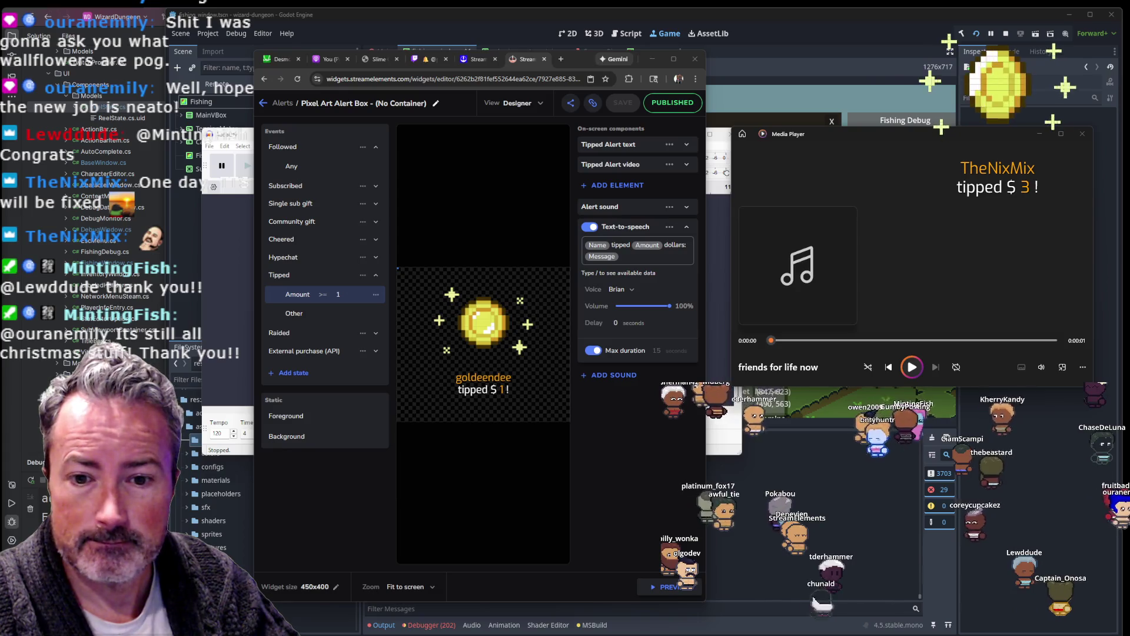
click(376, 294)
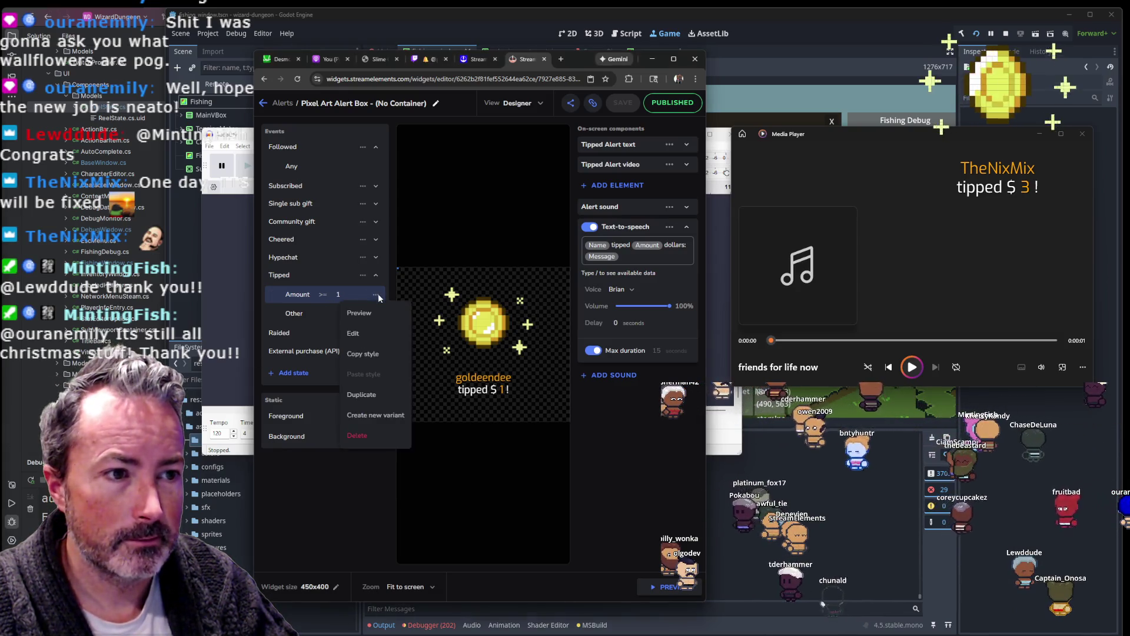
click(364, 434)
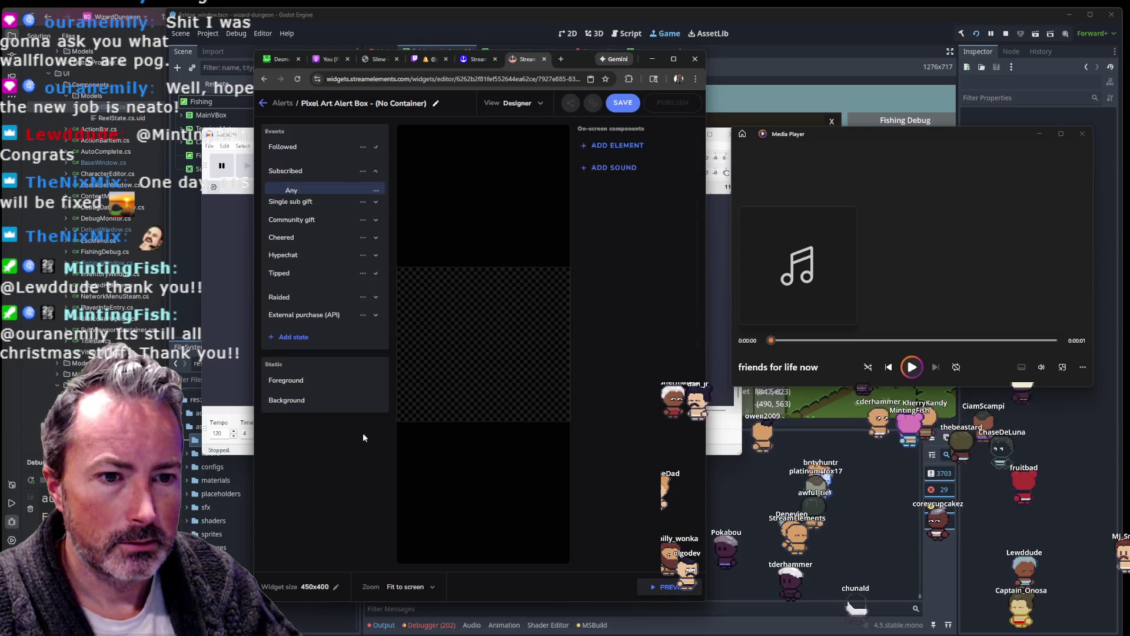
Step: Select the Tipped Any alert, open its options, then hide the browser
click(293, 274)
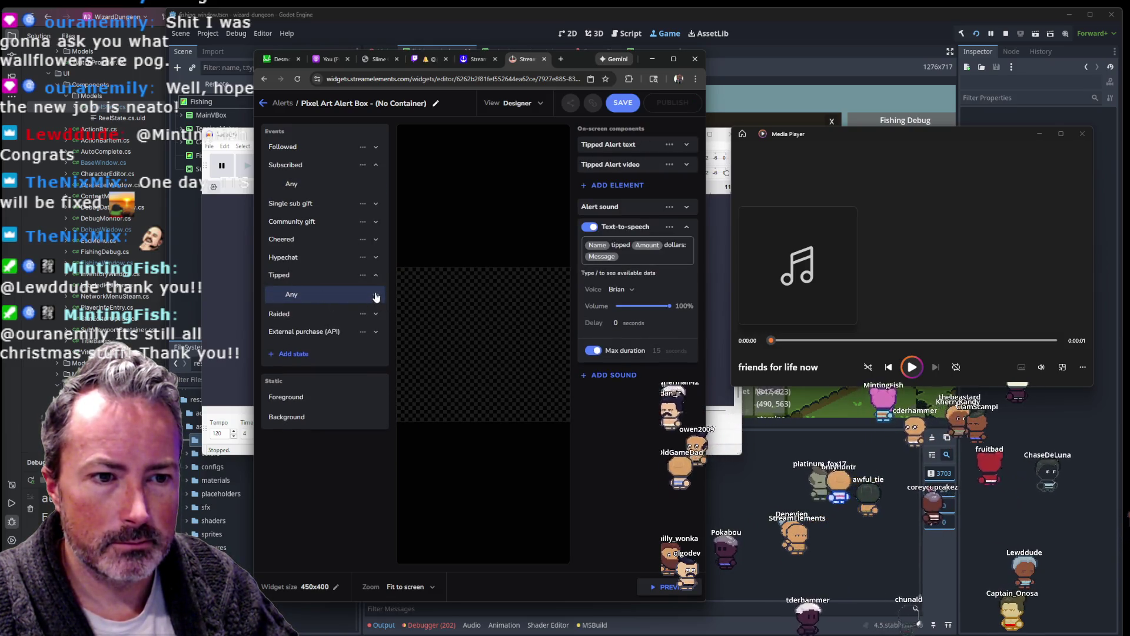
click(375, 294)
click(355, 474)
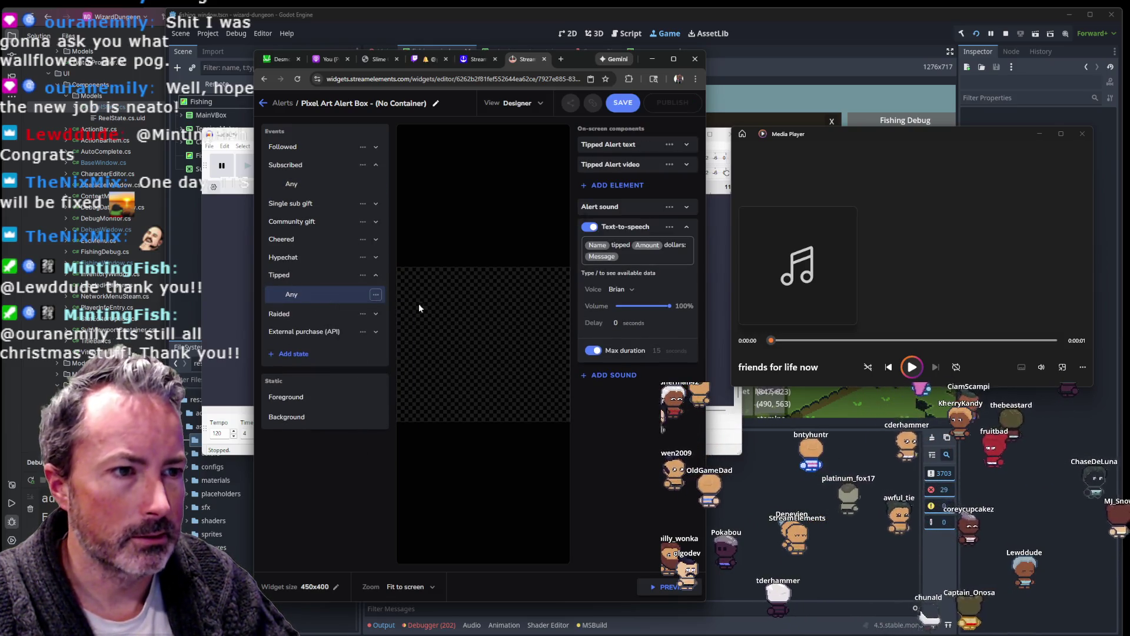
key(alt+Tab)
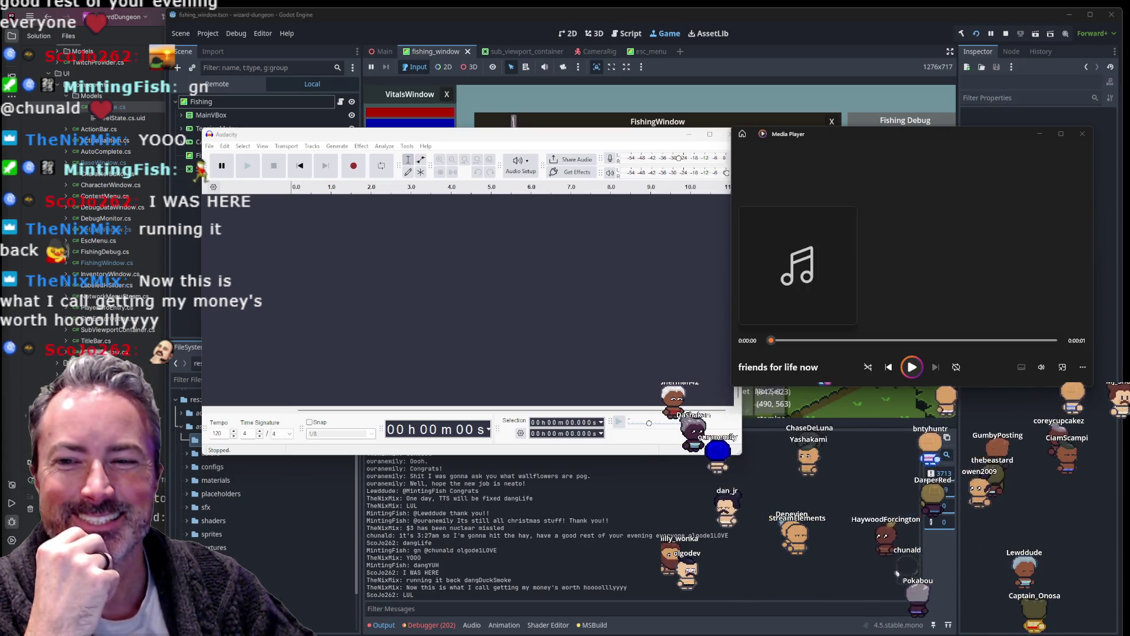
Step: Focus the Audacity window and close it
click(298, 330)
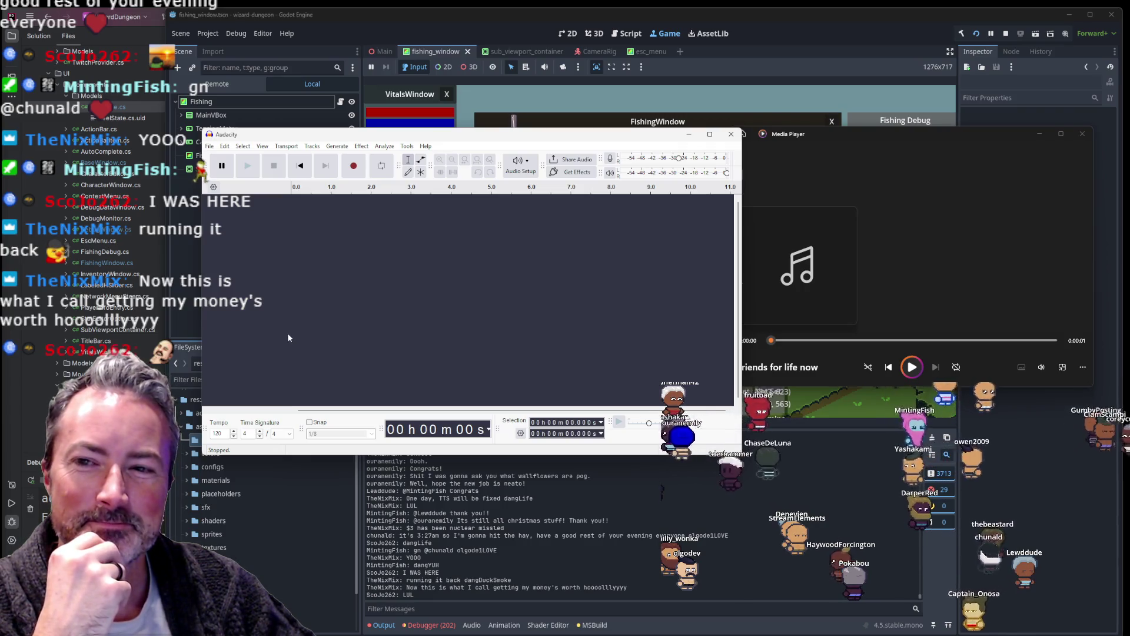
click(734, 137)
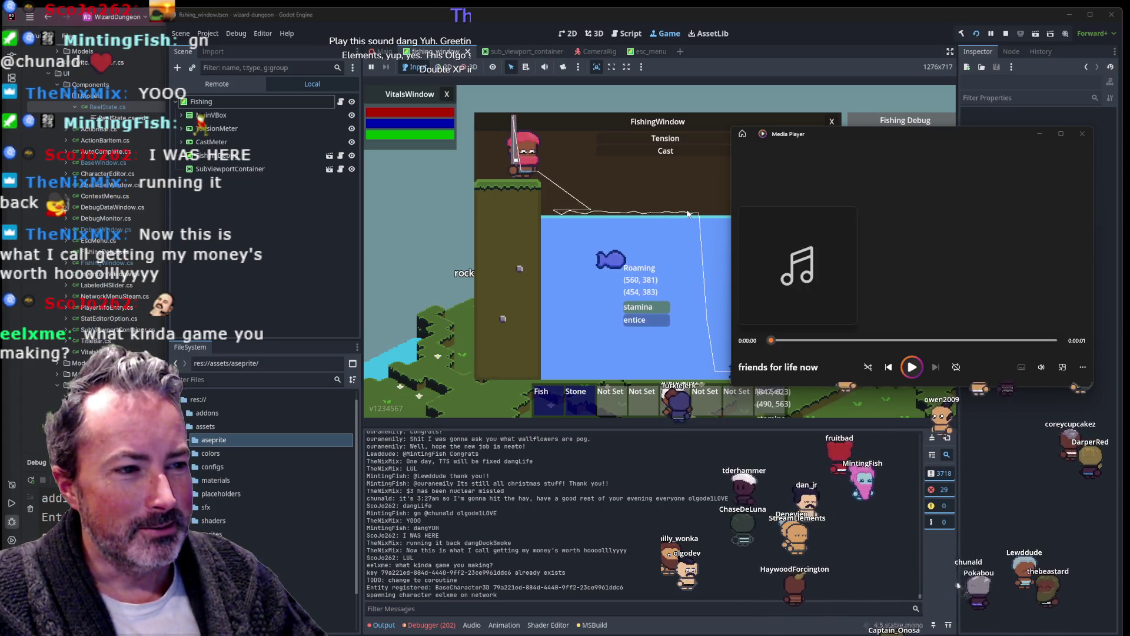
Step: Focus the FishingWindow game and cast a line into the water
click(703, 117)
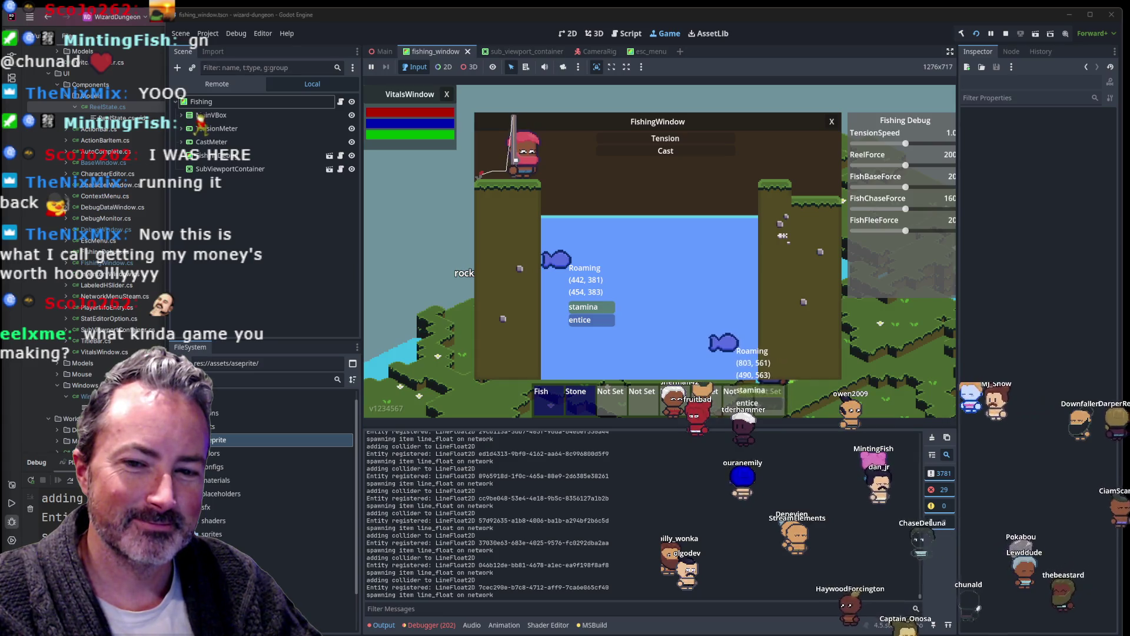
click(611, 255)
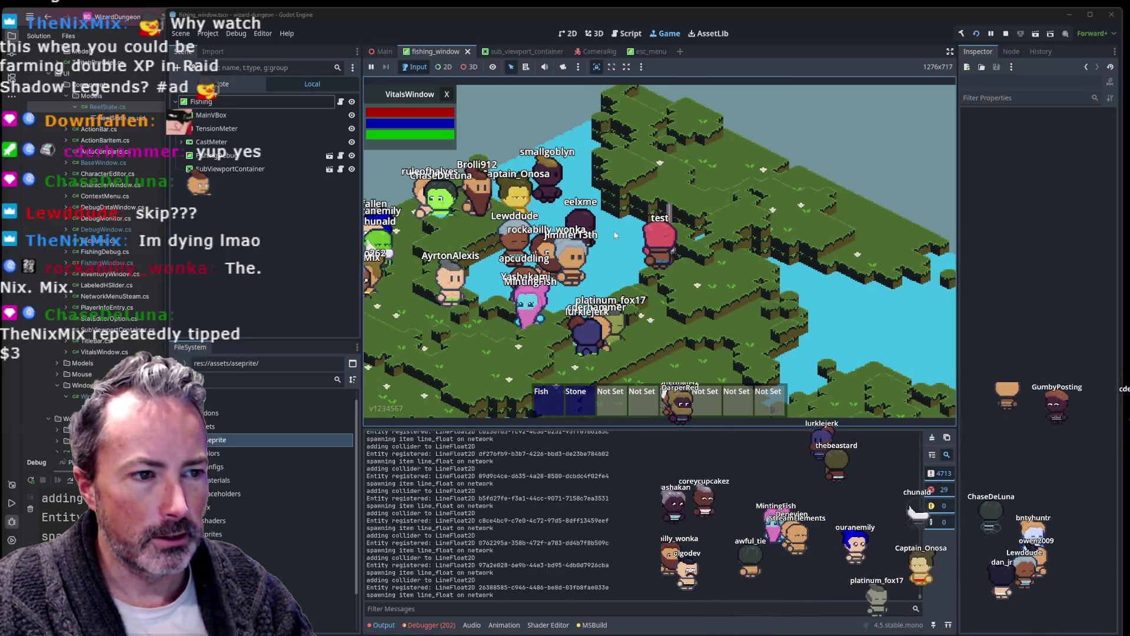
Step: Open inventory and character windows, drop a fish, equip the cyan item, move Stone to hotbar
key(i)
key(c)
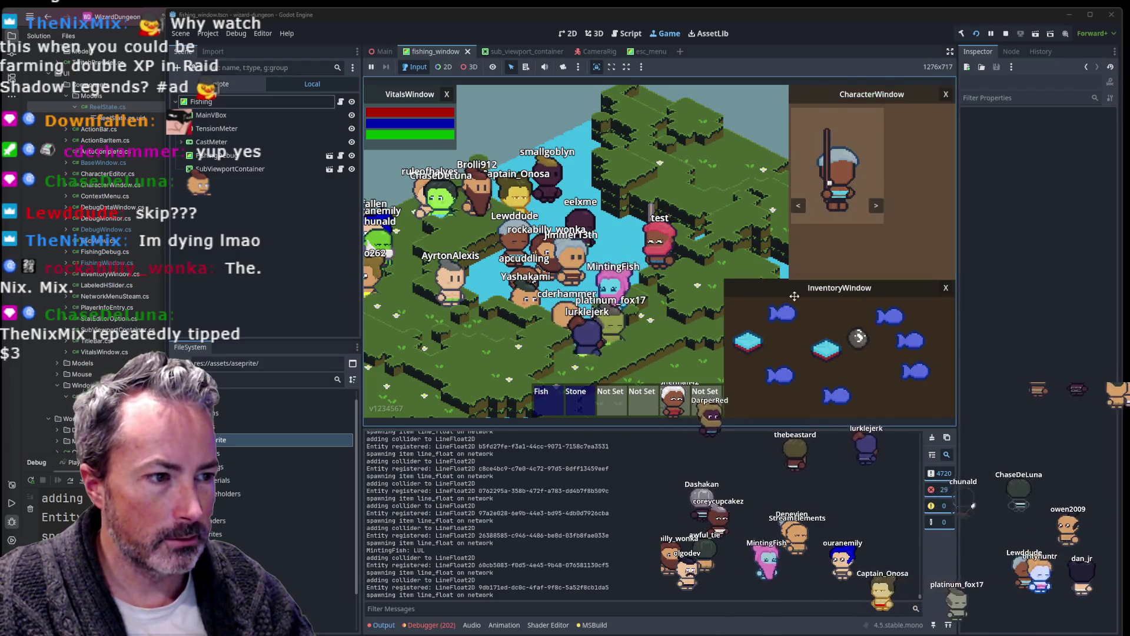
drag(781, 313, 694, 267)
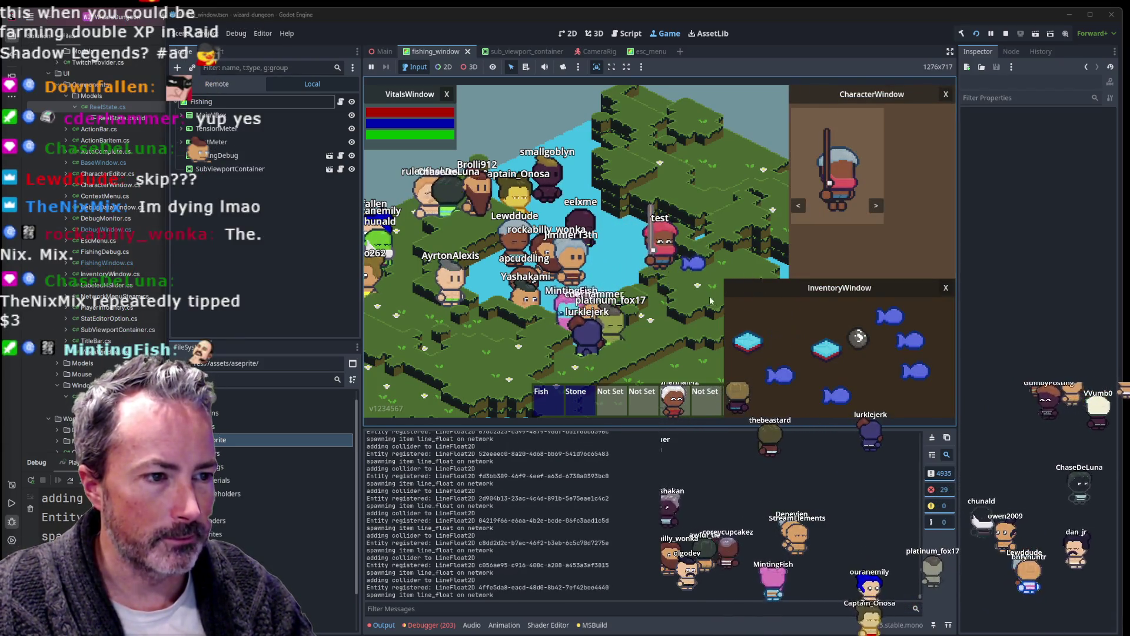
double_click(794, 346)
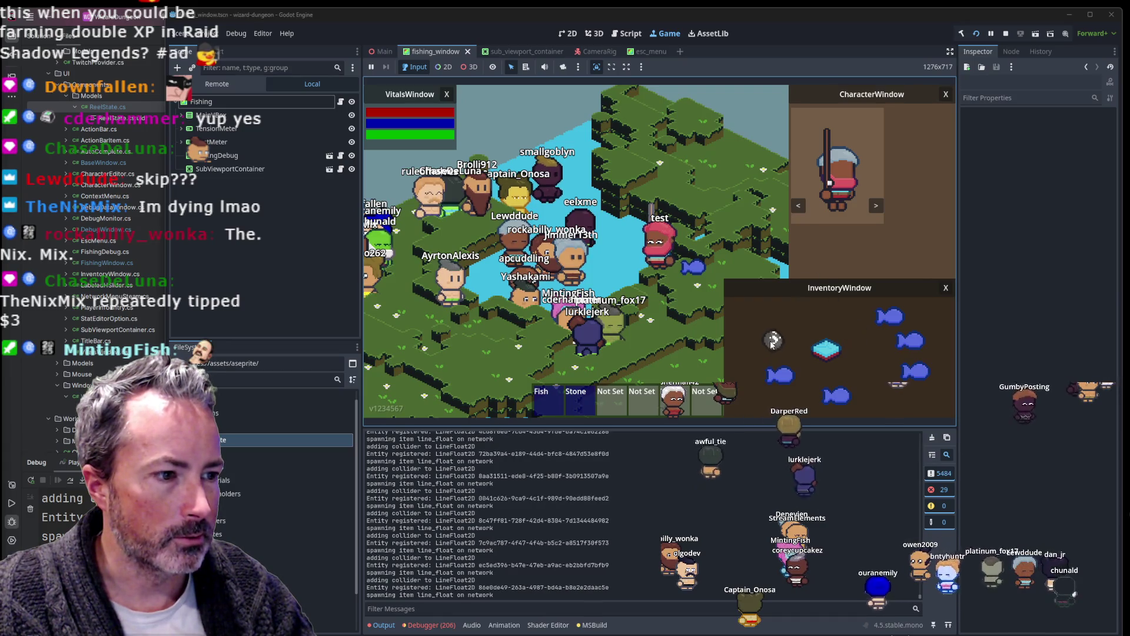
drag(598, 405, 600, 403)
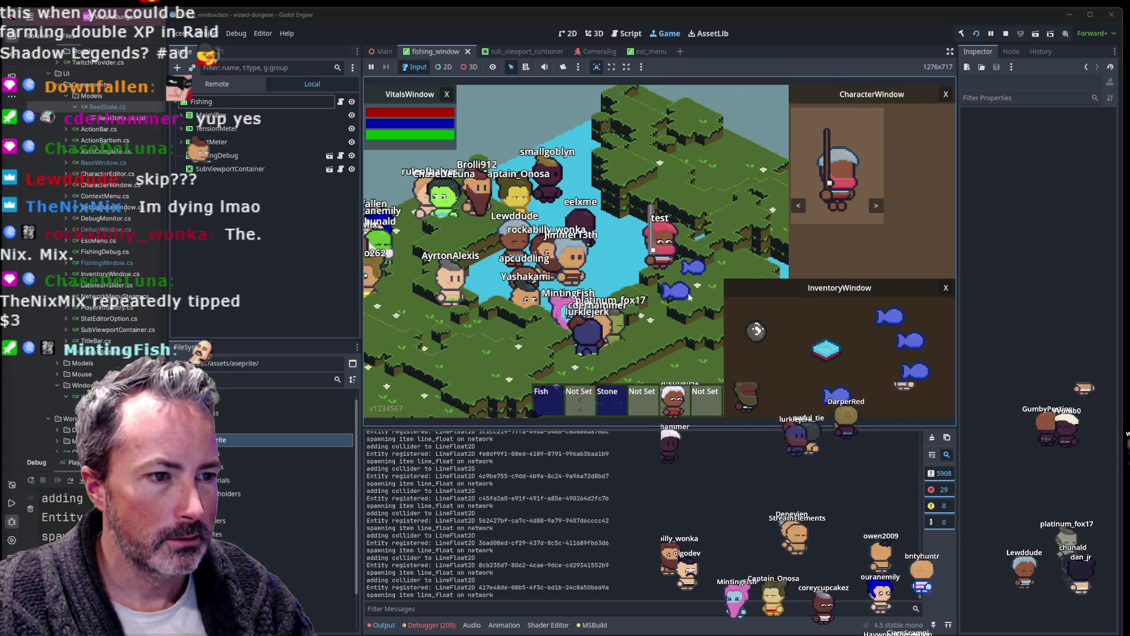
Step: Walk the character around with WASD, then start fishing in the water
key(w)
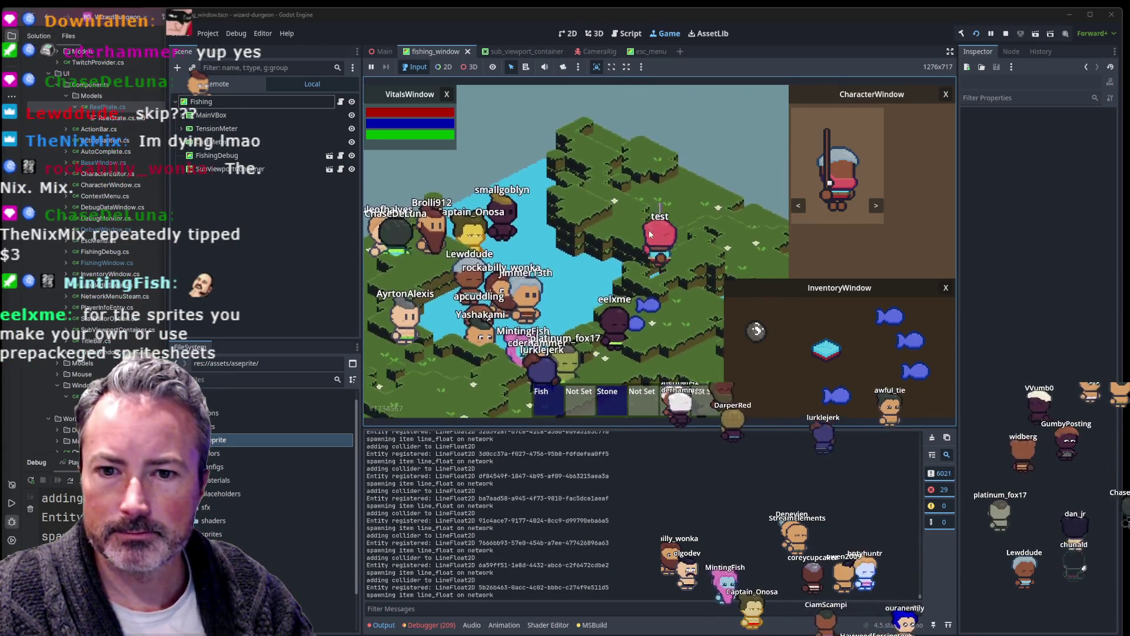
key(a)
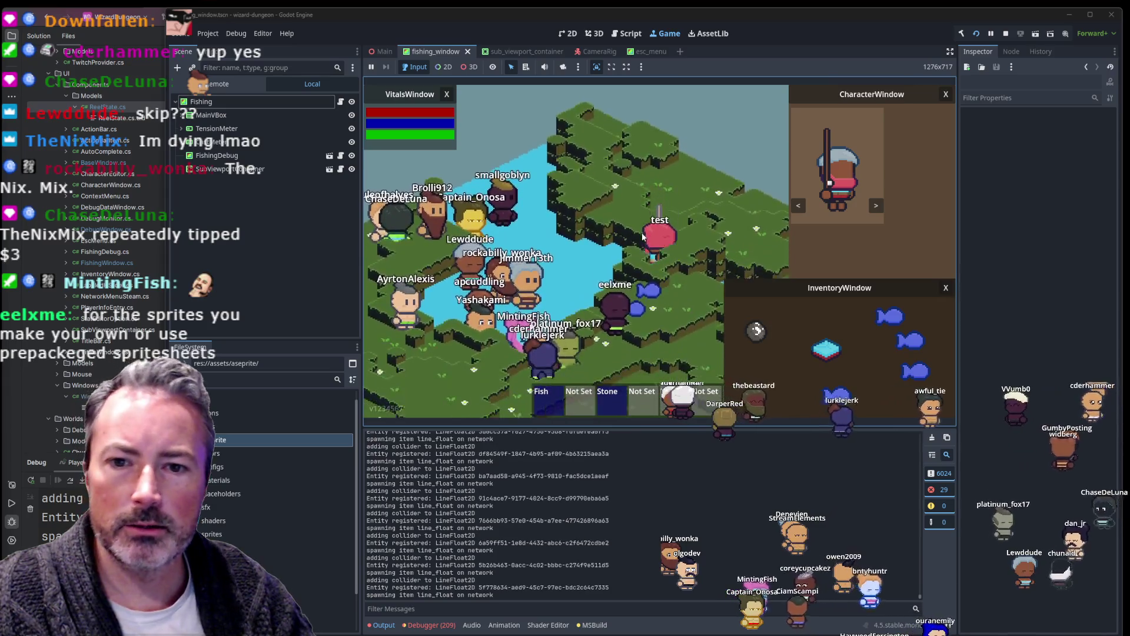
key(s)
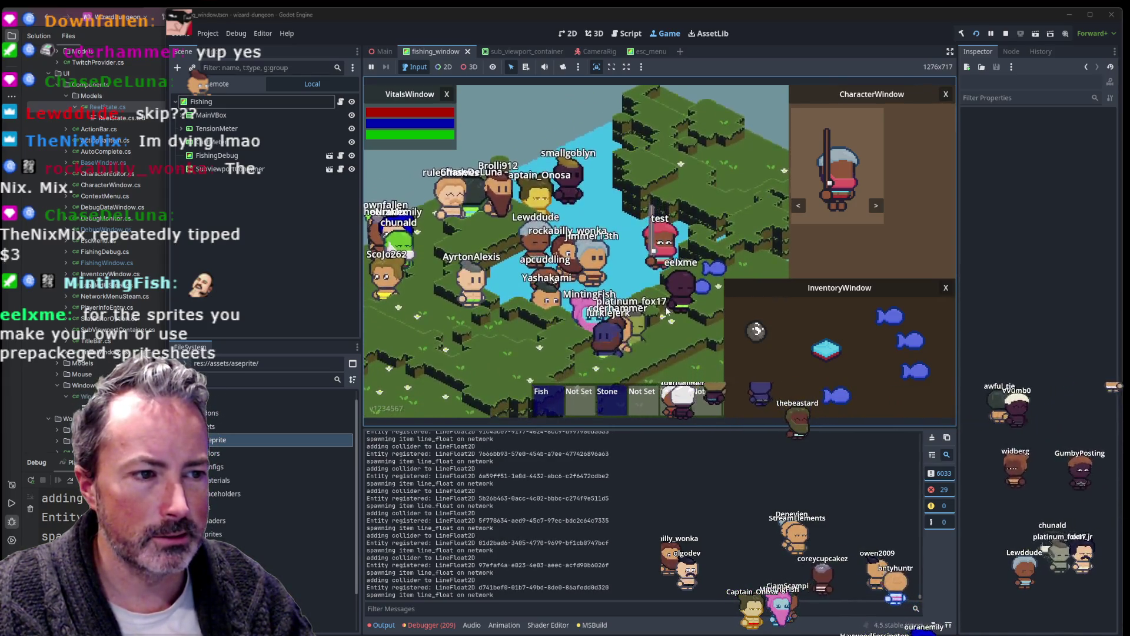
key(s)
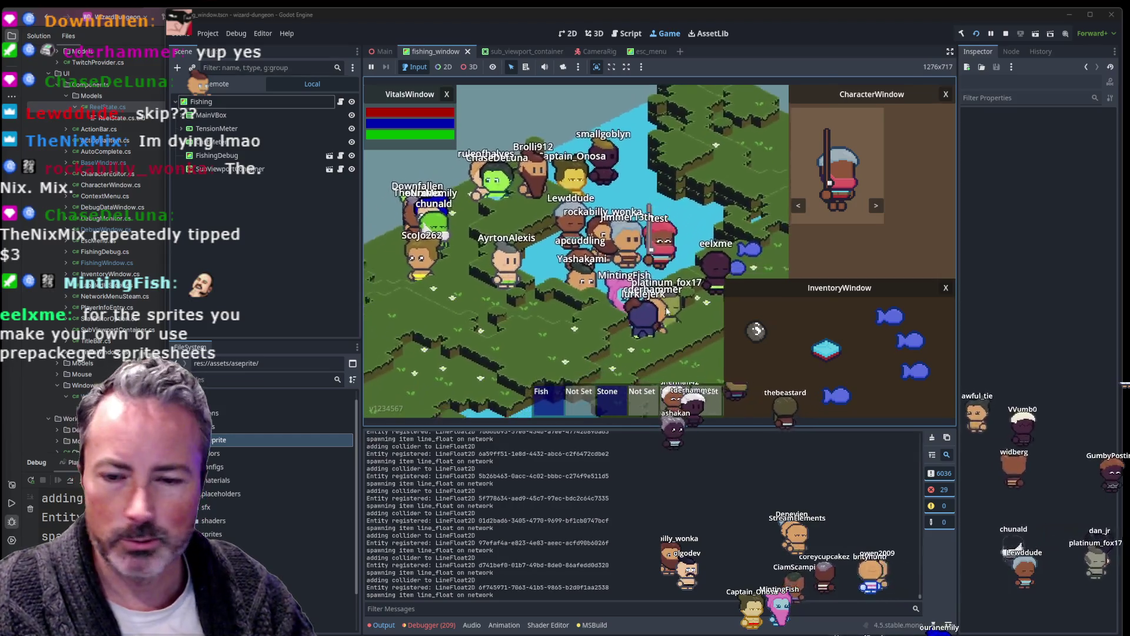
key(a)
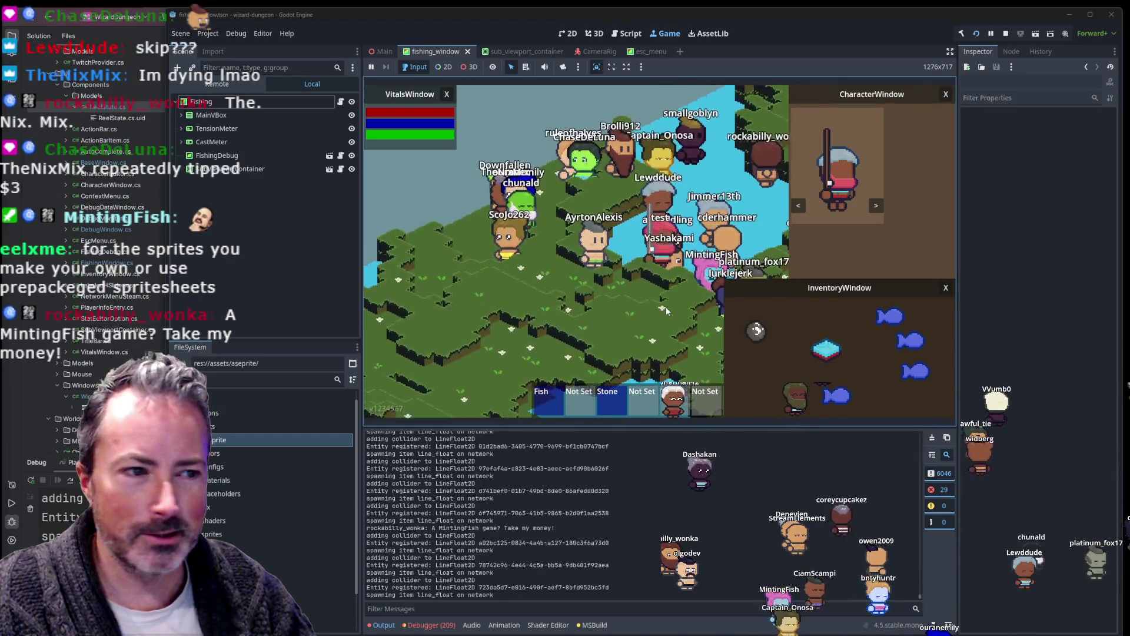
key(a)
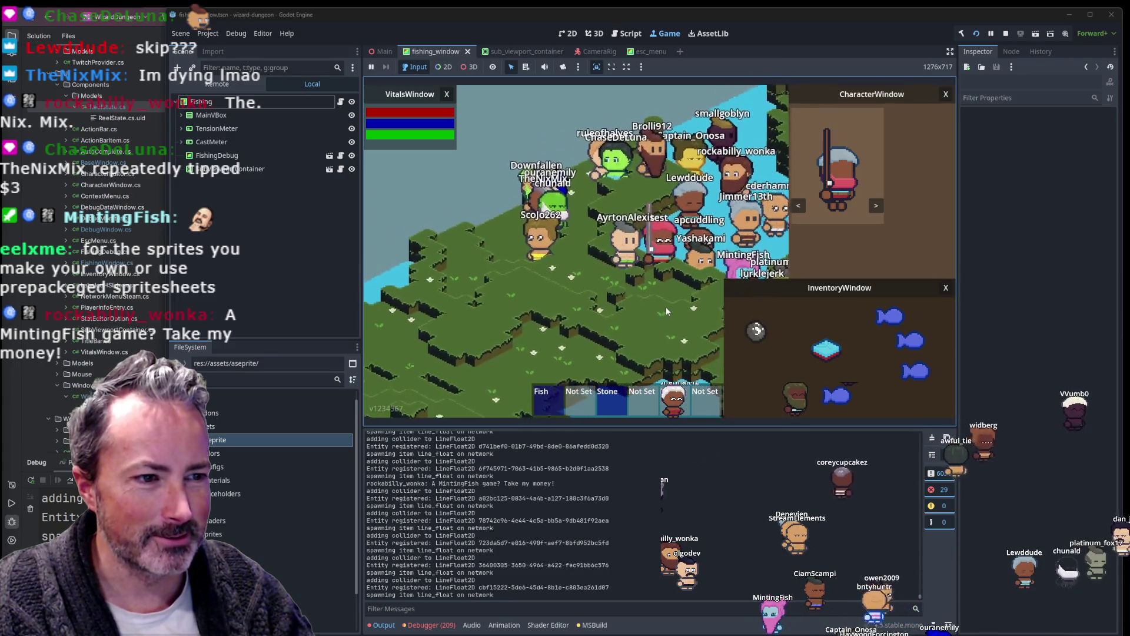
key(d)
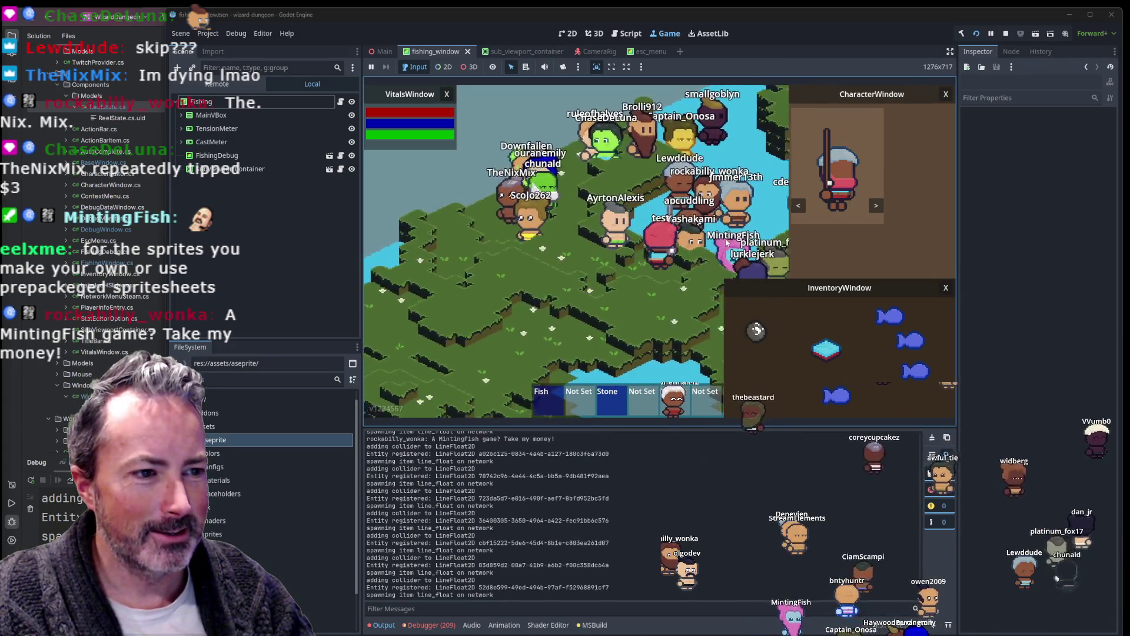
key(d)
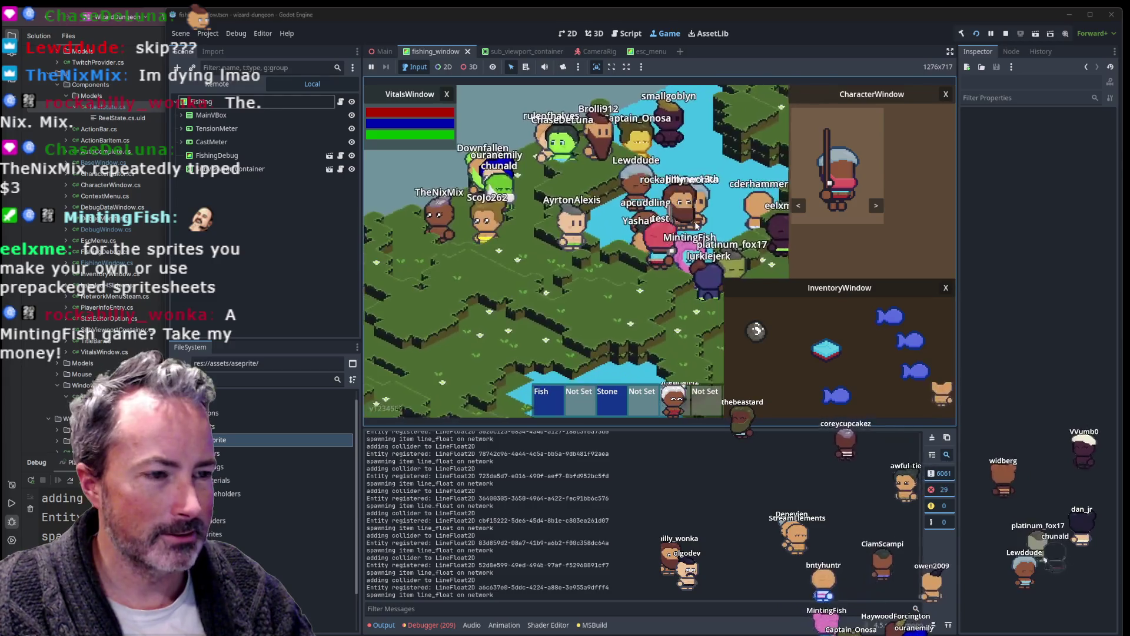
key(d)
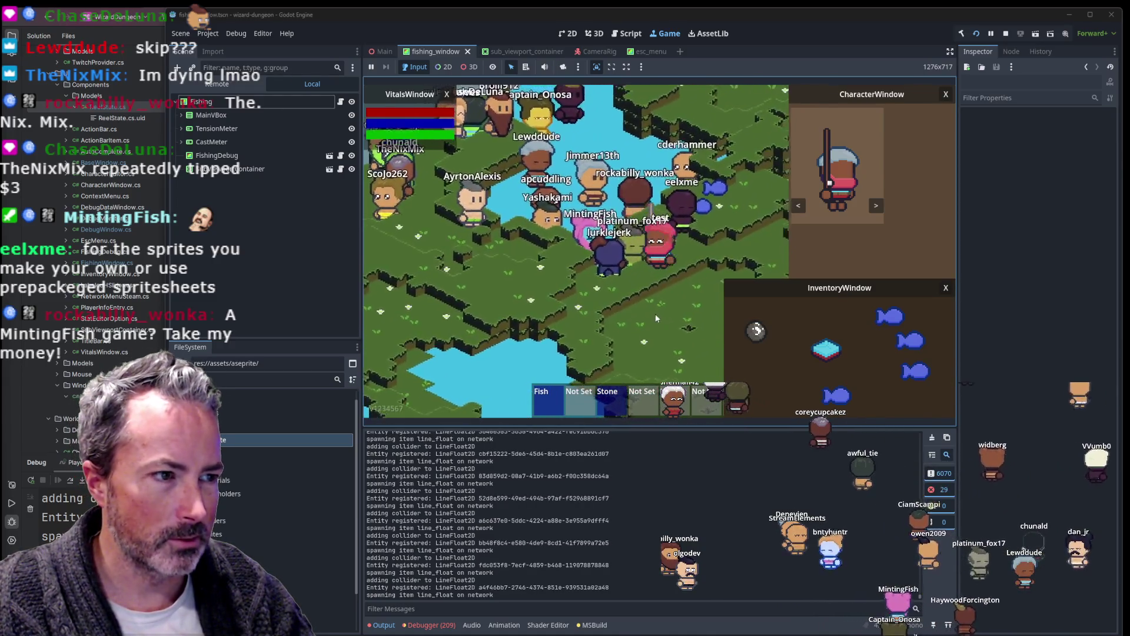
key(w)
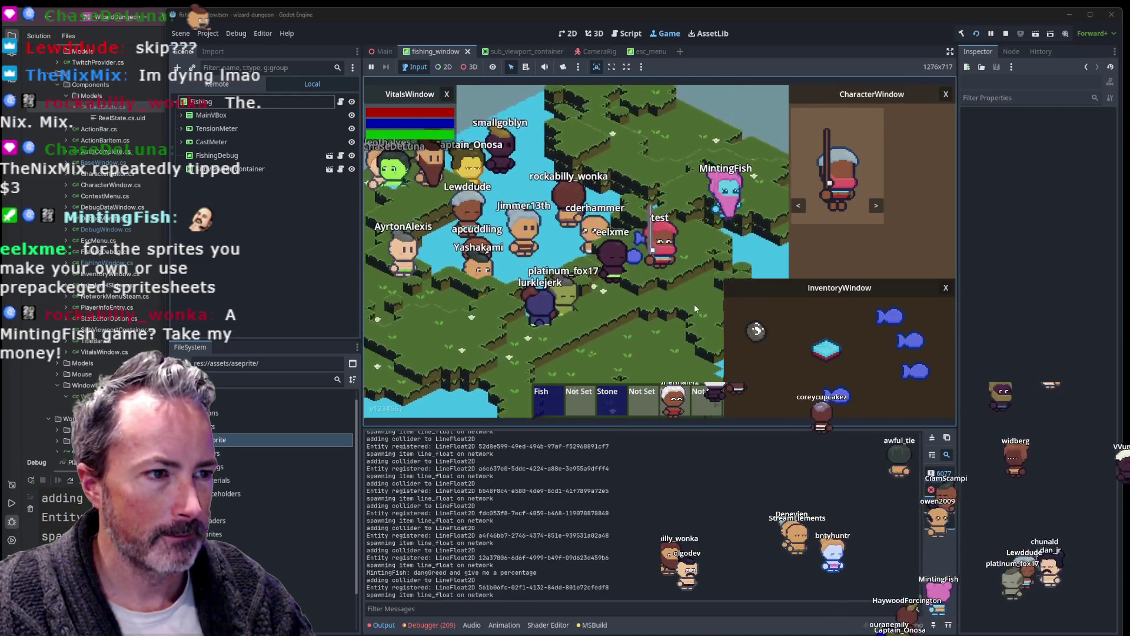
key(w)
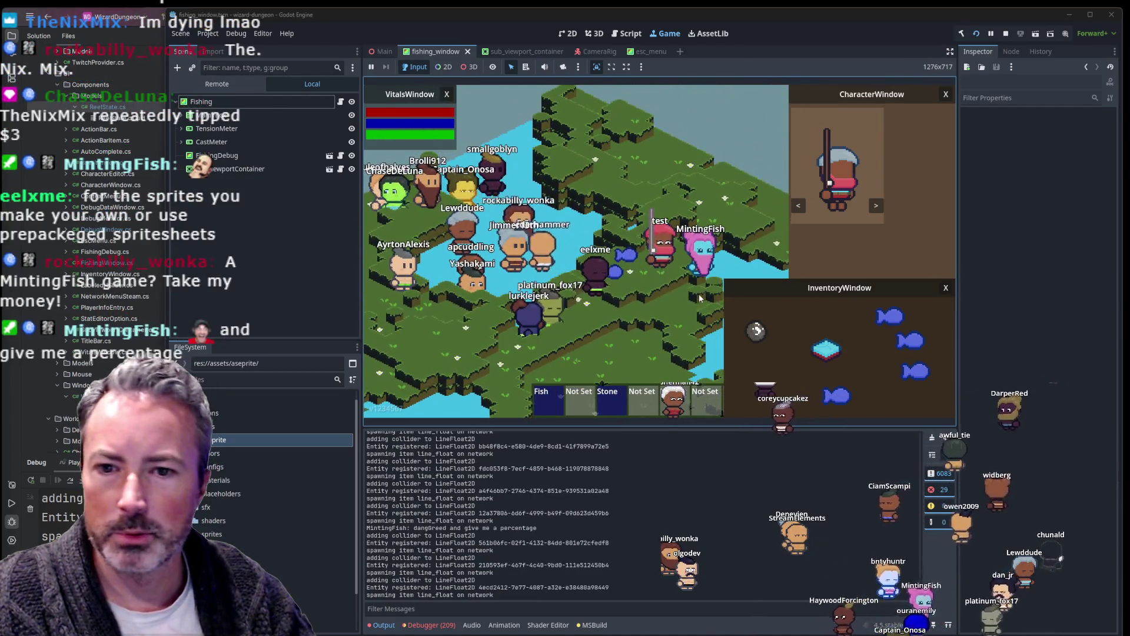
key(a)
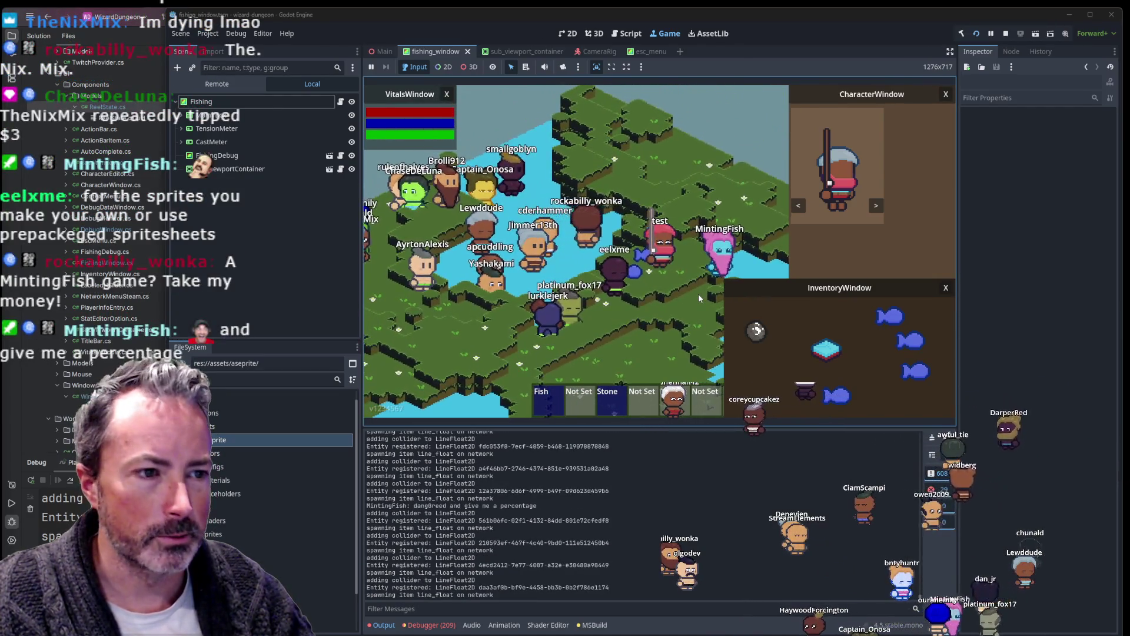
key(w)
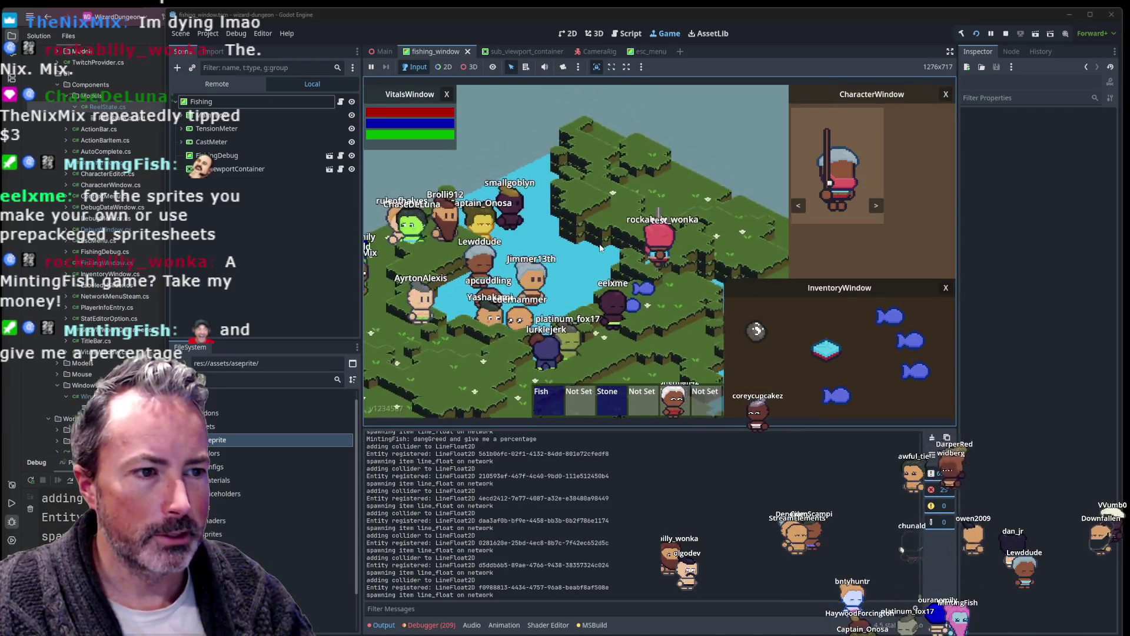
key(a)
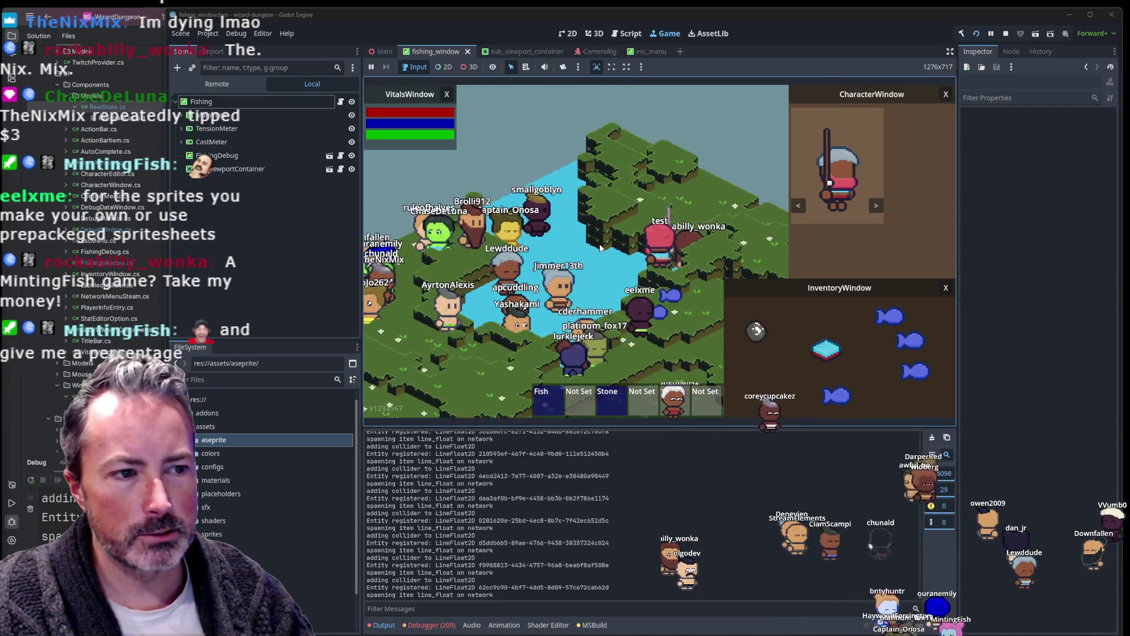
key(1)
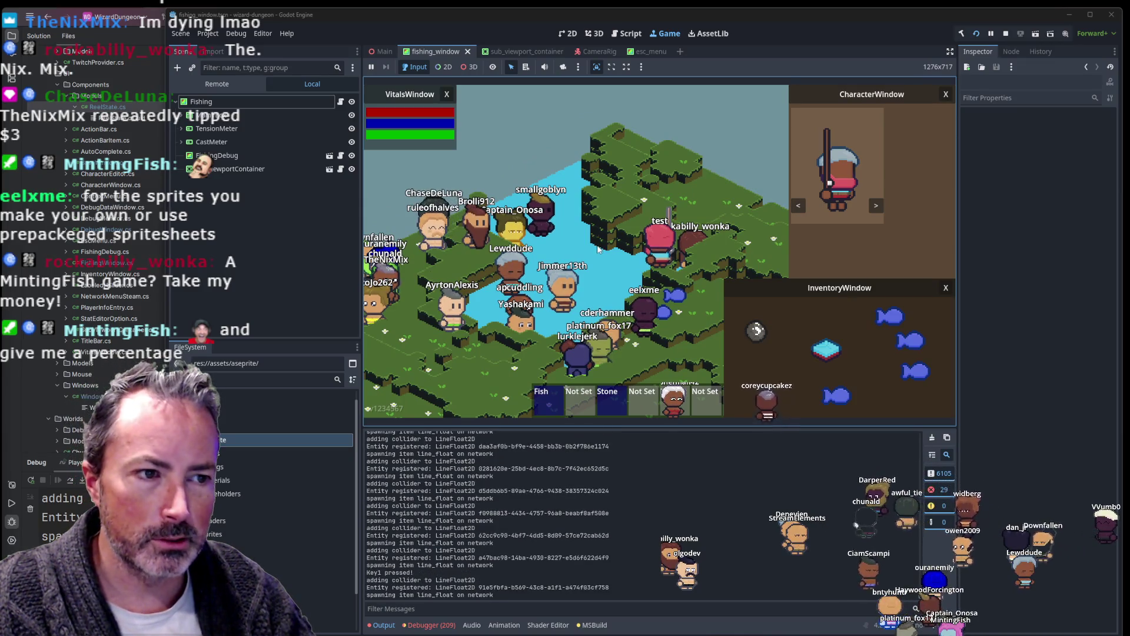
click(598, 250)
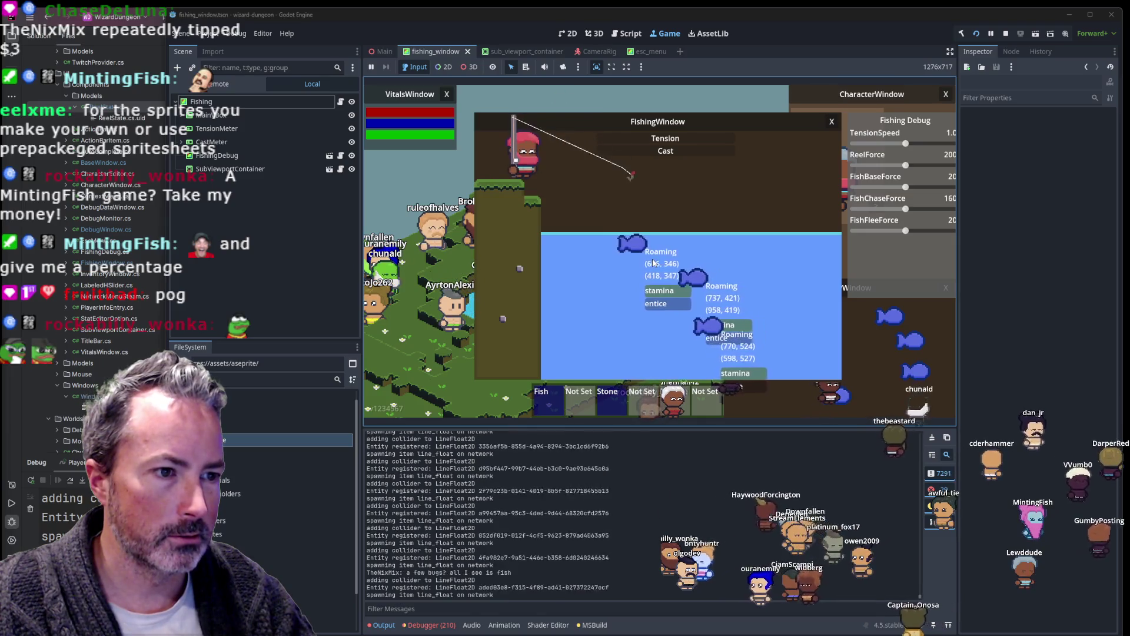
Step: Cast the line into the pond, reel it back in, and recast it
click(653, 263)
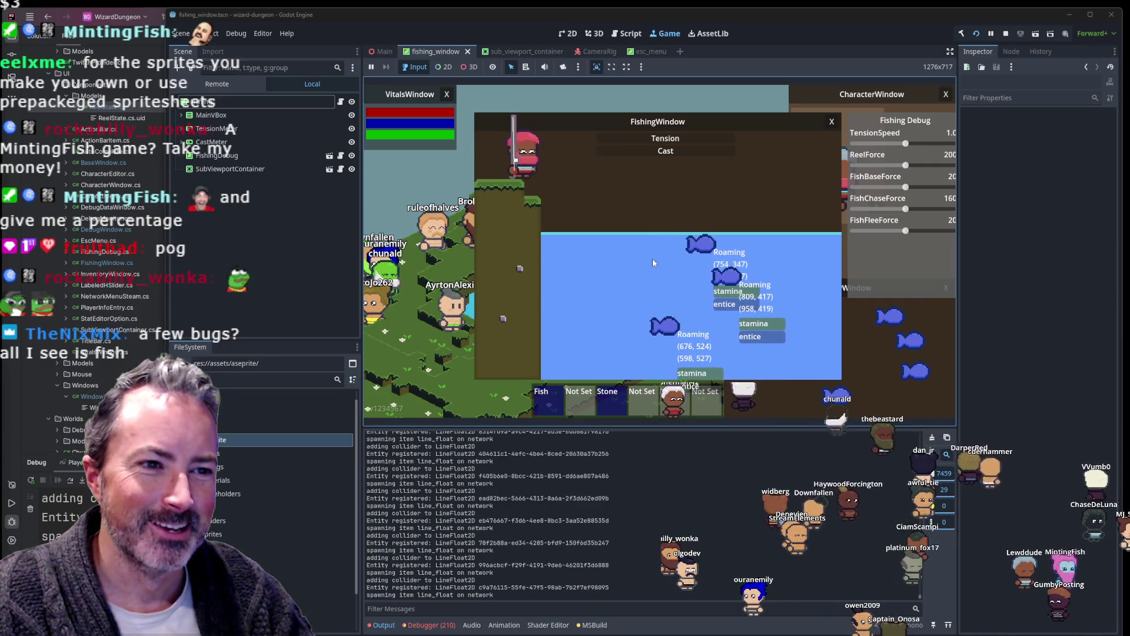
click(653, 263)
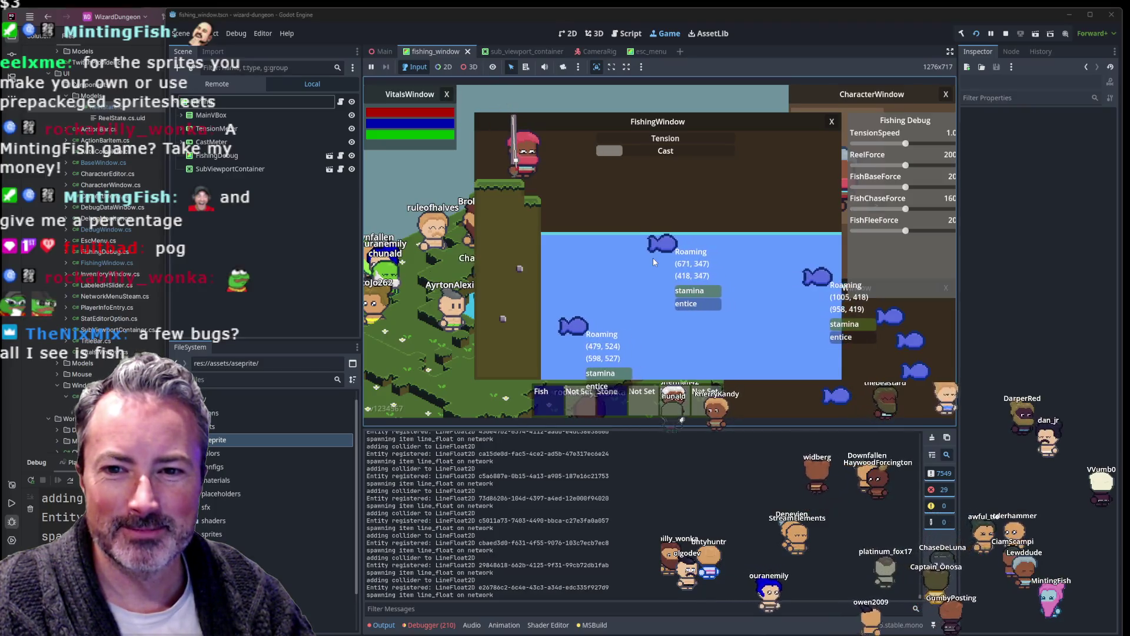
click(654, 262)
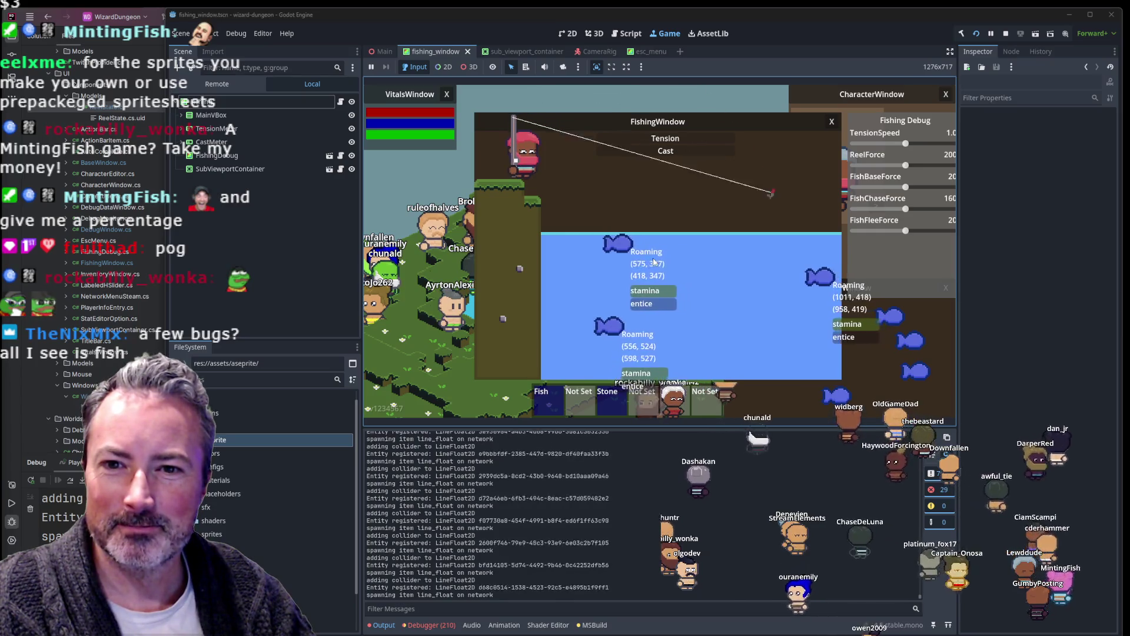
click(653, 262)
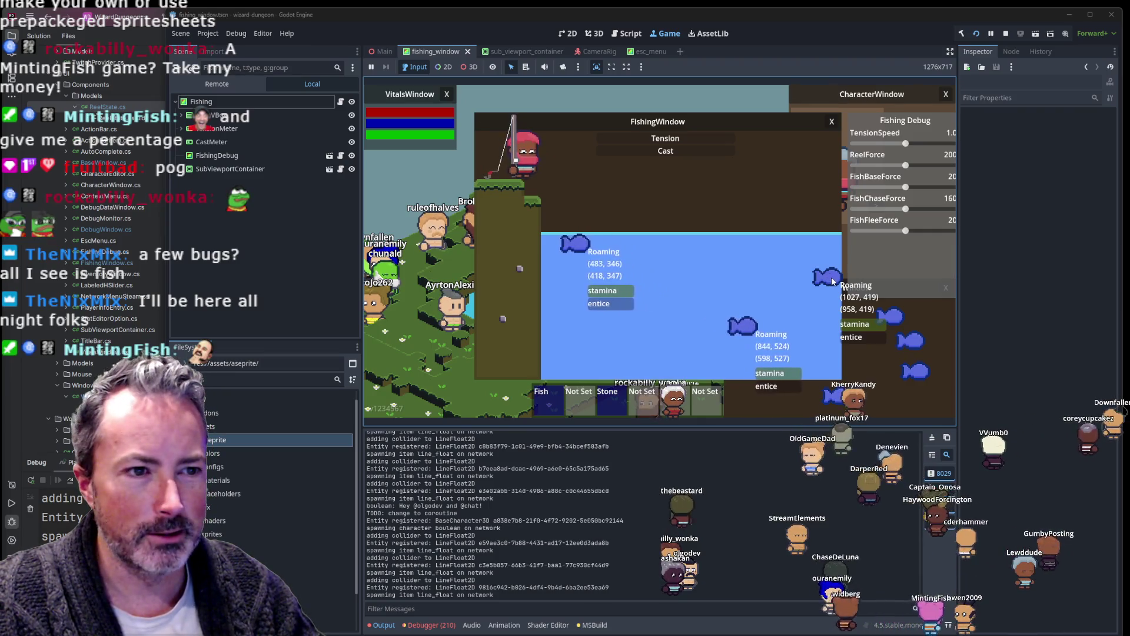
Step: Charge the Cast meter and throw the line into the pond several times
click(829, 281)
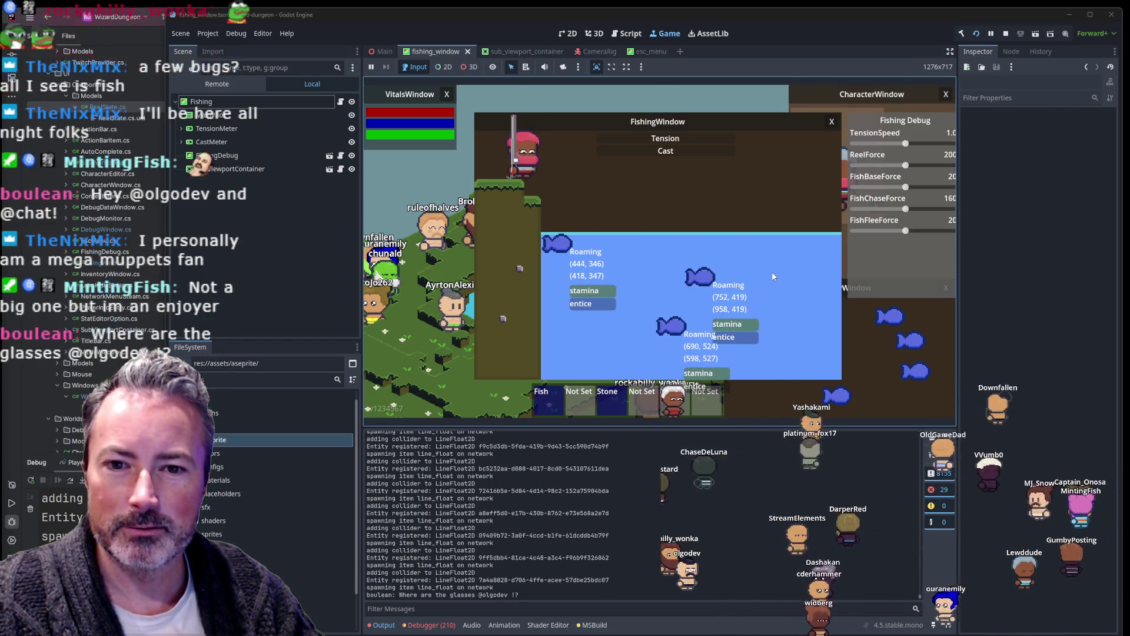
drag(775, 277, 785, 276)
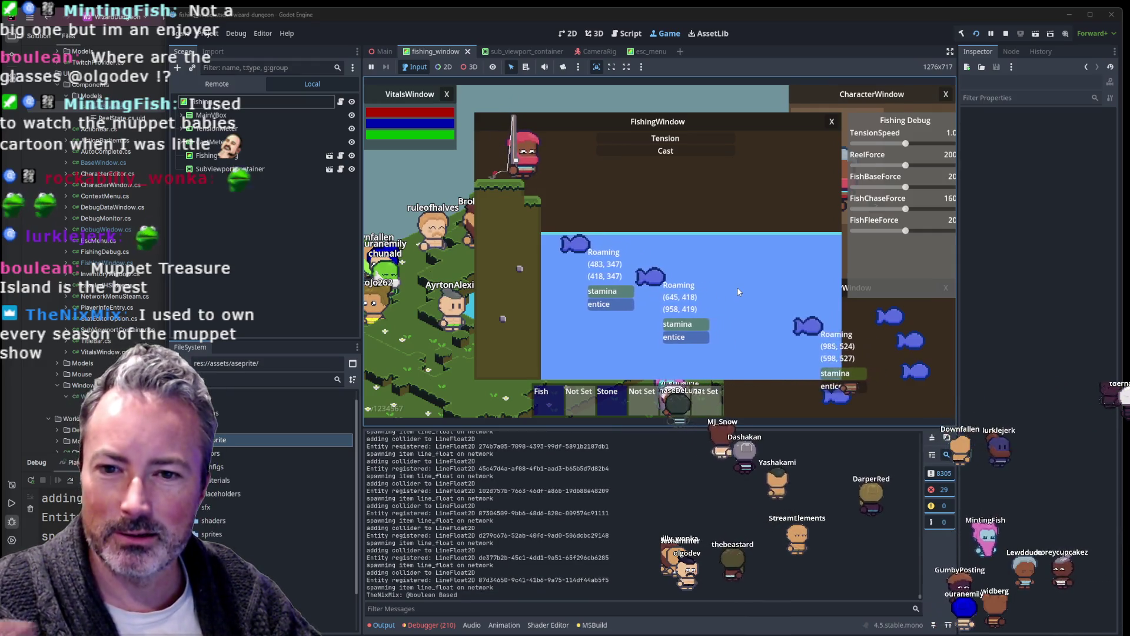
click(737, 287)
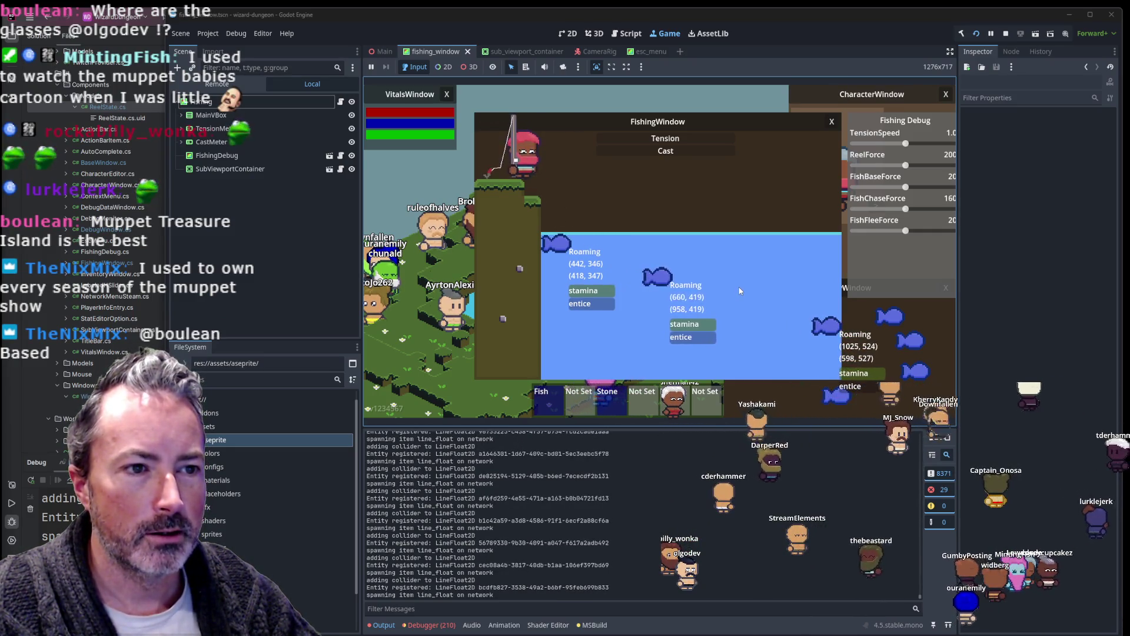
click(739, 290)
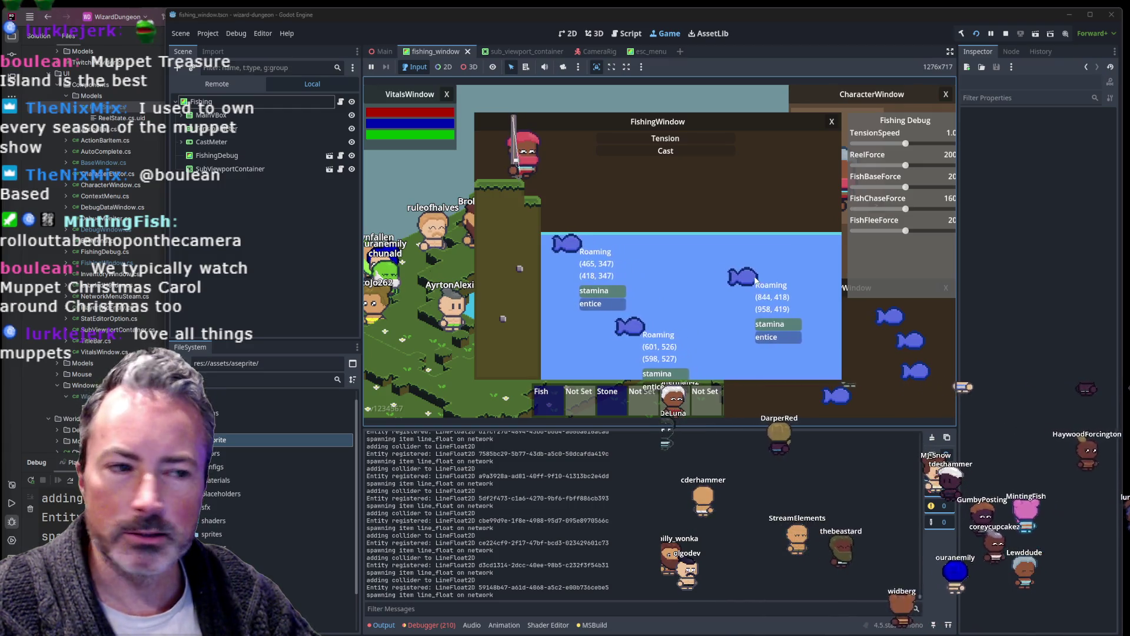
drag(755, 281, 715, 309)
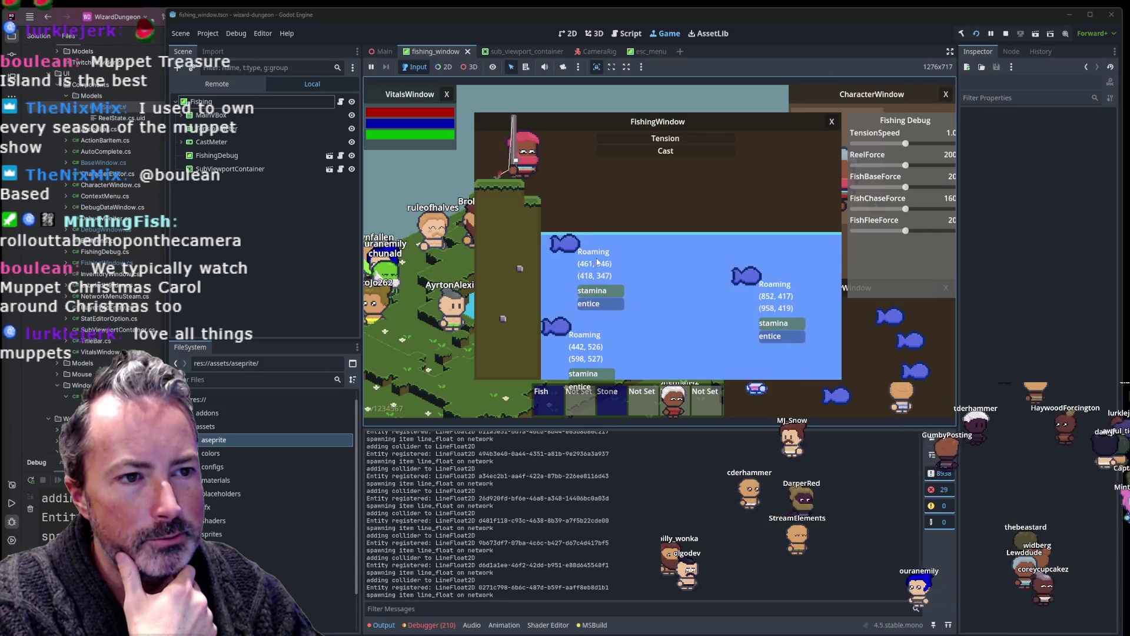
click(561, 239)
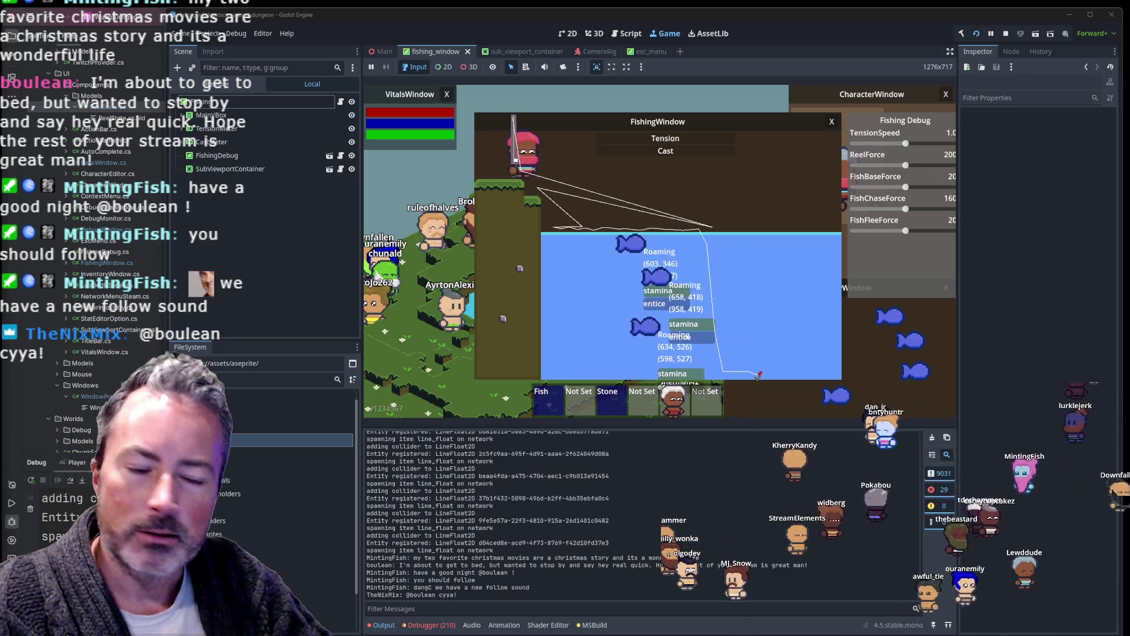
Step: Cast the fishing line again and bring up the in-game debug console
click(742, 294)
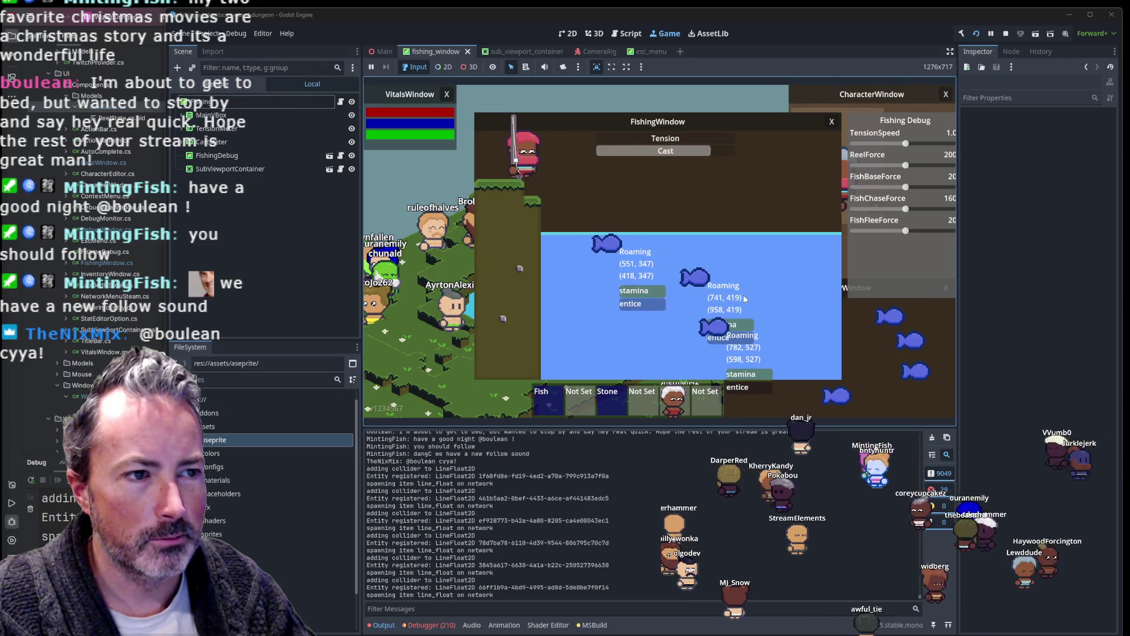
click(741, 299)
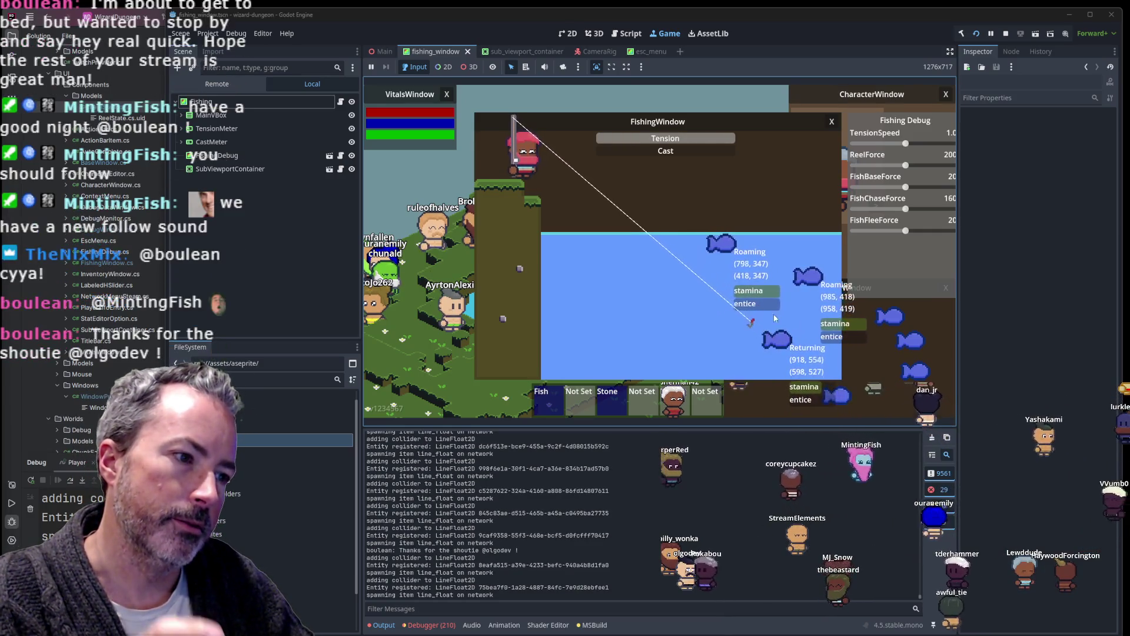
key(grave)
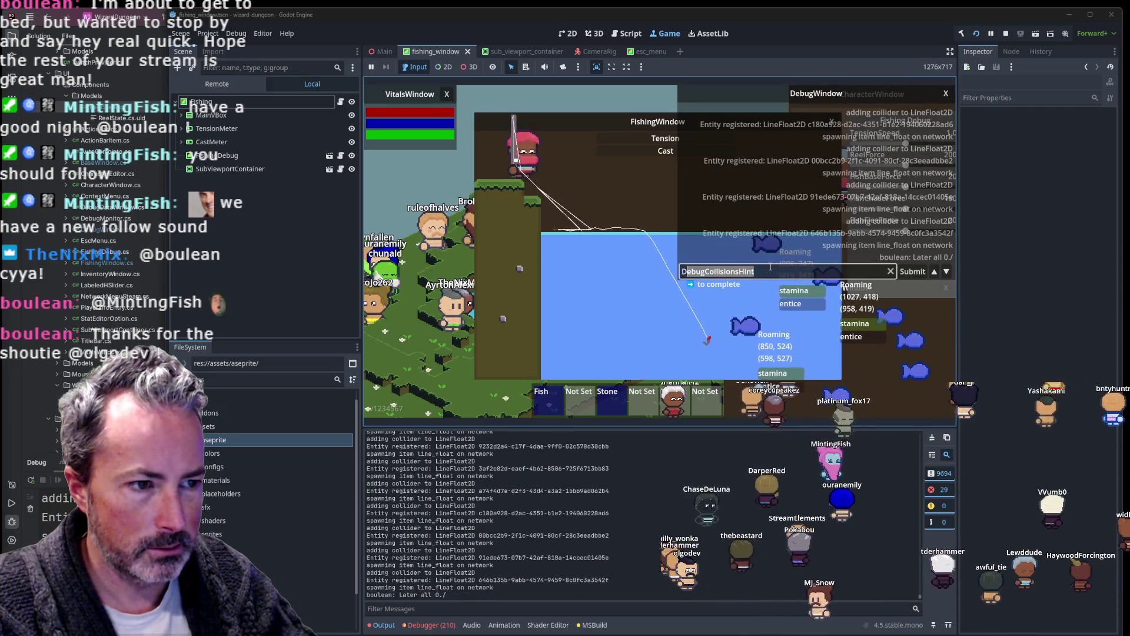
Step: Enable DebugCollisionsHint collision outlines, then recast, toggle the inventory, and cast into the pond twice
key(F3)
key(grave)
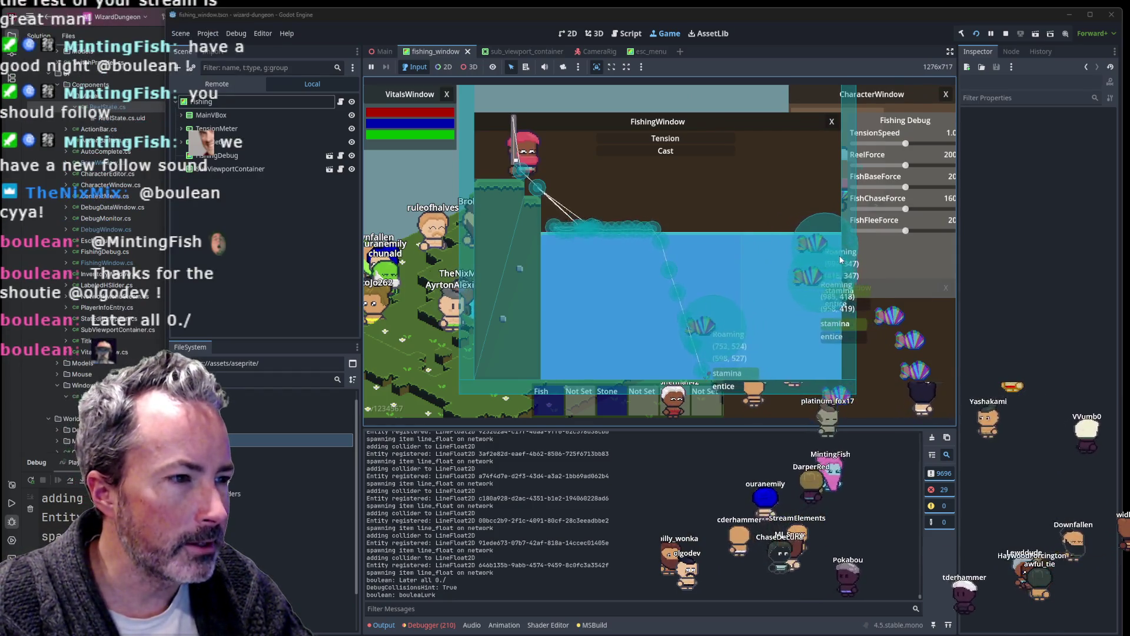
click(702, 240)
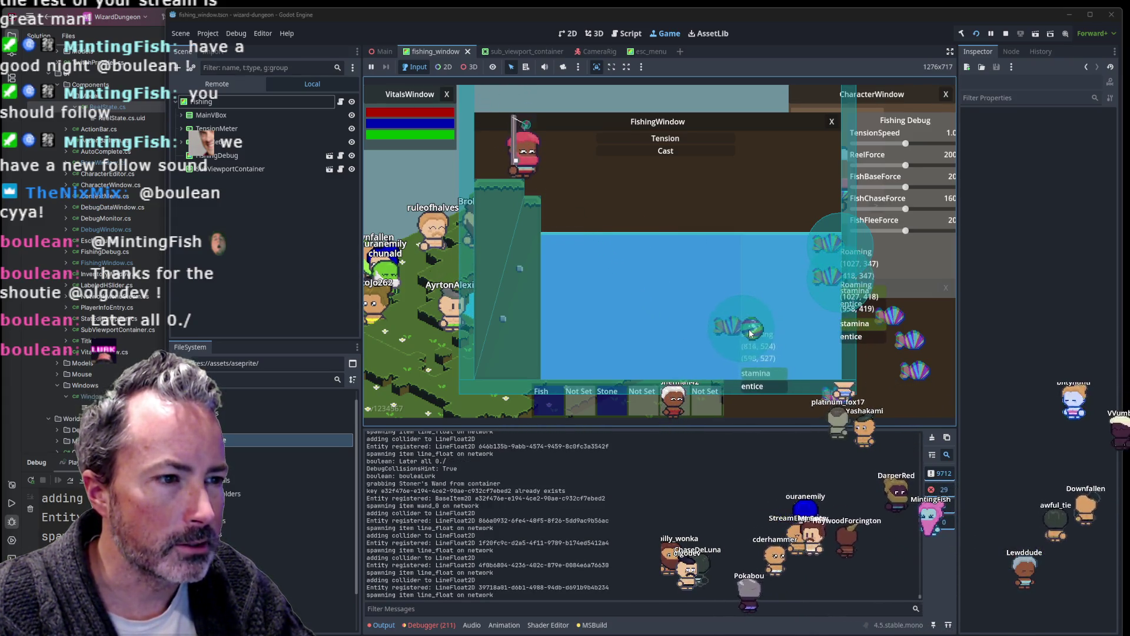
click(779, 357)
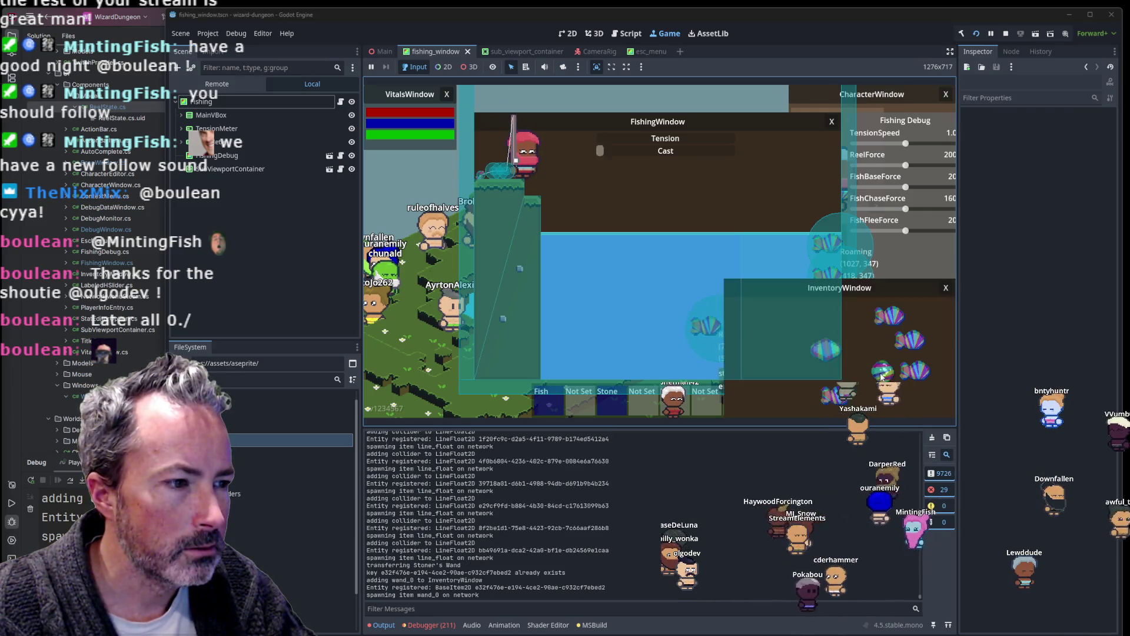
key(i)
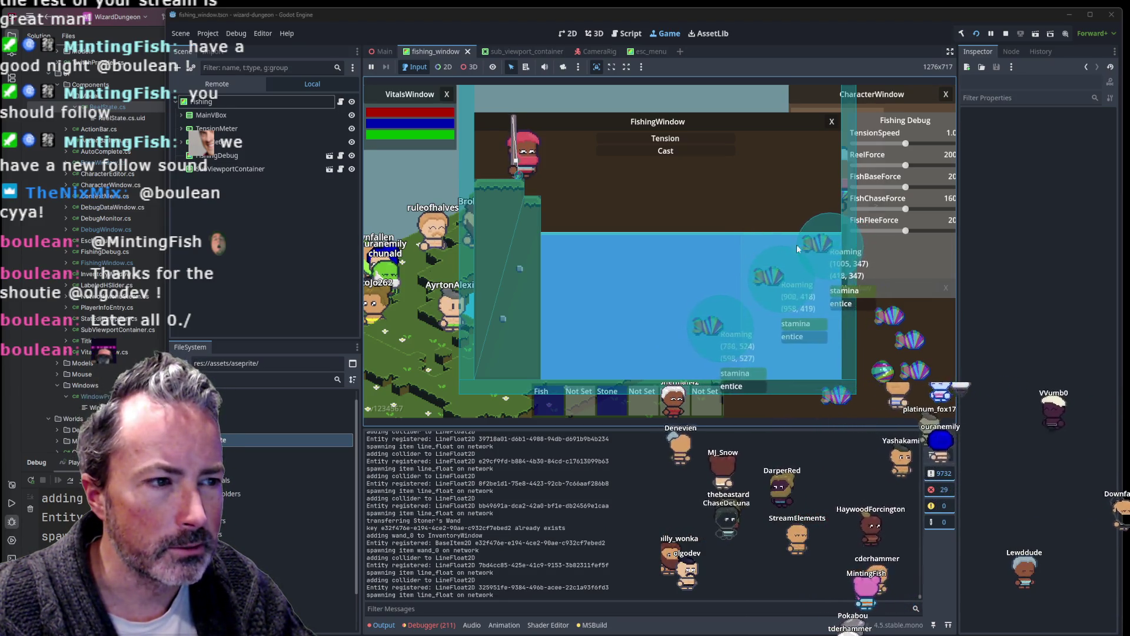
click(680, 313)
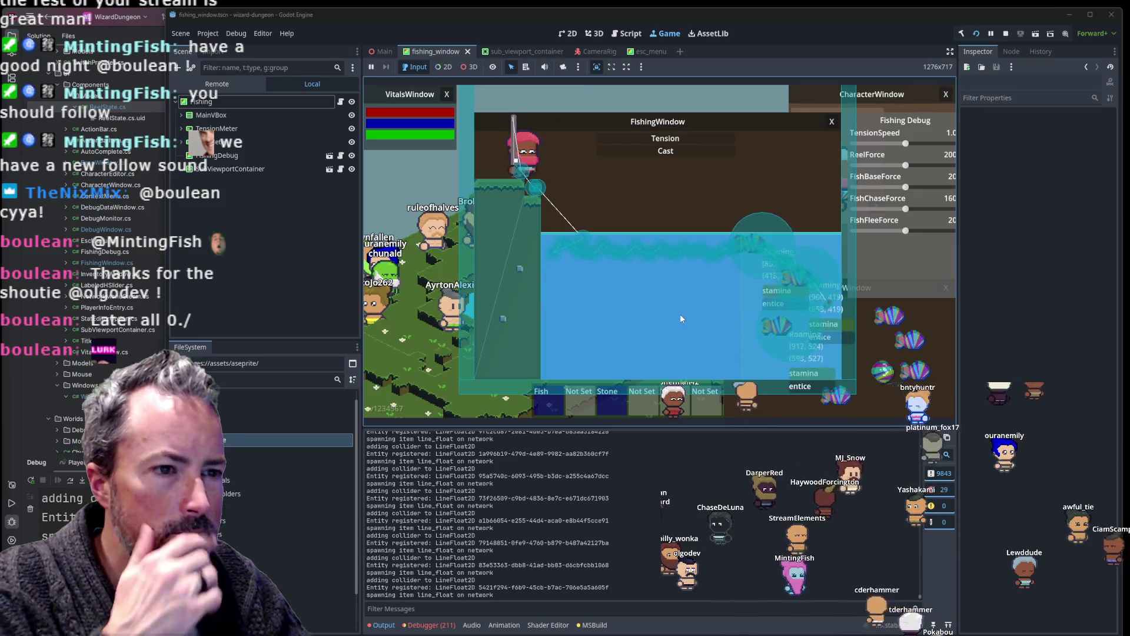
click(680, 313)
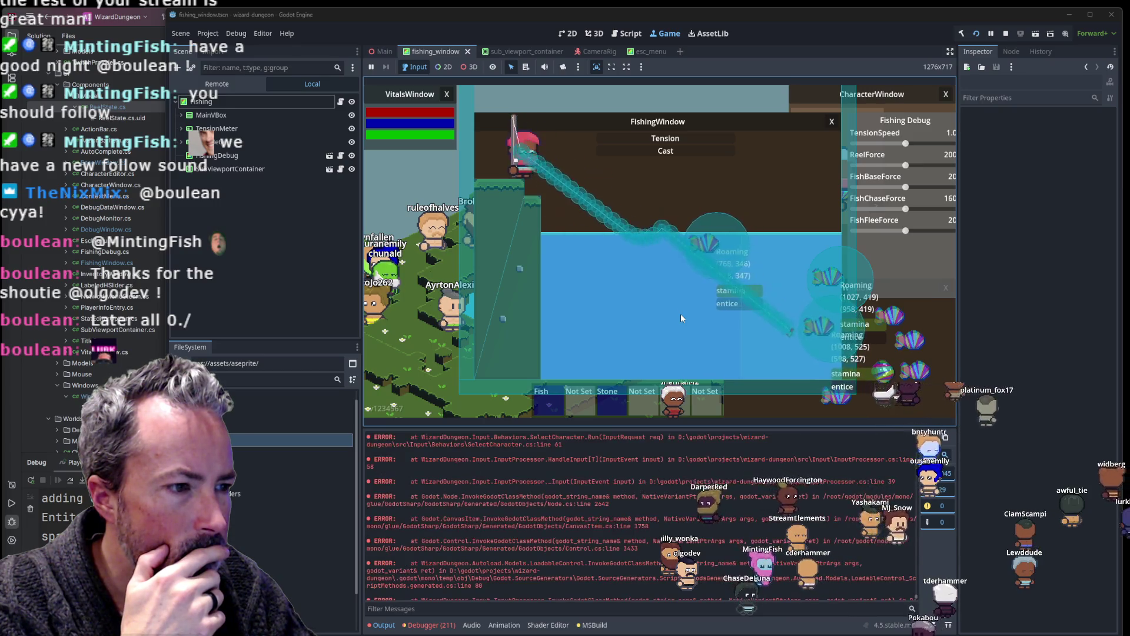
Step: Scroll through the 211 entries in the Debugger's Errors tab, then close the fishing window
click(432, 624)
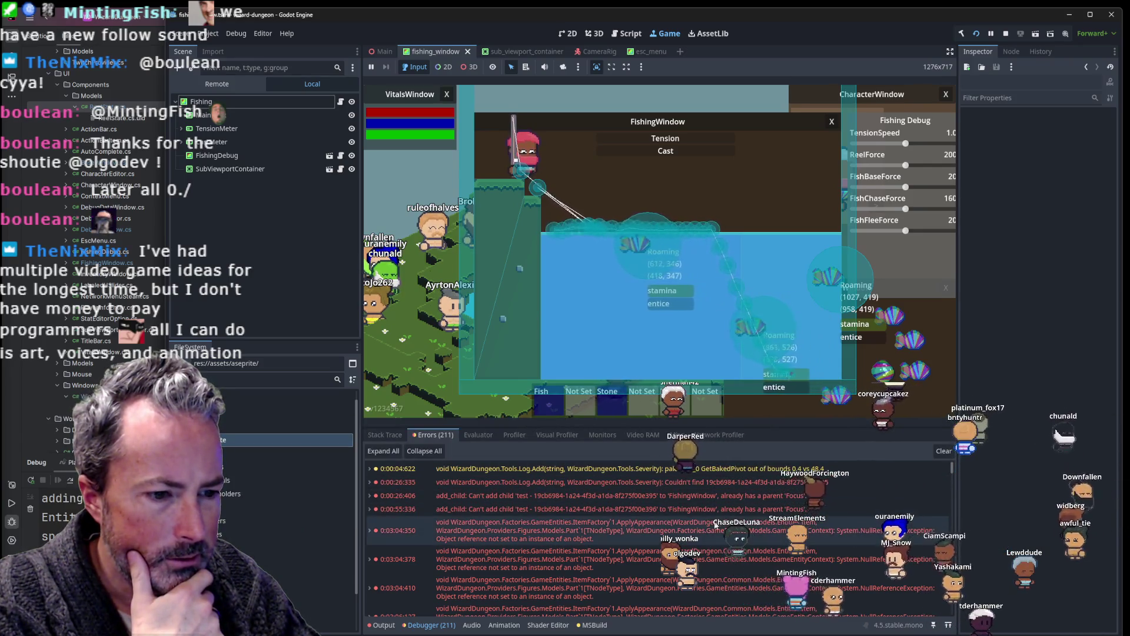
mouse_move(703, 537)
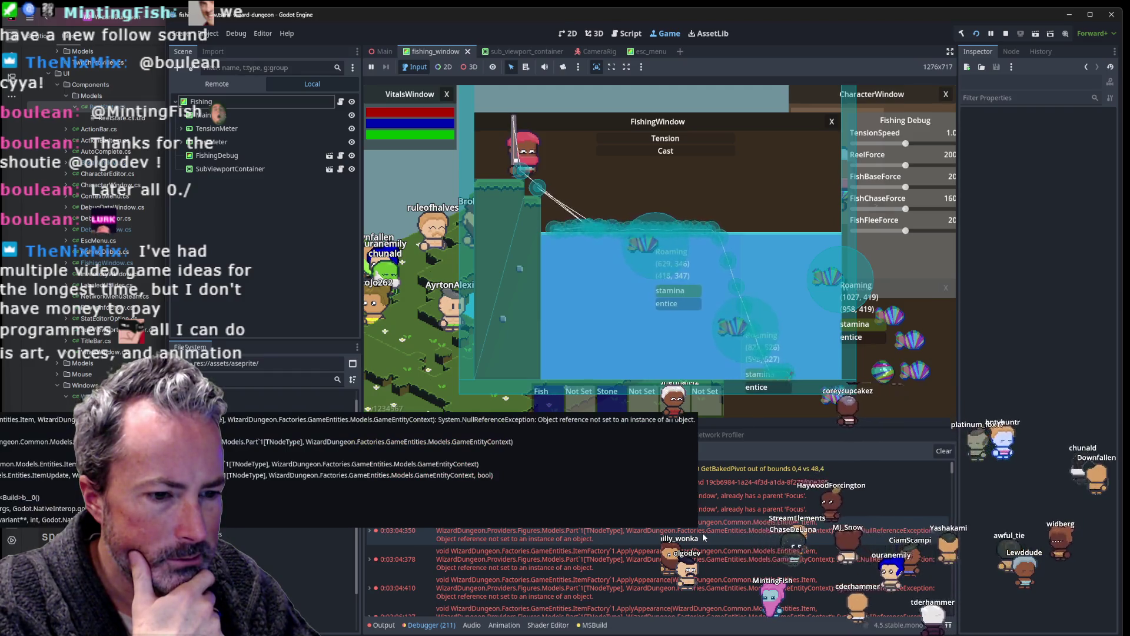
scroll(704, 537, down, 2)
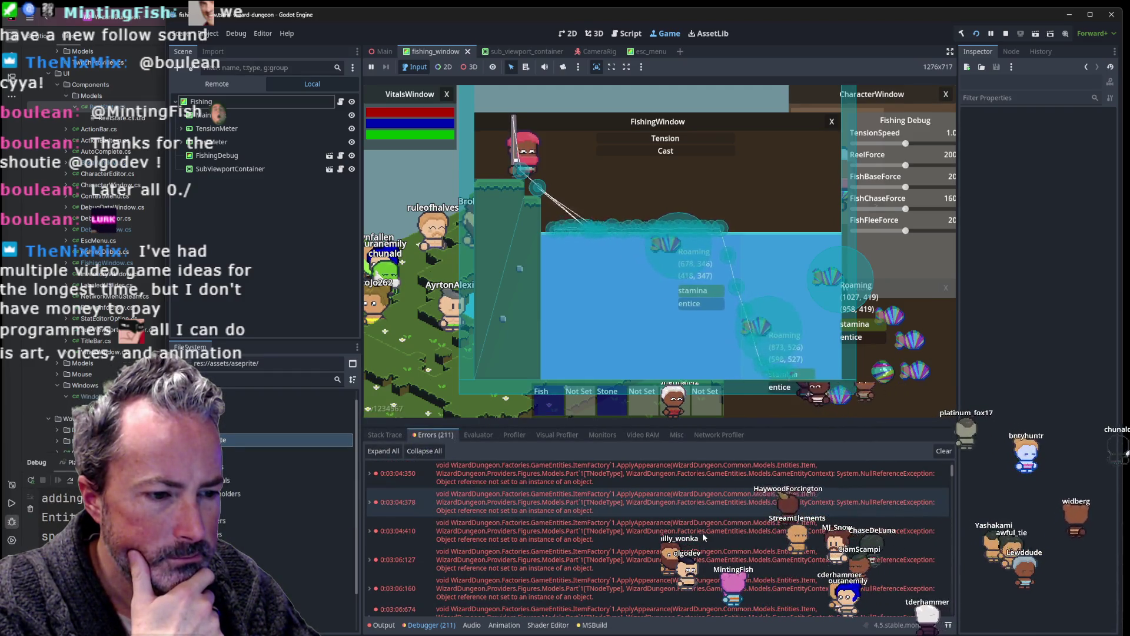
scroll(701, 532, down, 3)
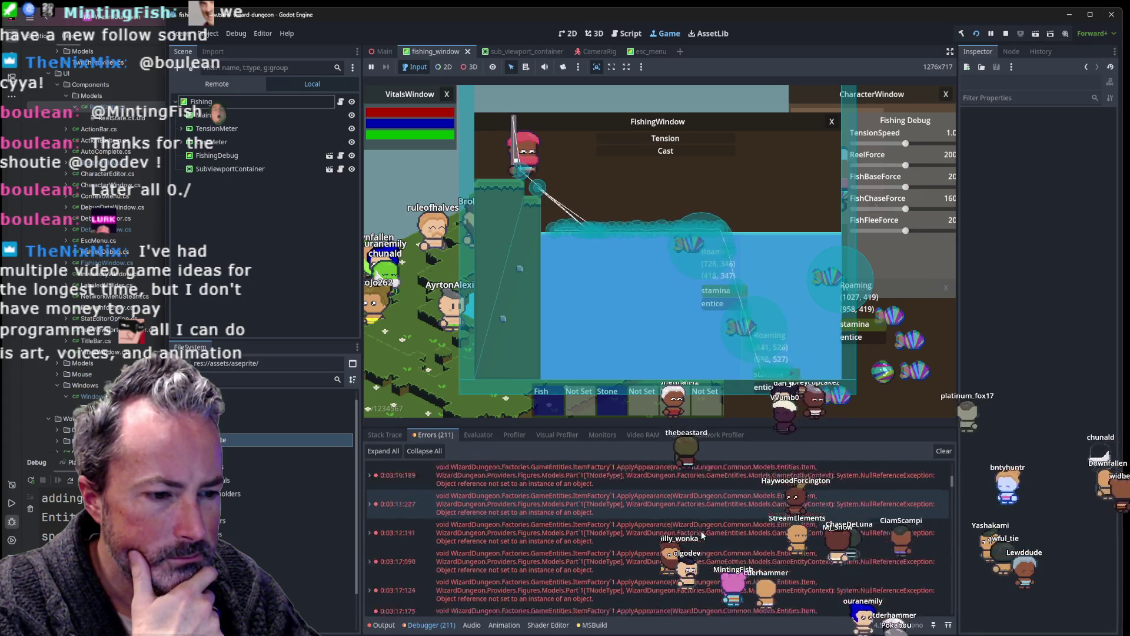
scroll(701, 528, up, 5)
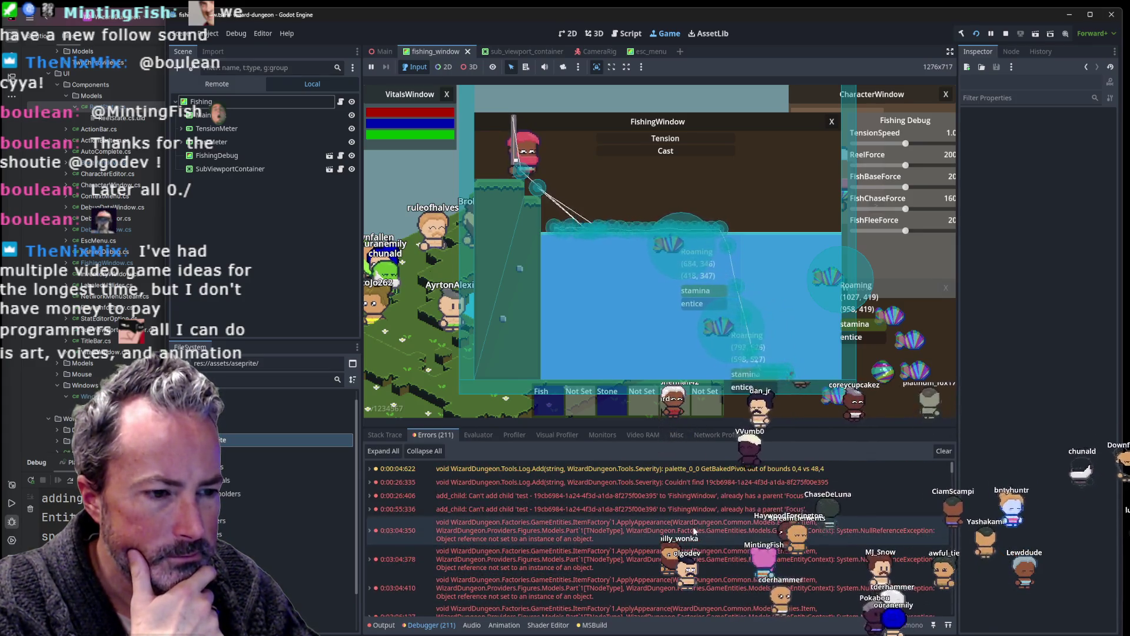
click(627, 258)
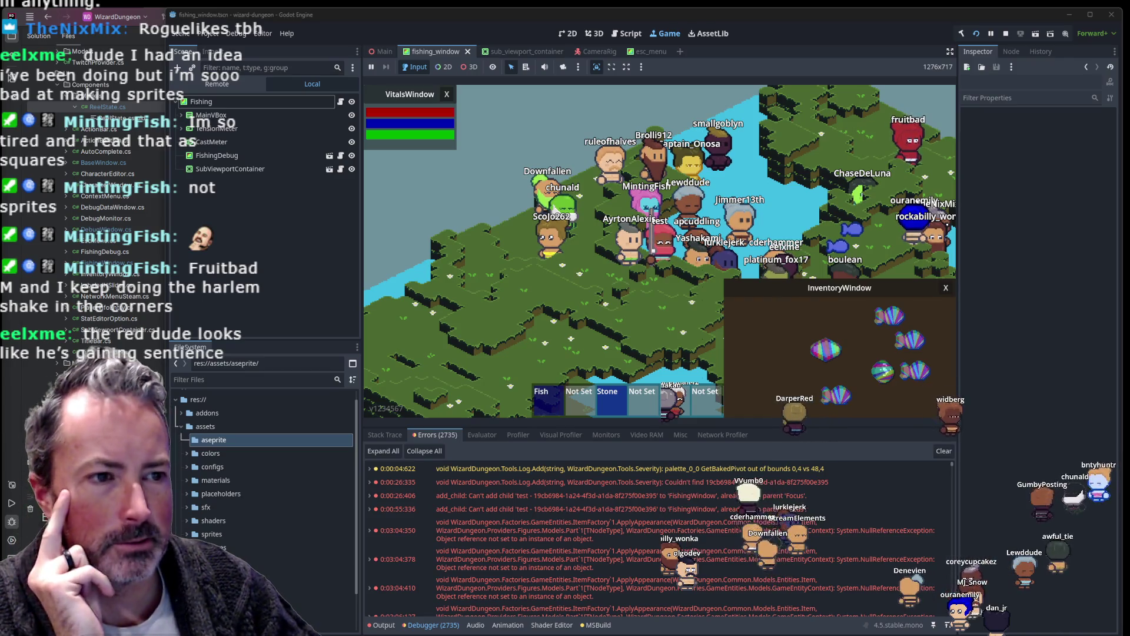
Step: Switch from Godot to Aseprite's weapon pickup sprite
key(alt+Tab)
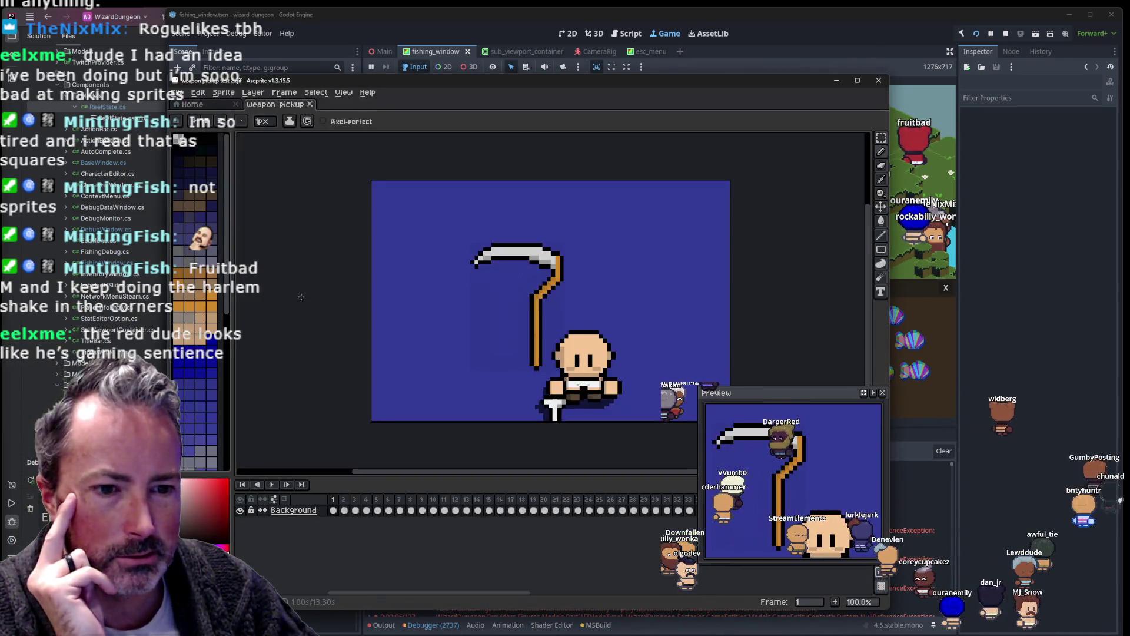
Step: Play the weapon pickup scythe animation from Aseprite's timeline
click(273, 486)
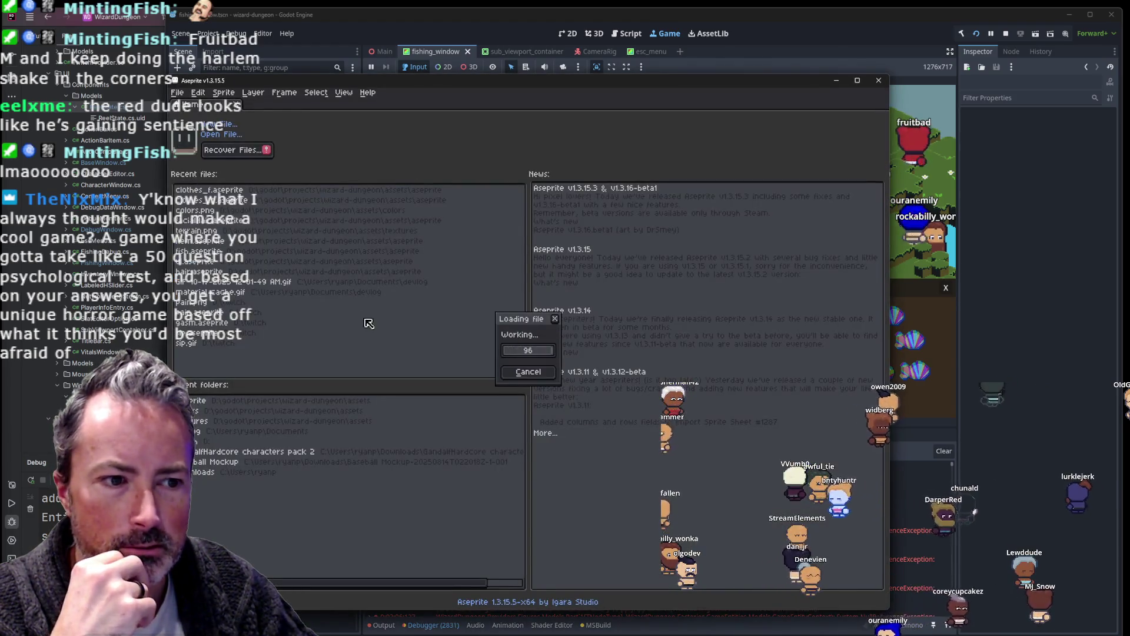
Step: Zoom the chain lightning GIF out to 33.3% and play its animation
scroll(392, 454, down, 2)
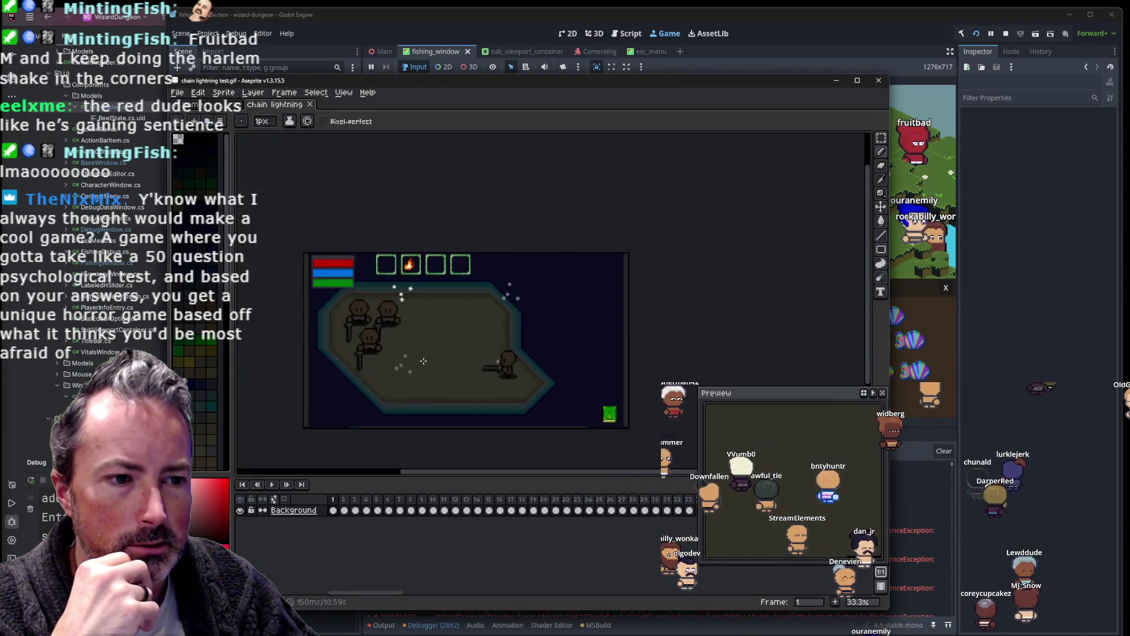
click(272, 485)
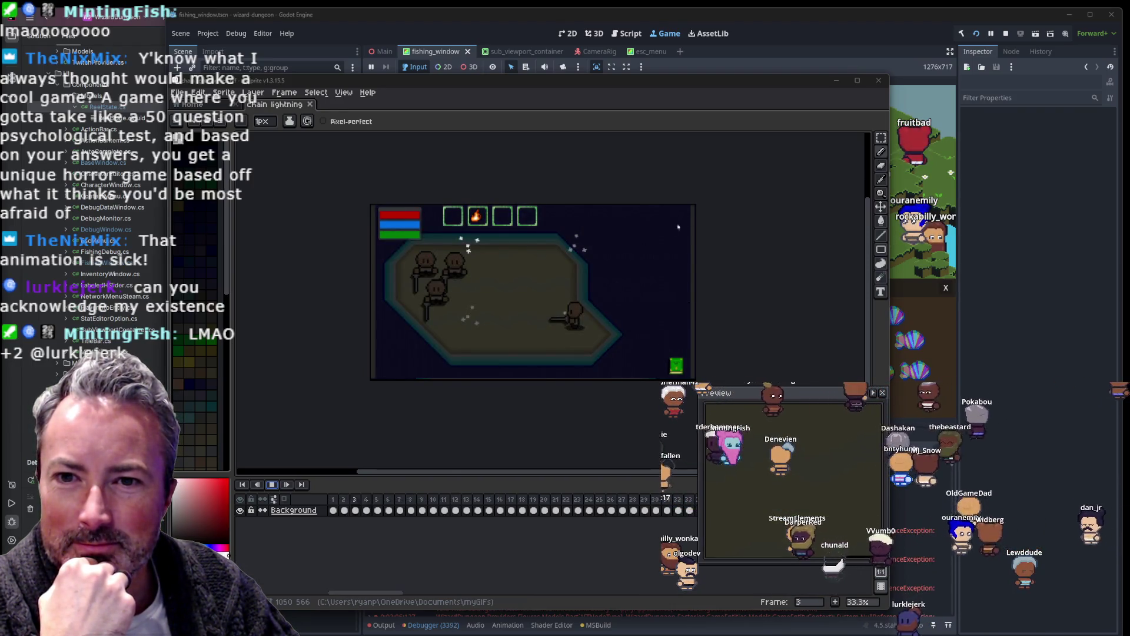
key(alt+Tab)
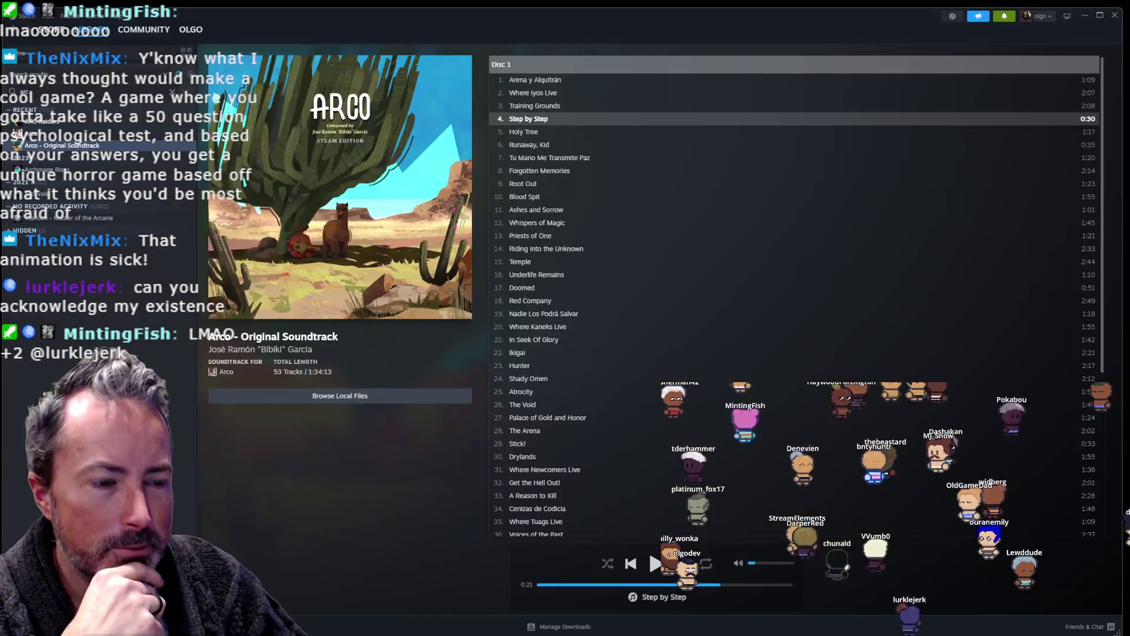
Step: Resume the Arco soundtrack's 'Step by Step' track and minimize Steam
click(655, 563)
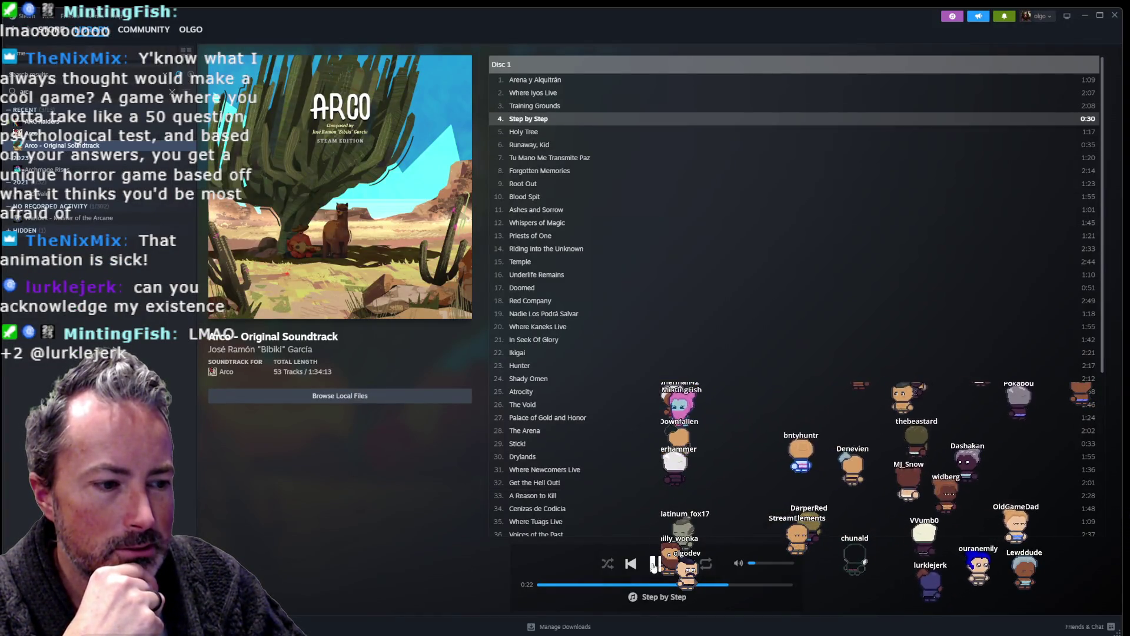
click(1085, 18)
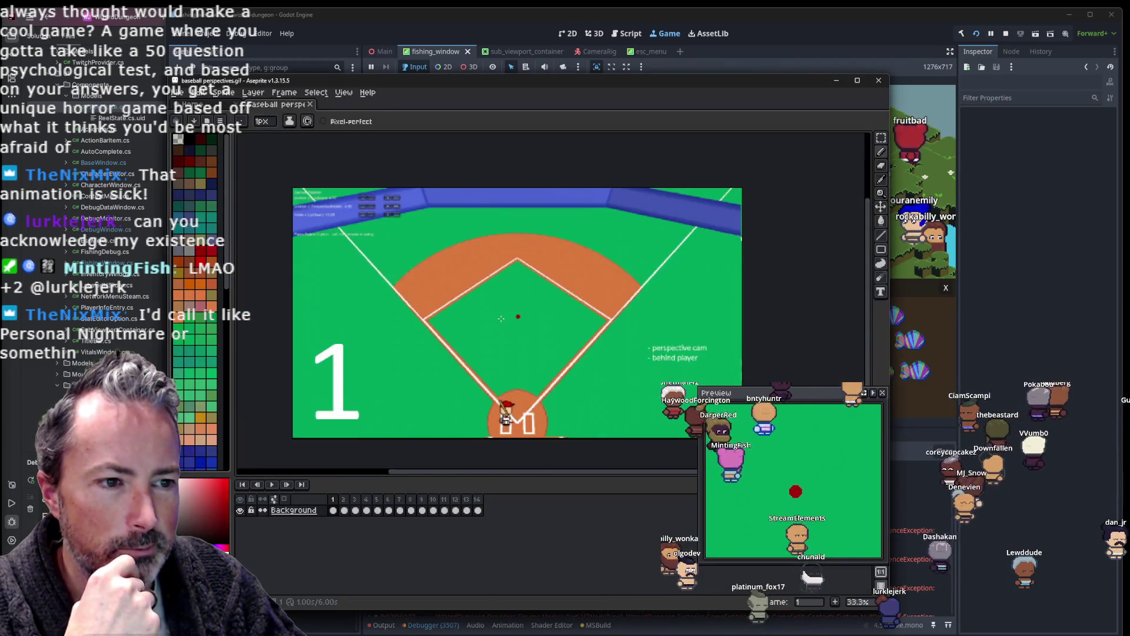
Step: Pan the baseball perspectives canvas, play the animation, and stop it on frame 2
drag(513, 284, 498, 268)
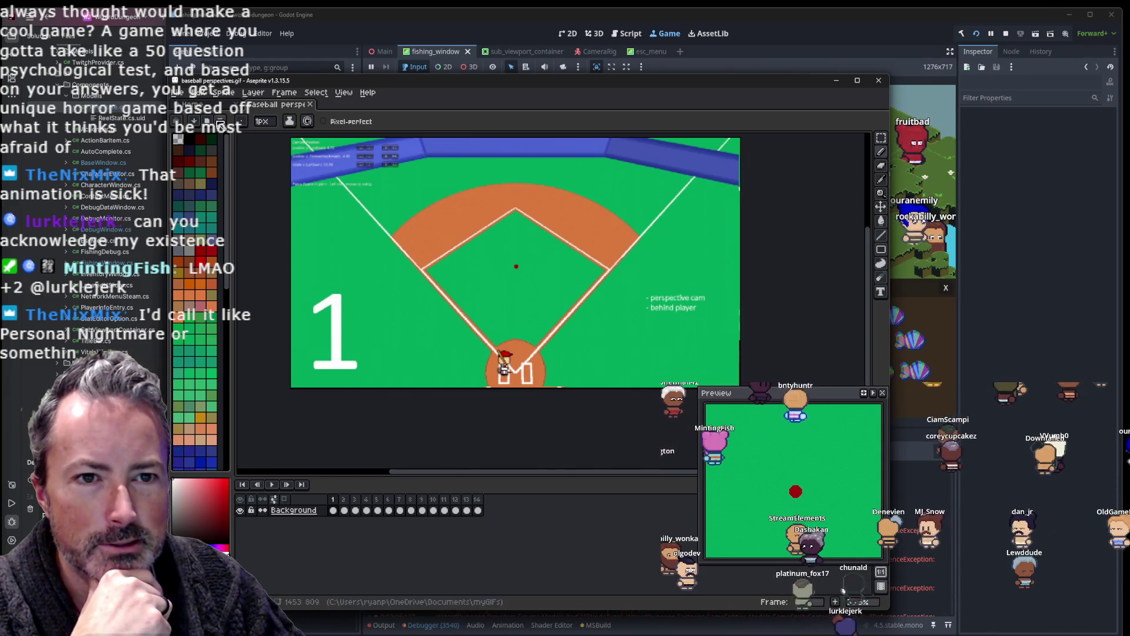
click(272, 484)
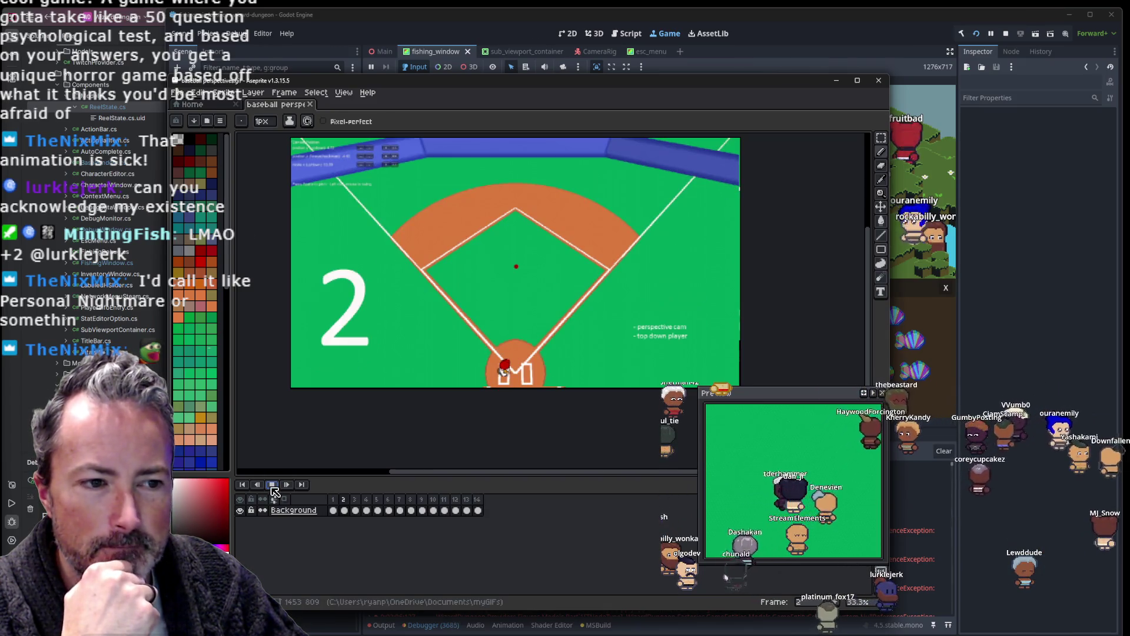
click(272, 484)
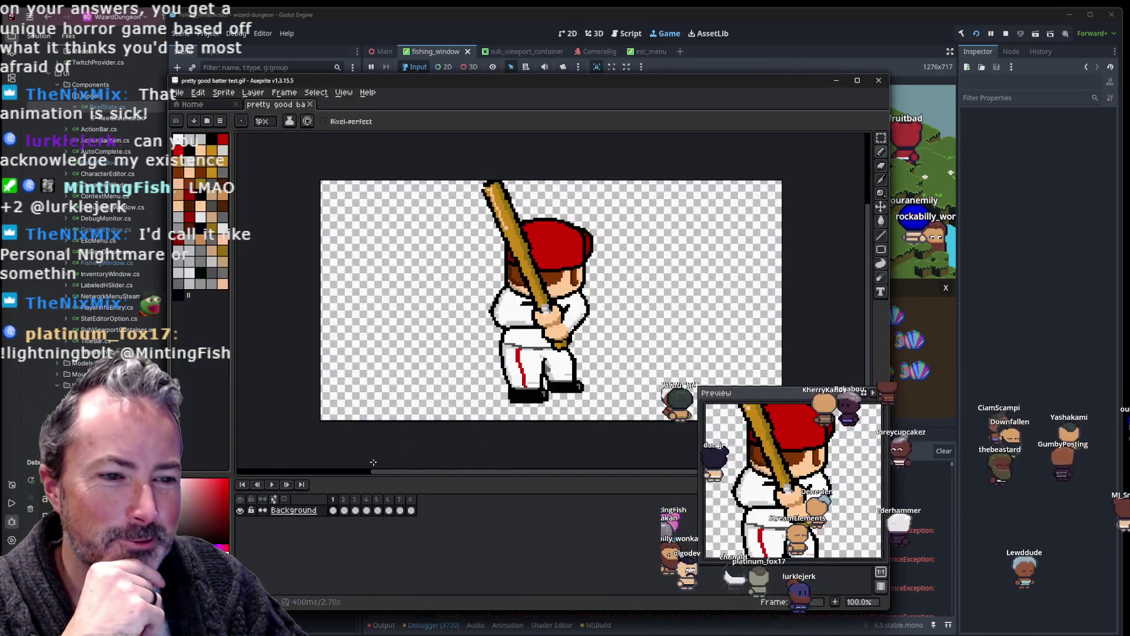
Step: Play the batter test.gif animation and close the file
click(273, 484)
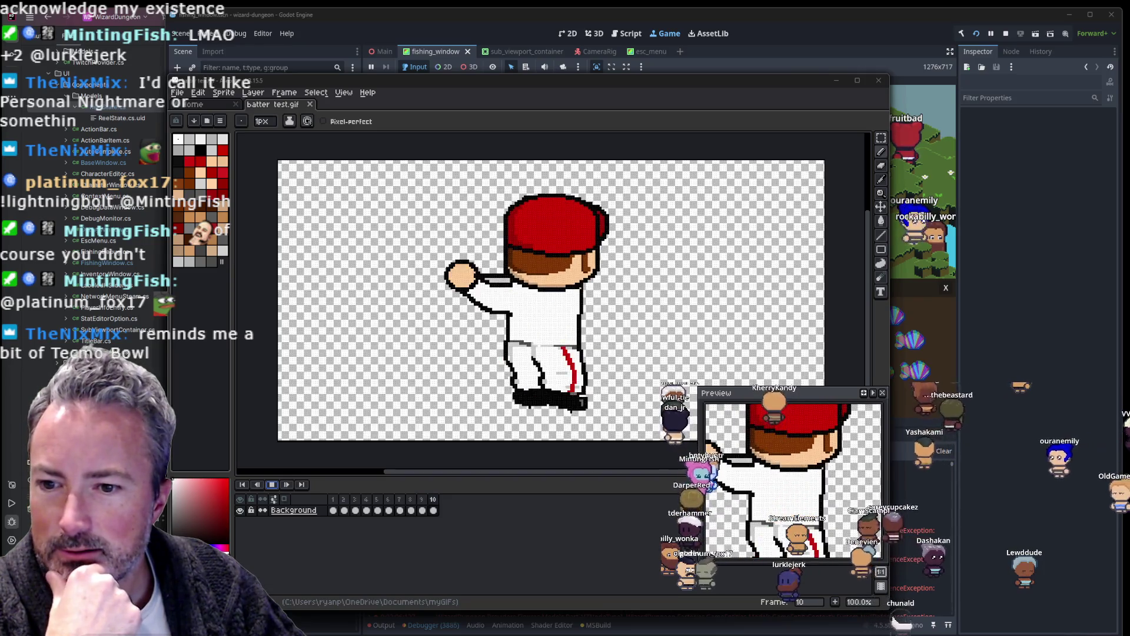
key(ctrl+w)
click(235, 200)
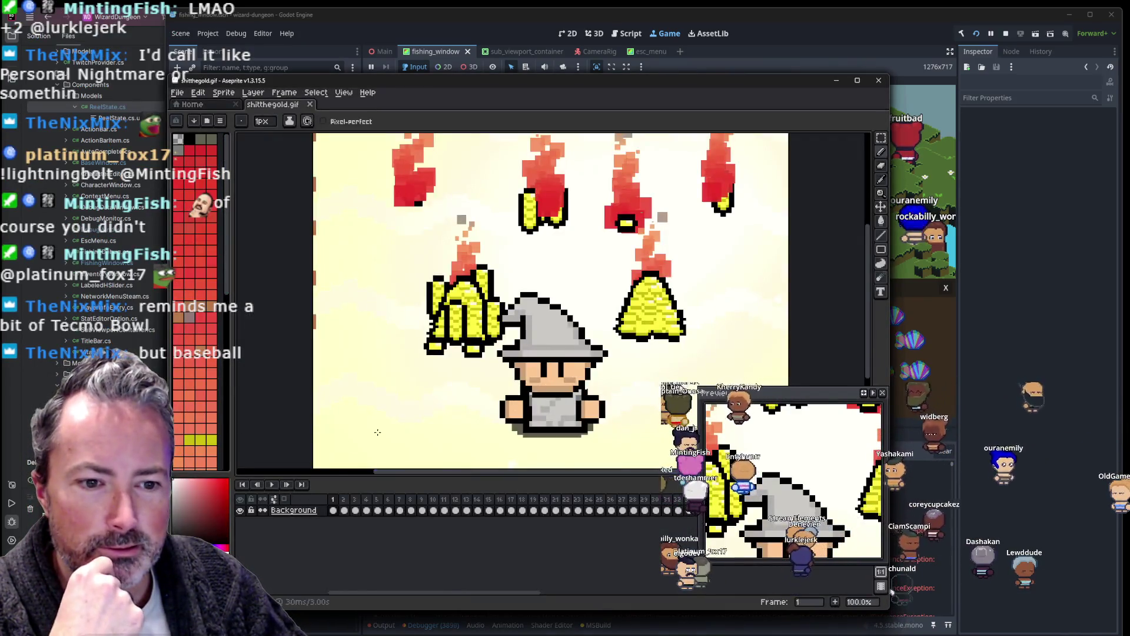
Step: Play the wizard fire-and-gold animation, then close it
scroll(377, 432, down, 2)
click(273, 484)
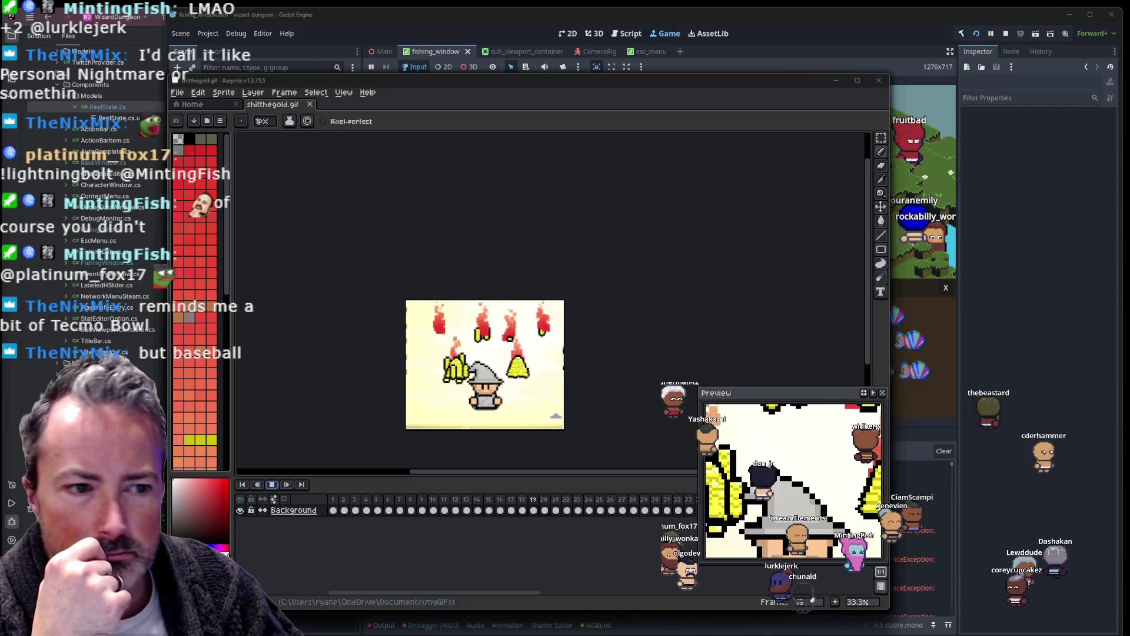
click(309, 105)
Step: Open progress.gif and play its farm-scene animation
click(206, 233)
click(278, 484)
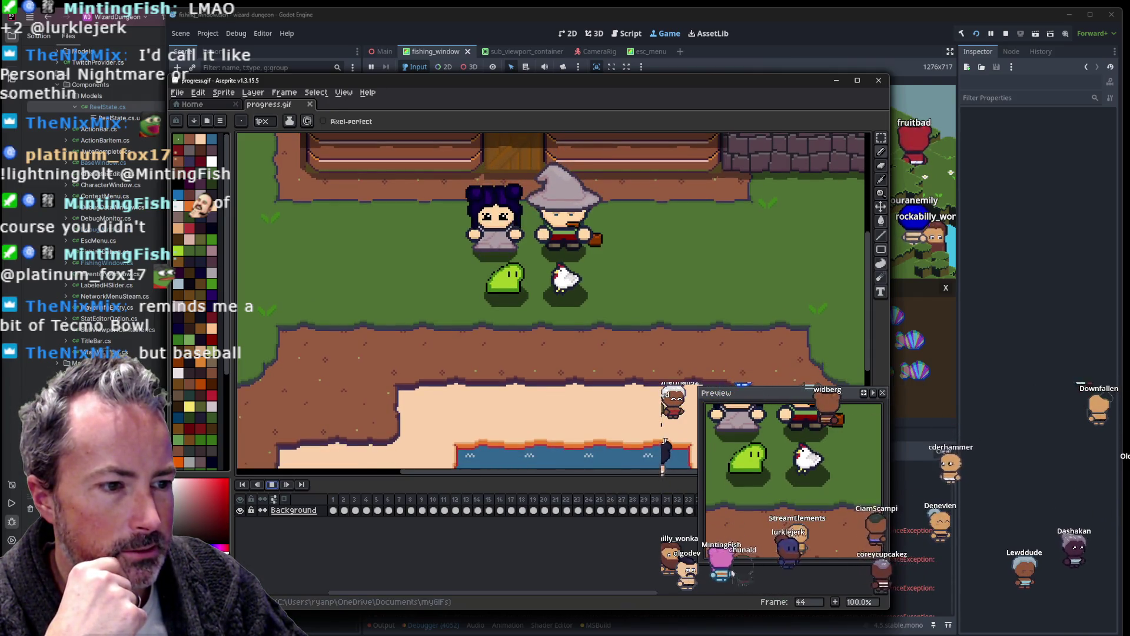
scroll(606, 332, down, 1)
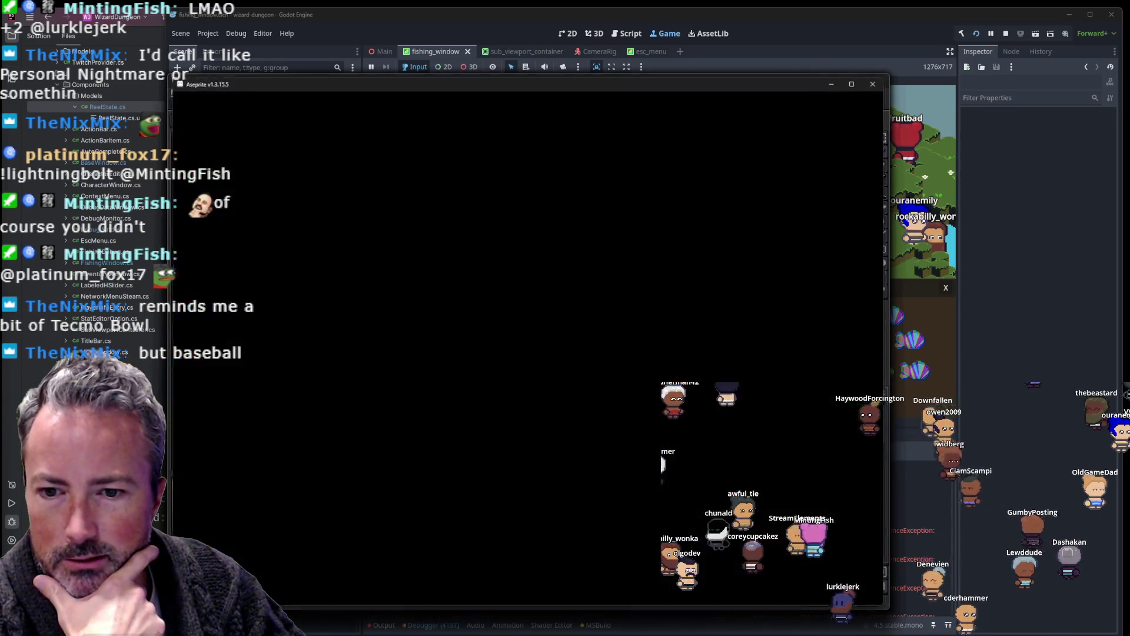
scroll(520, 294, down, 4)
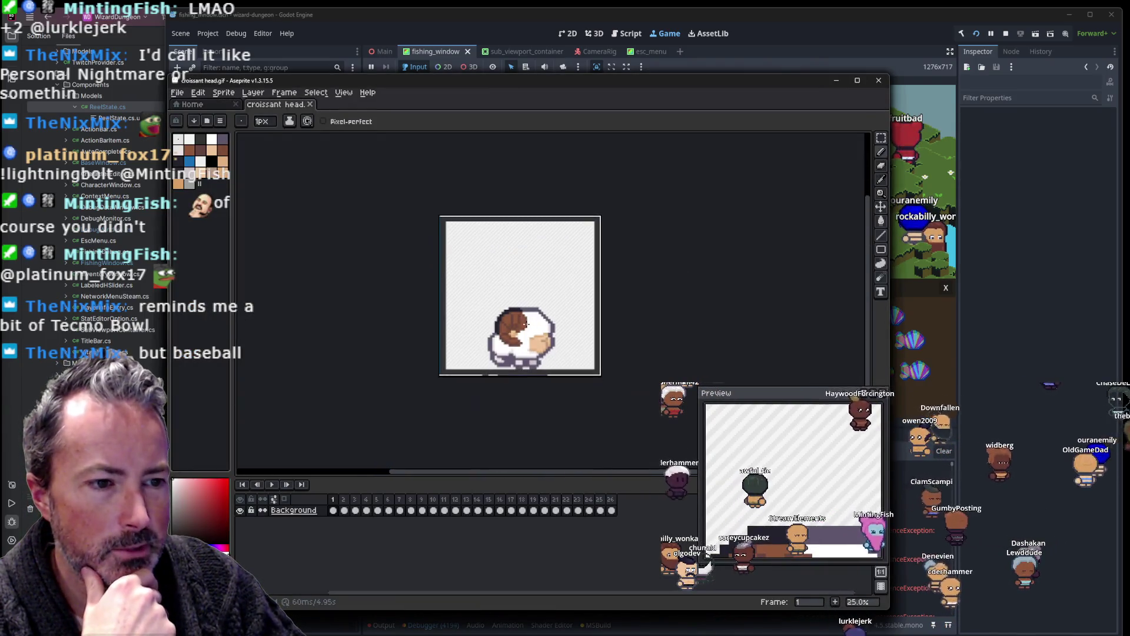
Step: Play croissant head.gif, close it, then open animals1.gif and play its animation
click(272, 484)
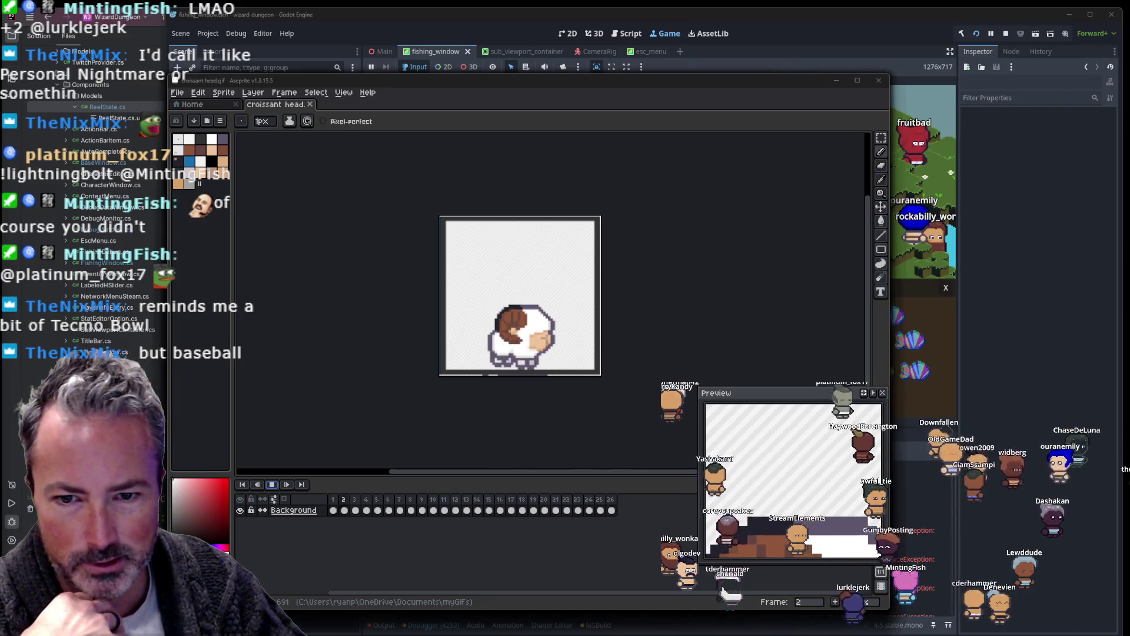
key(ctrl+w)
click(298, 449)
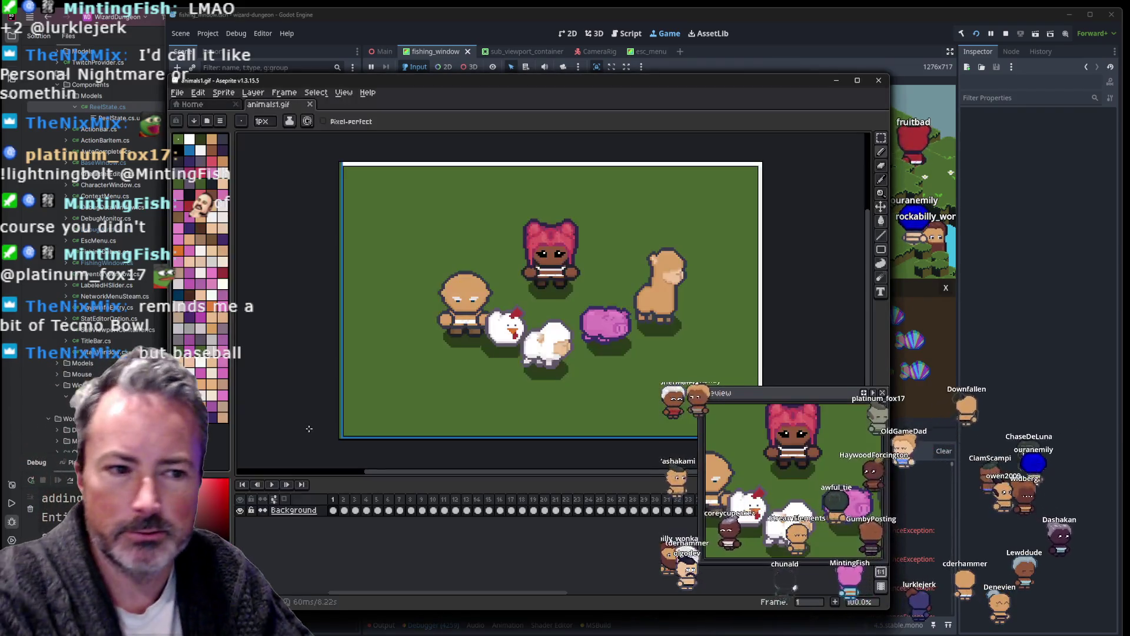
click(273, 483)
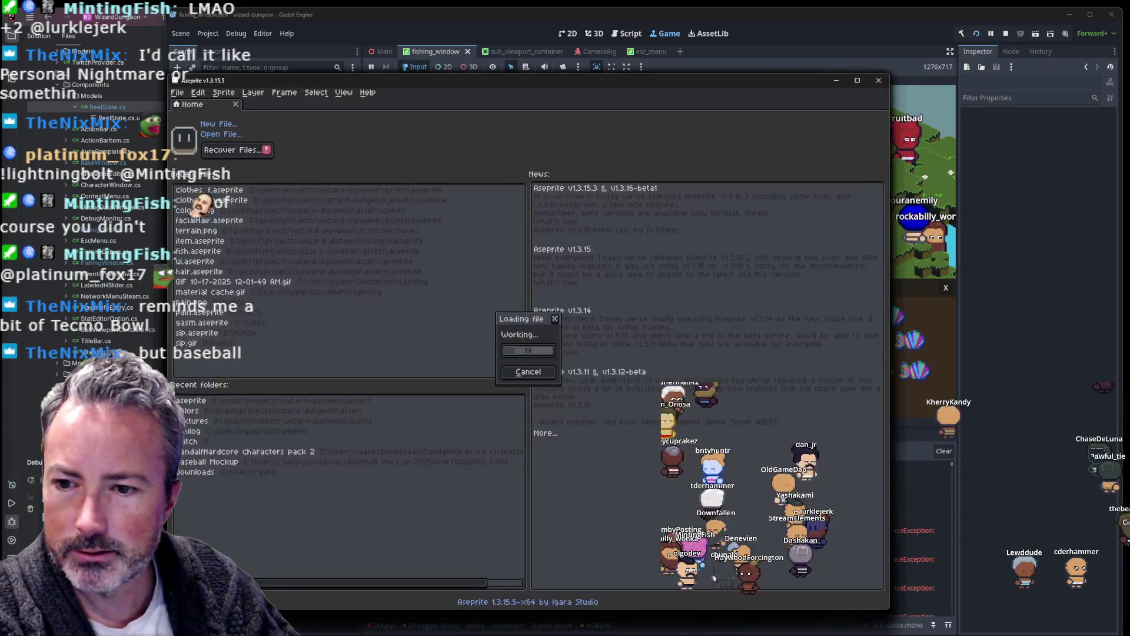
Step: Play the pewpewpew.gif animation, then close it so blink.gif with its labelled characters shows
scroll(402, 400, down, 3)
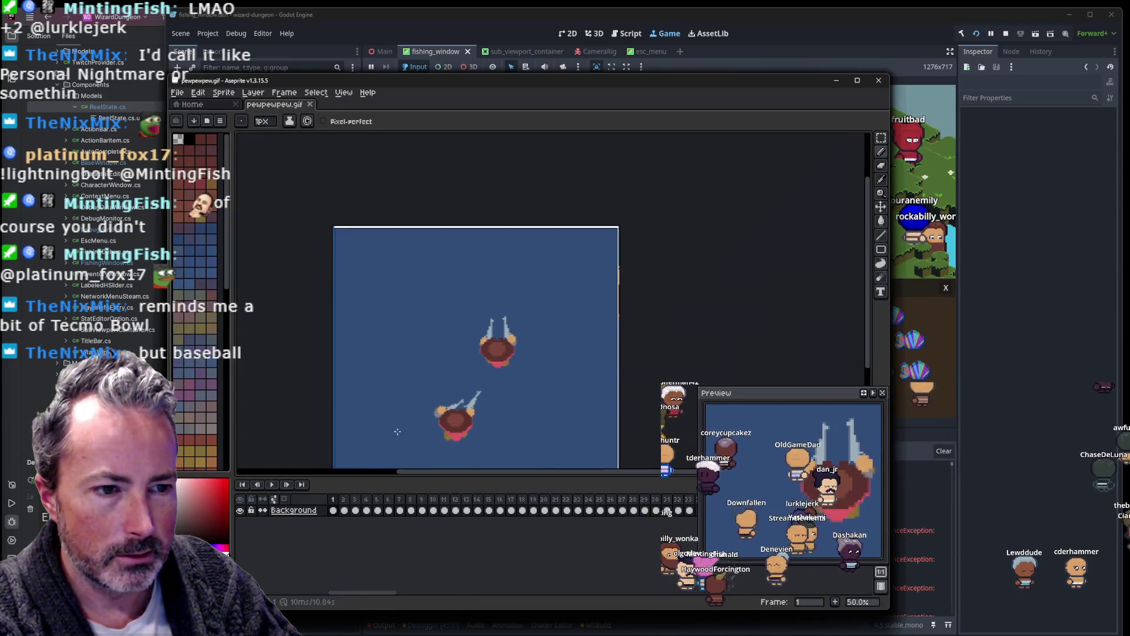
click(271, 485)
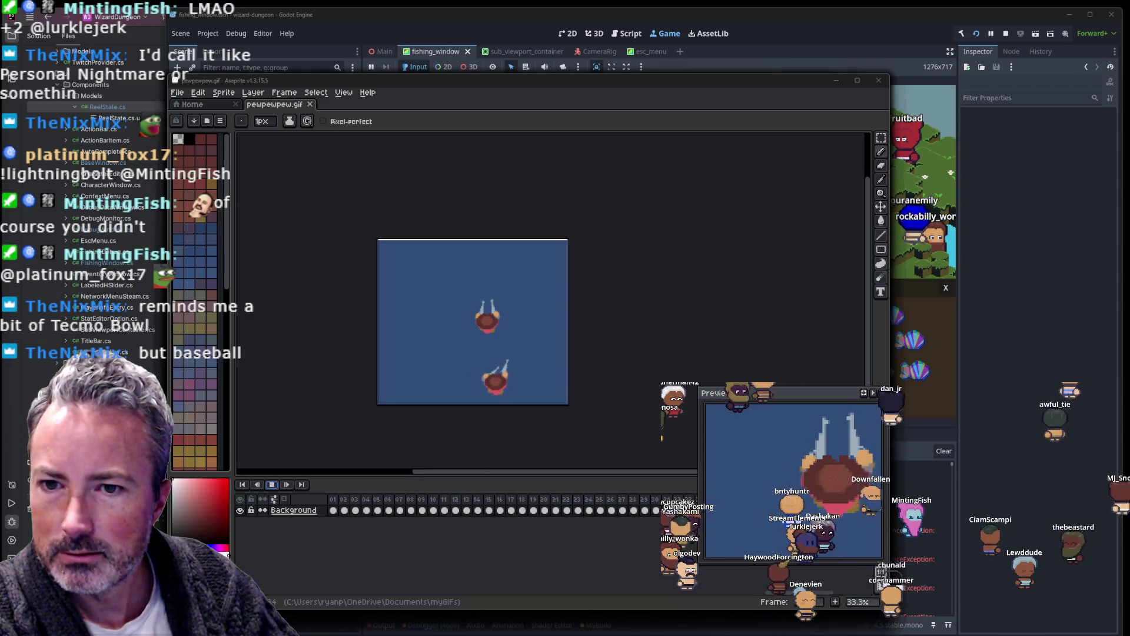
key(ctrl+r)
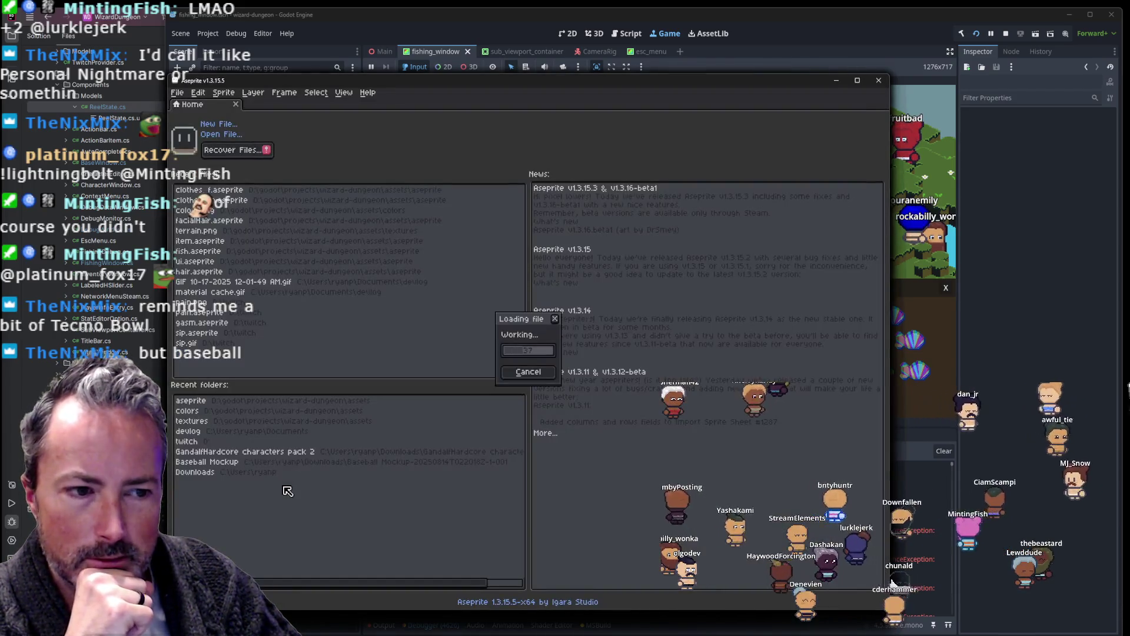
scroll(416, 365, down, 4)
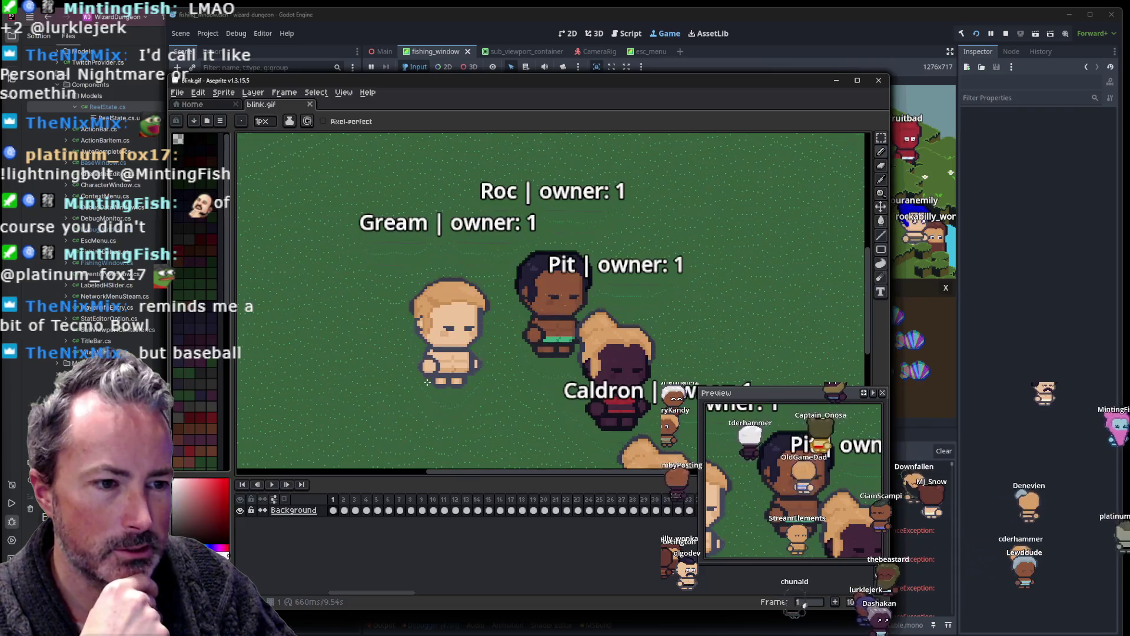
Step: Play the blink.gif animation, then close its sprite window
scroll(399, 425, down, 10)
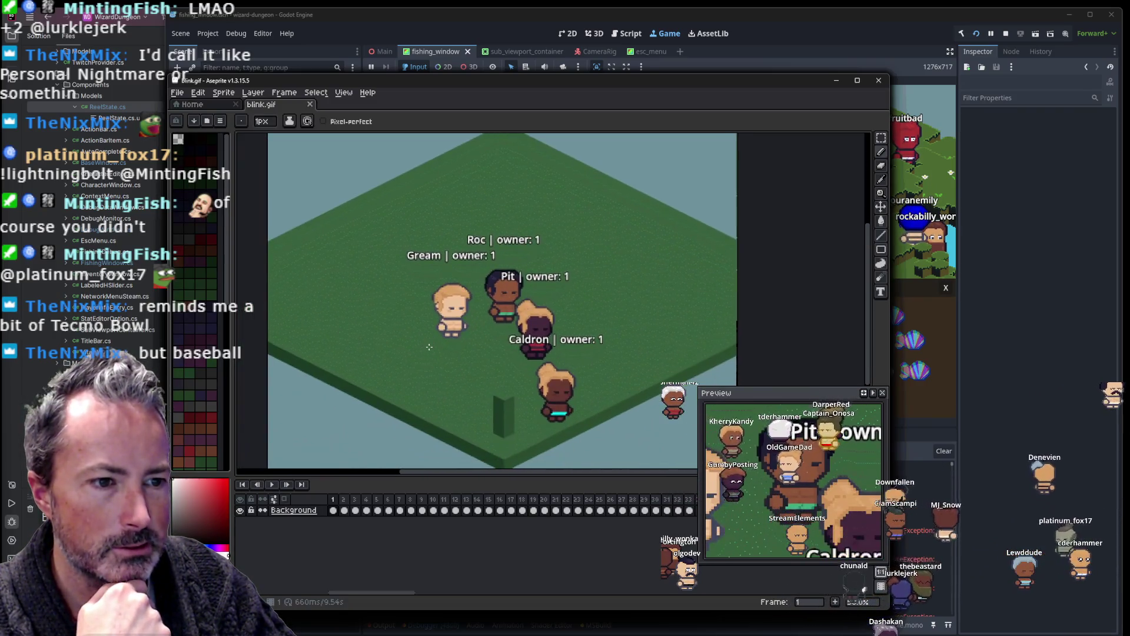
click(273, 484)
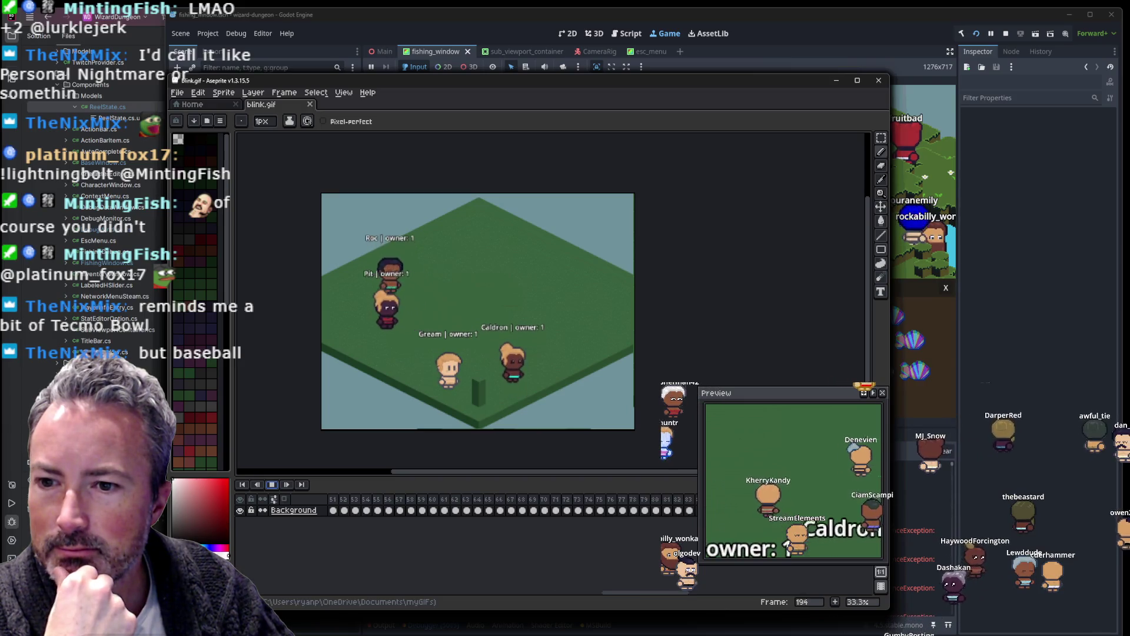
click(879, 81)
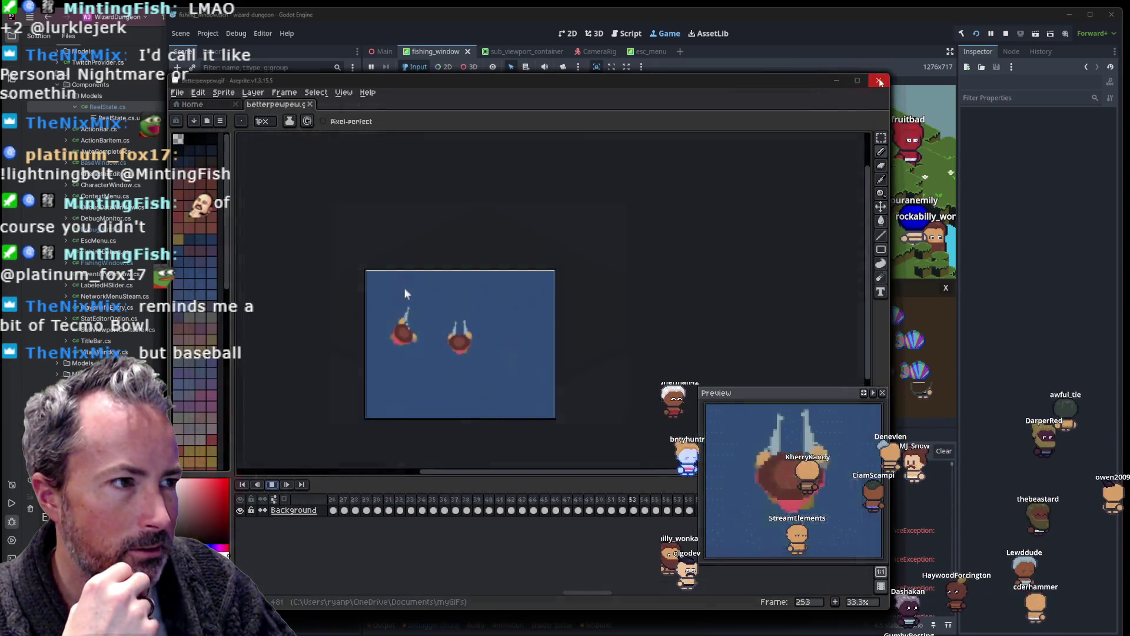
Step: Close the betterpewpew, croissant head, green scene, fire scene, wizard gold, baseball and remaining GIF windows
click(878, 81)
click(878, 81)
click(878, 81)
click(878, 81)
click(878, 82)
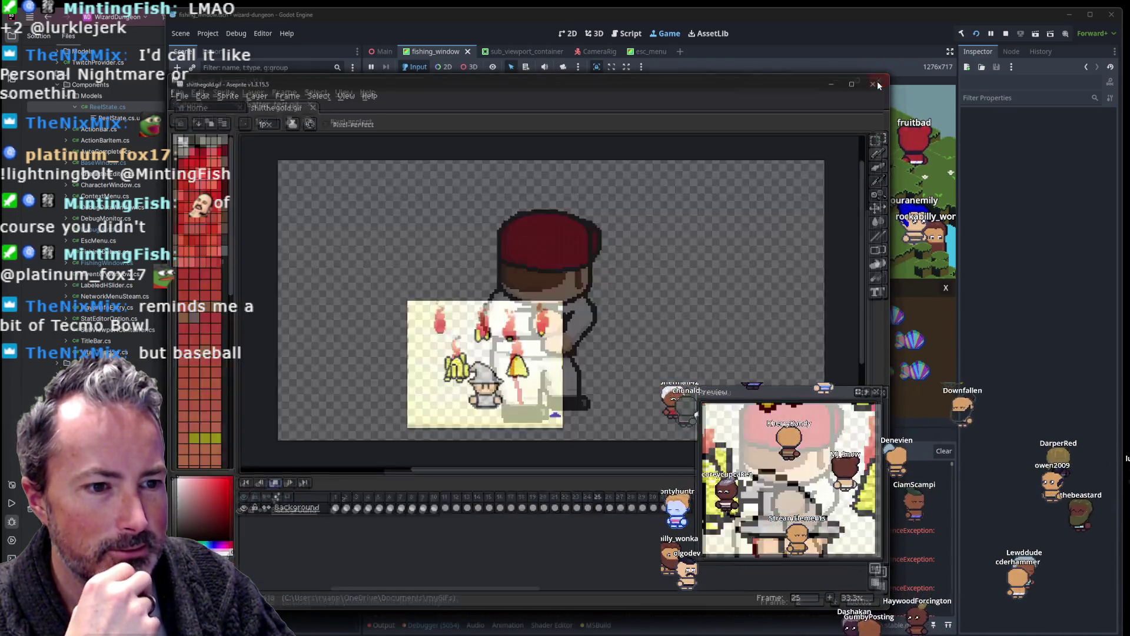
click(878, 81)
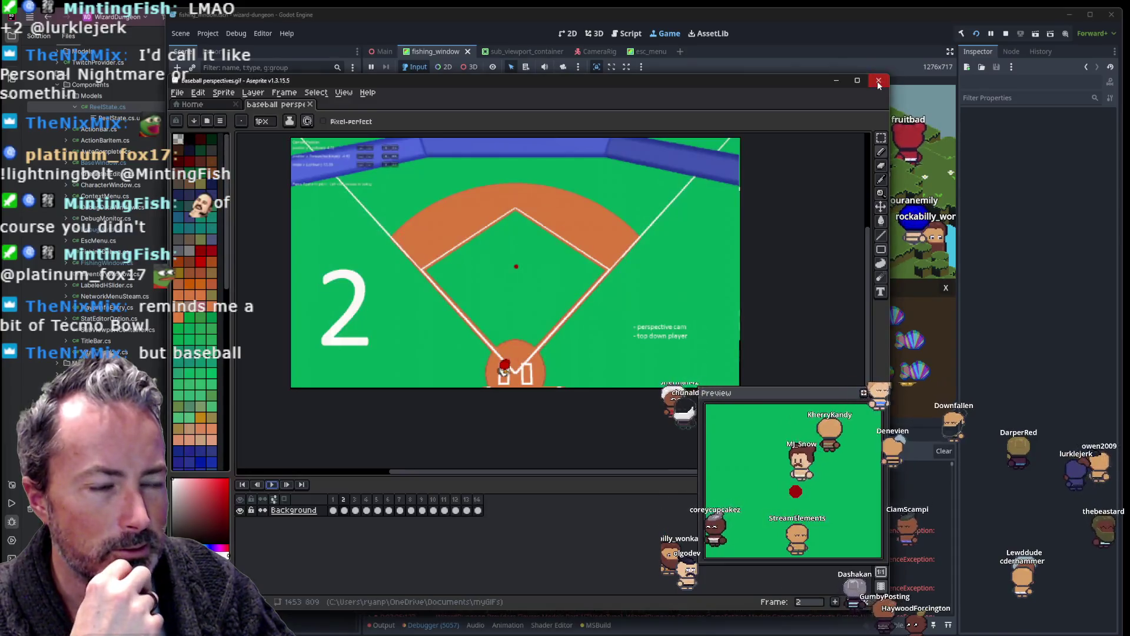
click(878, 81)
click(878, 81)
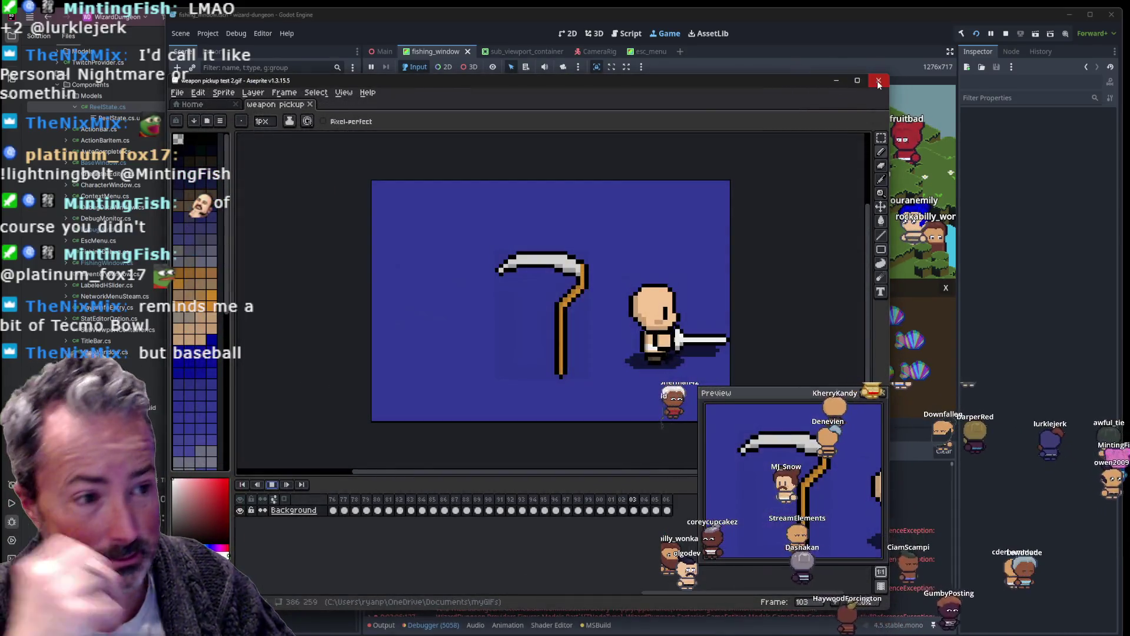
click(878, 81)
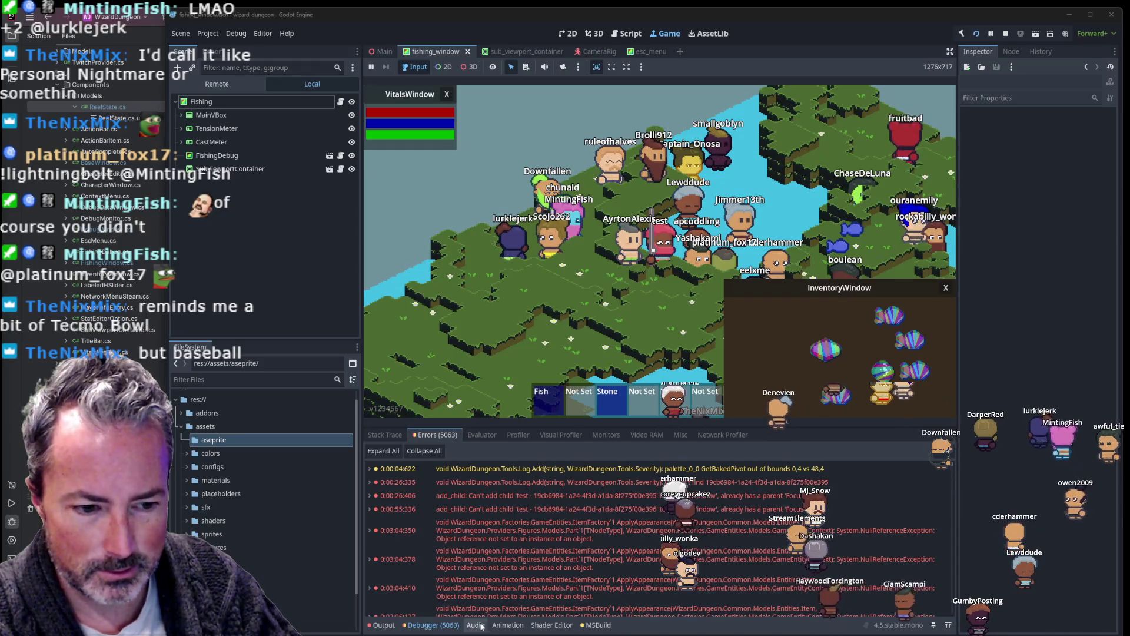
mouse_move(456, 634)
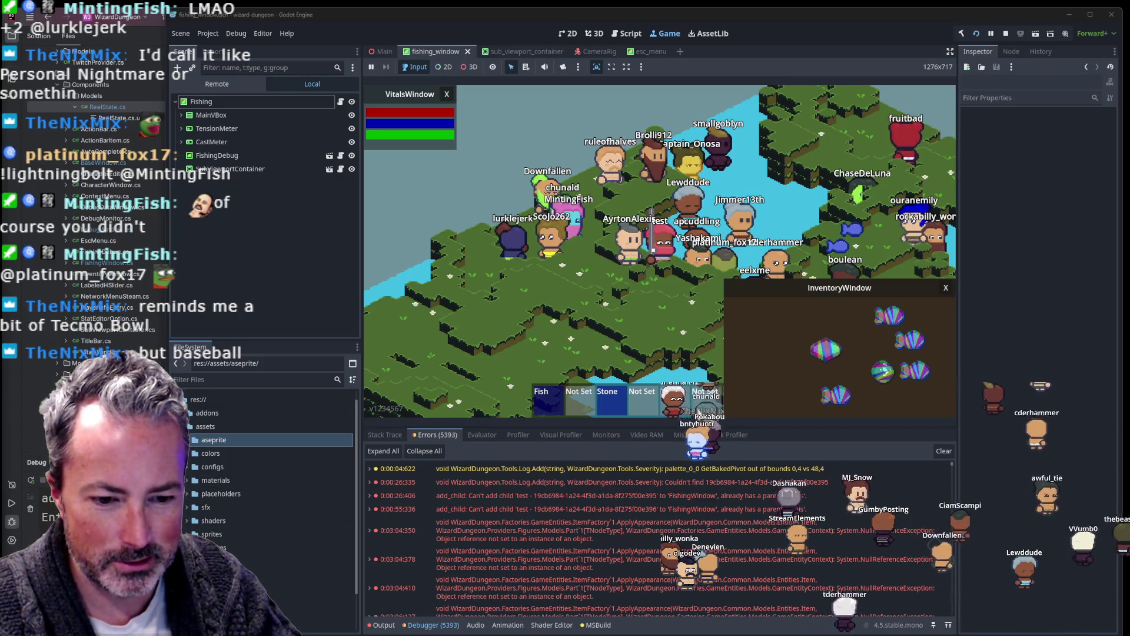
key(alt+Tab)
Step: Search Google for 'tecmo bowl football' in a new Firefox tab
click(955, 84)
text(tecmo bowl f)
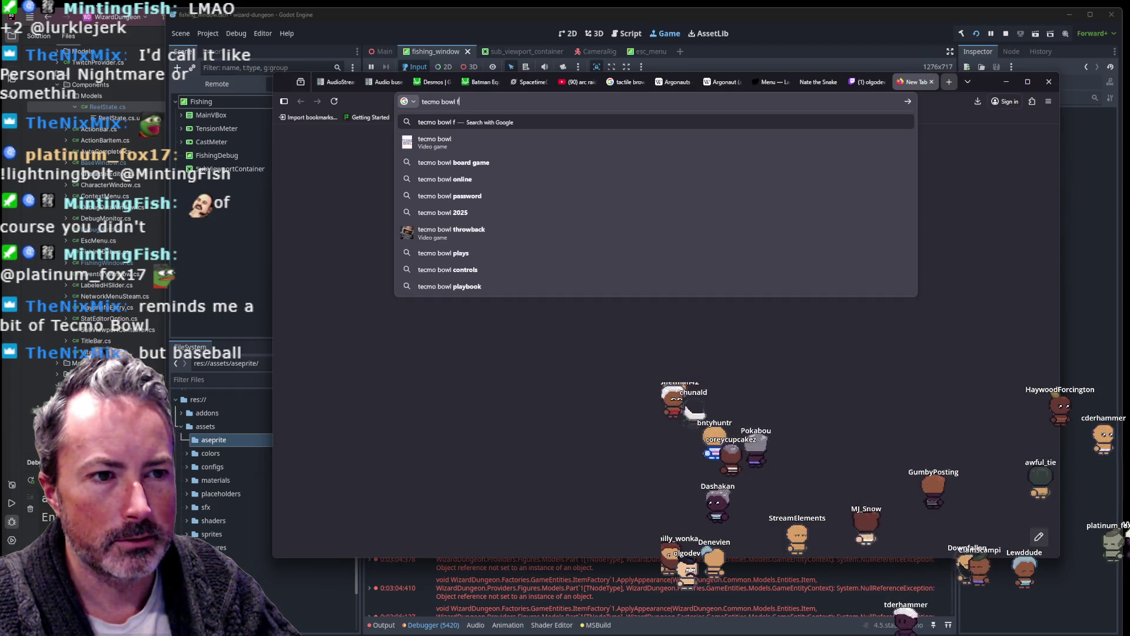
text(ootball)
key(Return)
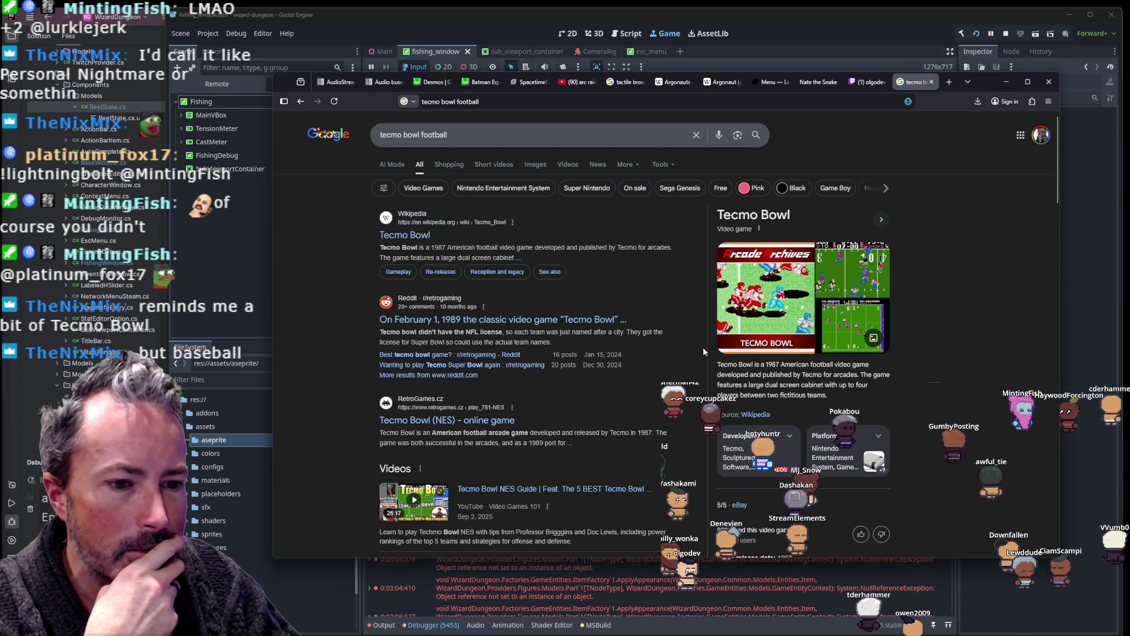
Step: Browse the Tecmo Bowl image results, then close the tab and minimize Firefox
click(449, 166)
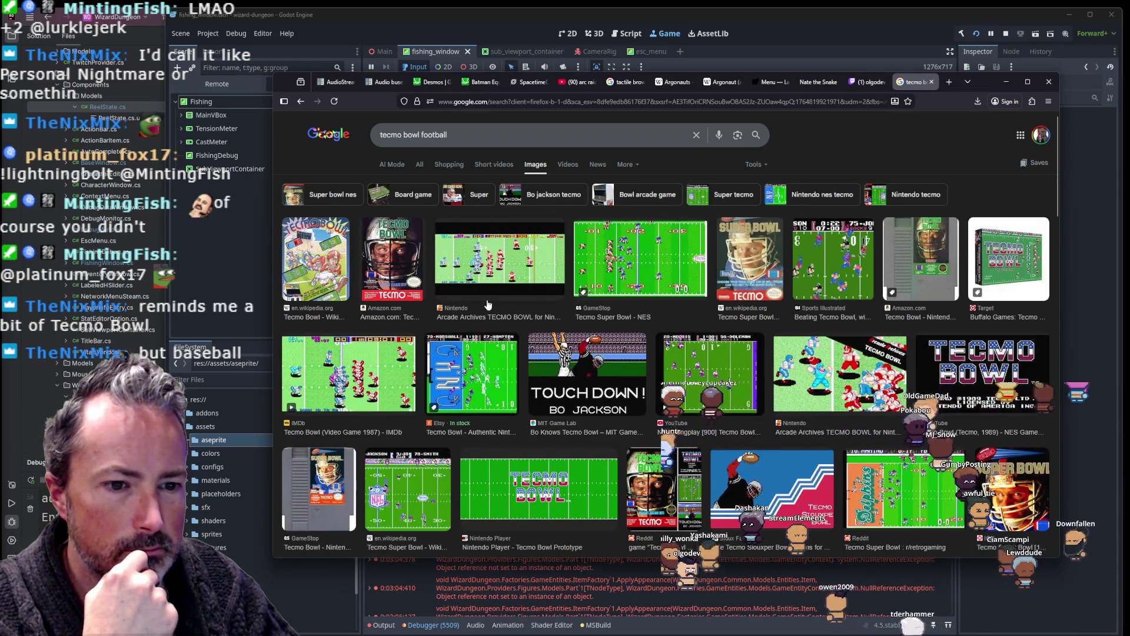
scroll(490, 303, down, 1)
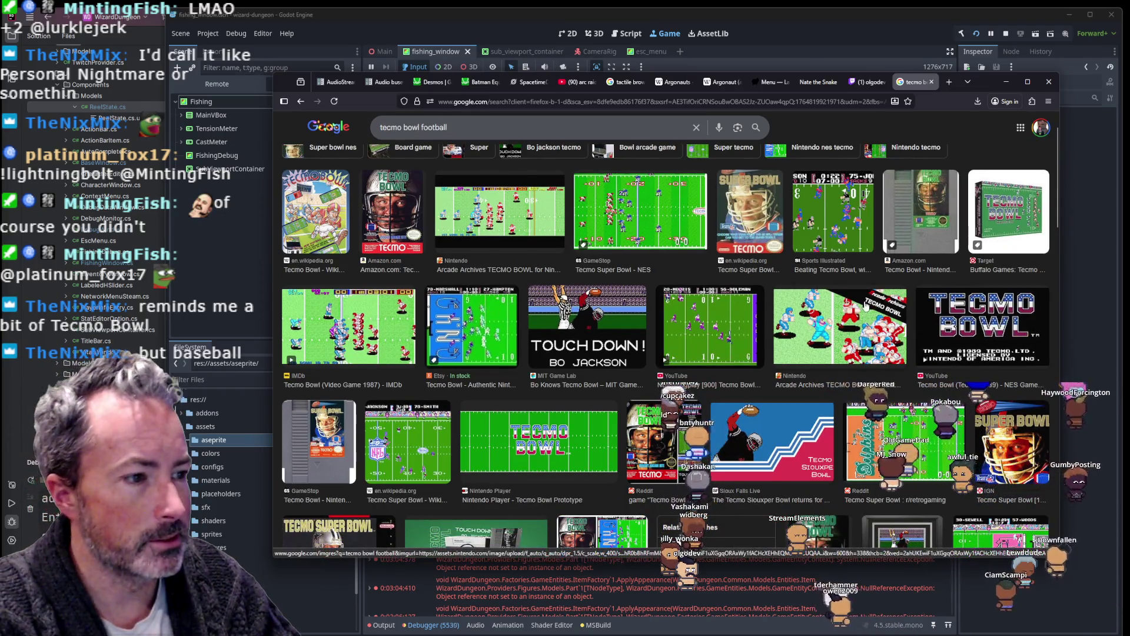
scroll(815, 299, down, 2)
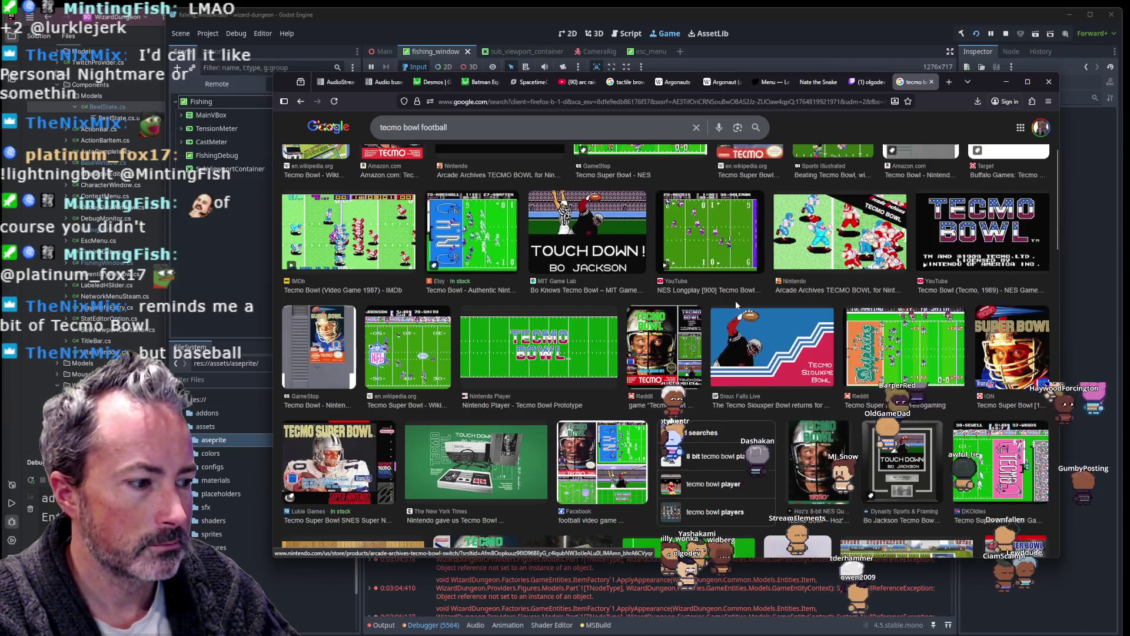
scroll(735, 300, up, 5)
click(931, 82)
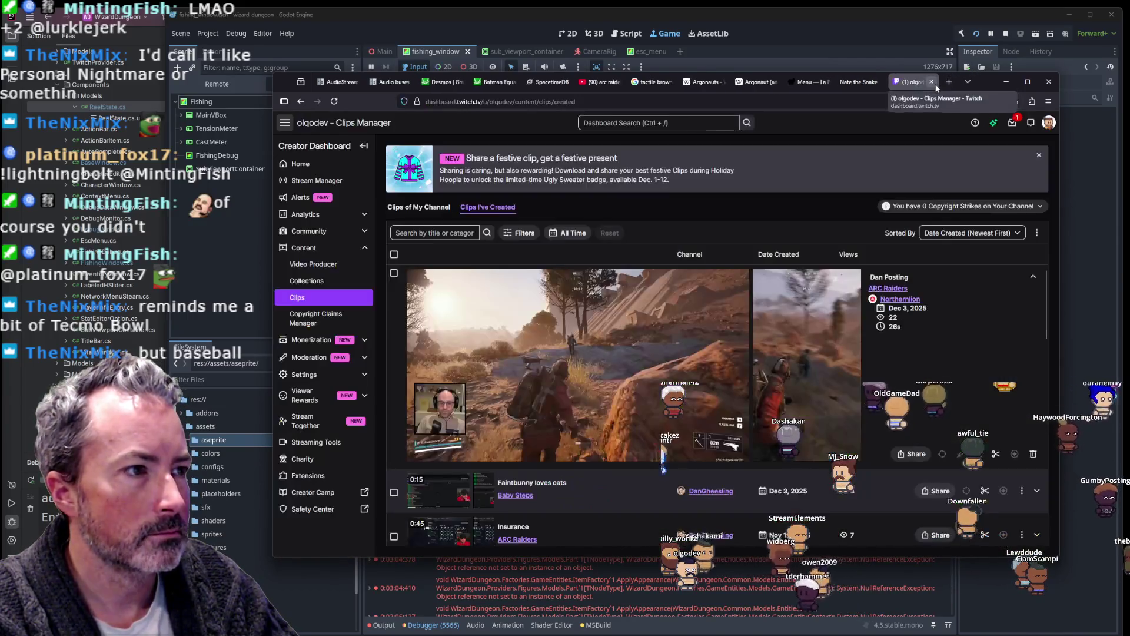
click(1003, 83)
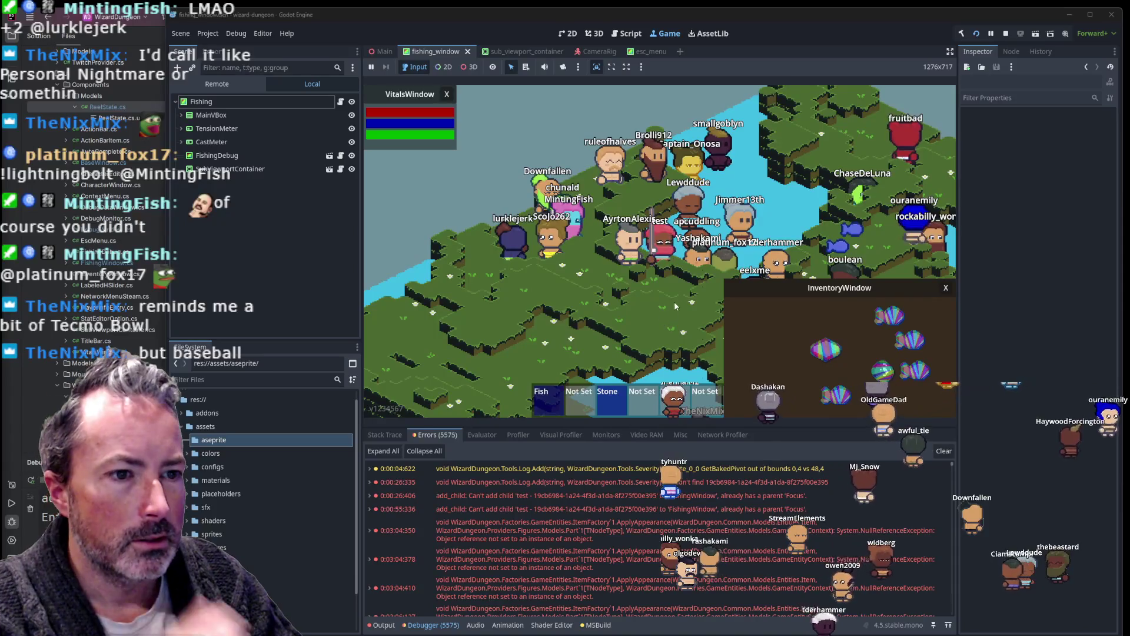
Step: Stop the fishing game, dismiss the Media Player popup, and switch to Obsidian
click(1007, 34)
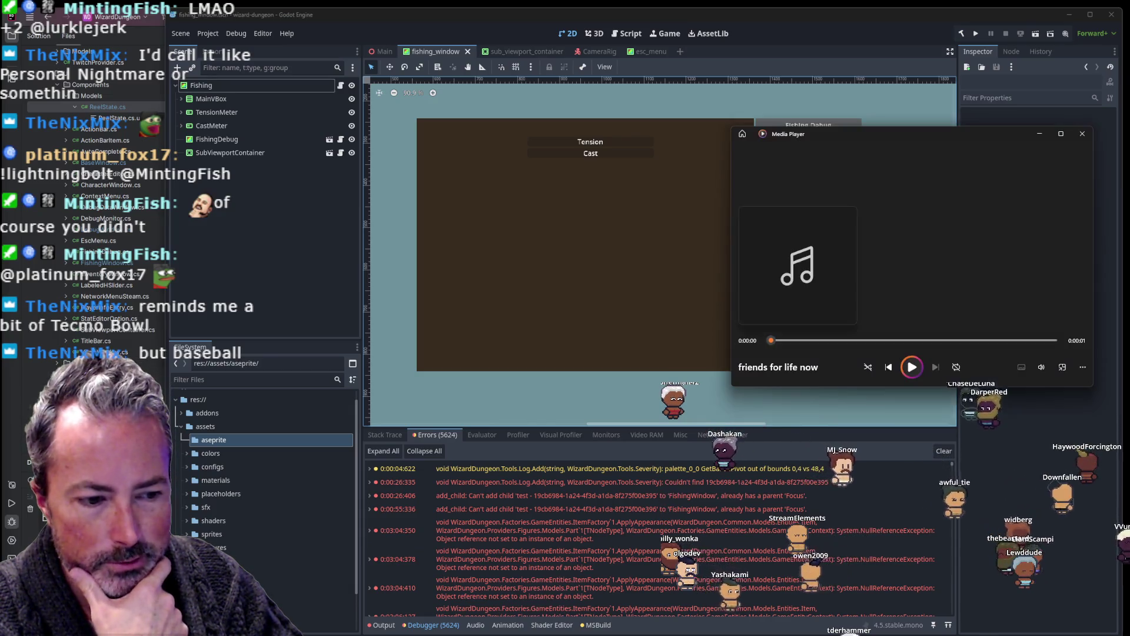
click(1081, 134)
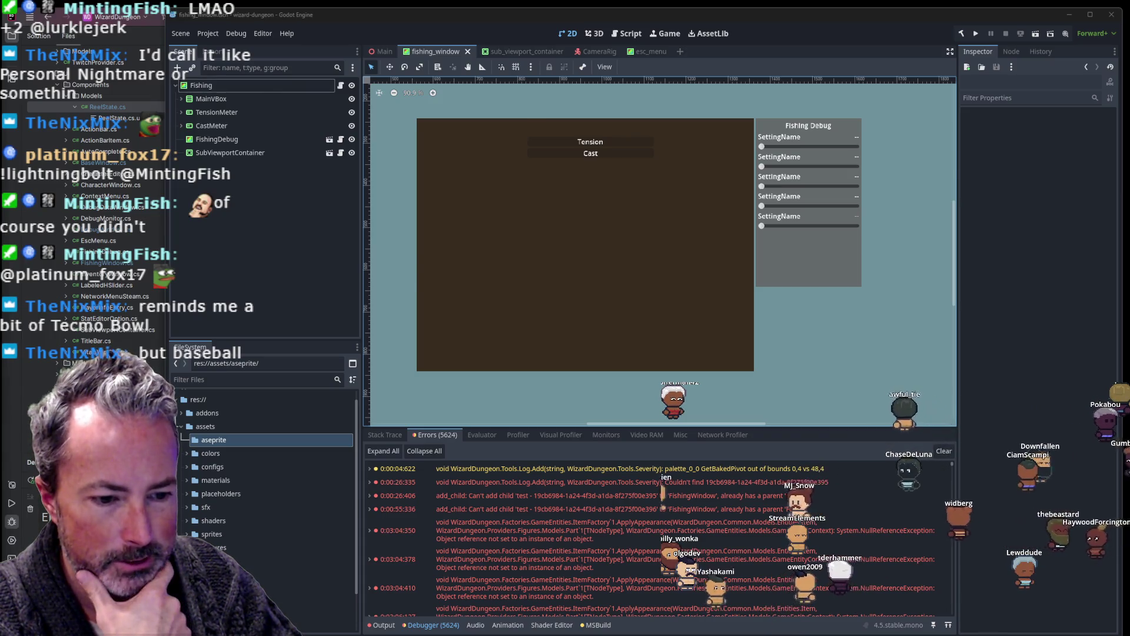
key(alt+Tab)
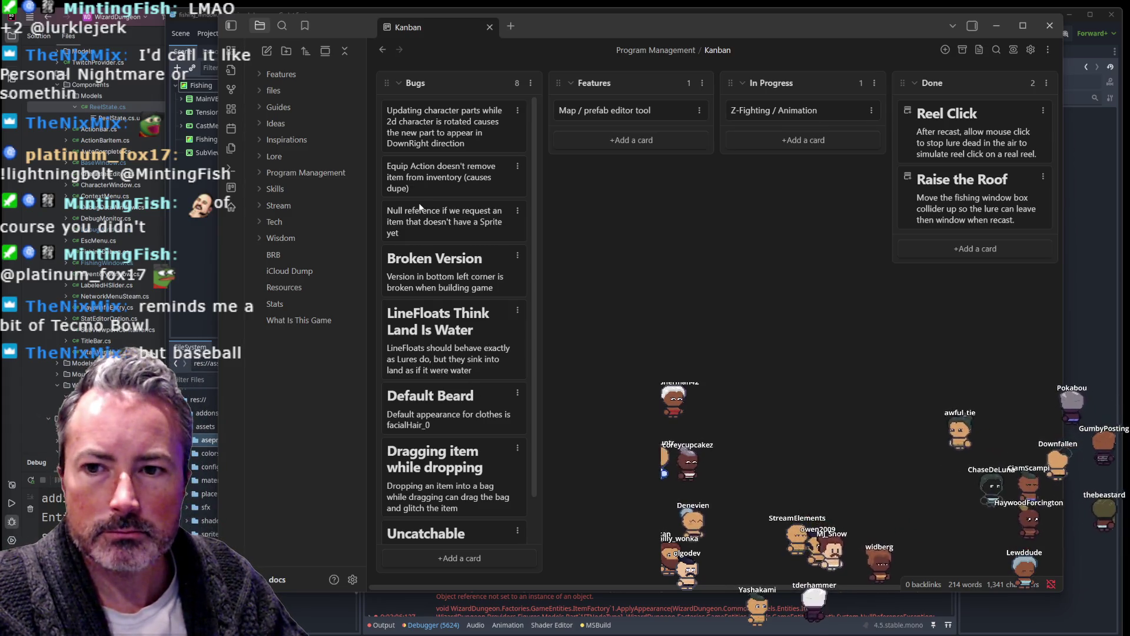
Step: Give the null reference bug card the heading '# No Sprite Null Ref', then return to Godot
double_click(396, 224)
key(Return)
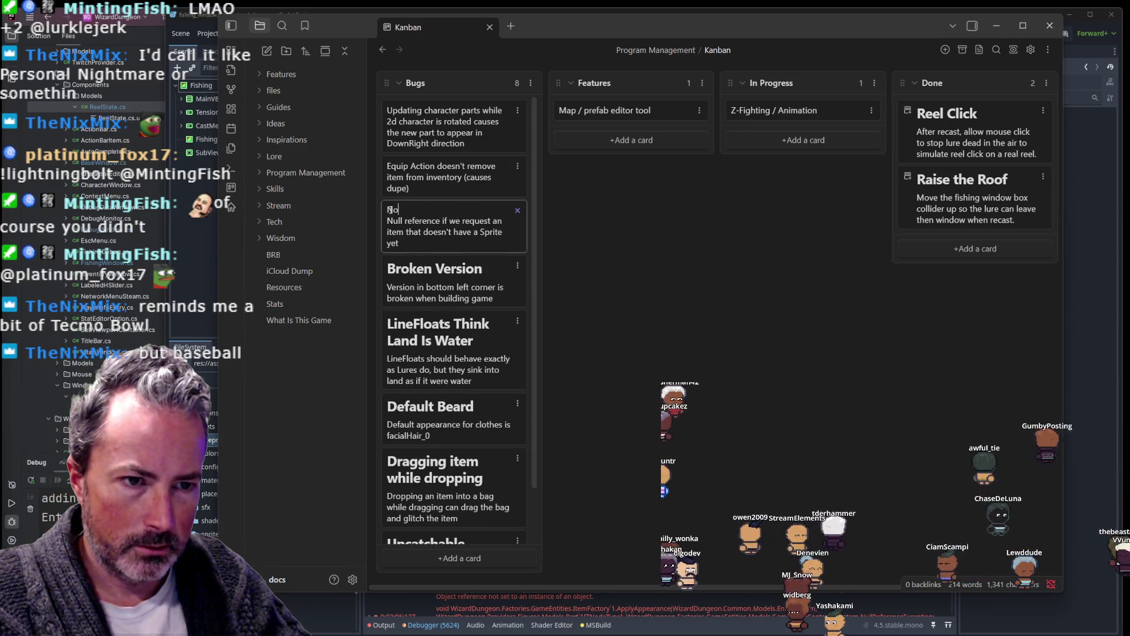
text(# )
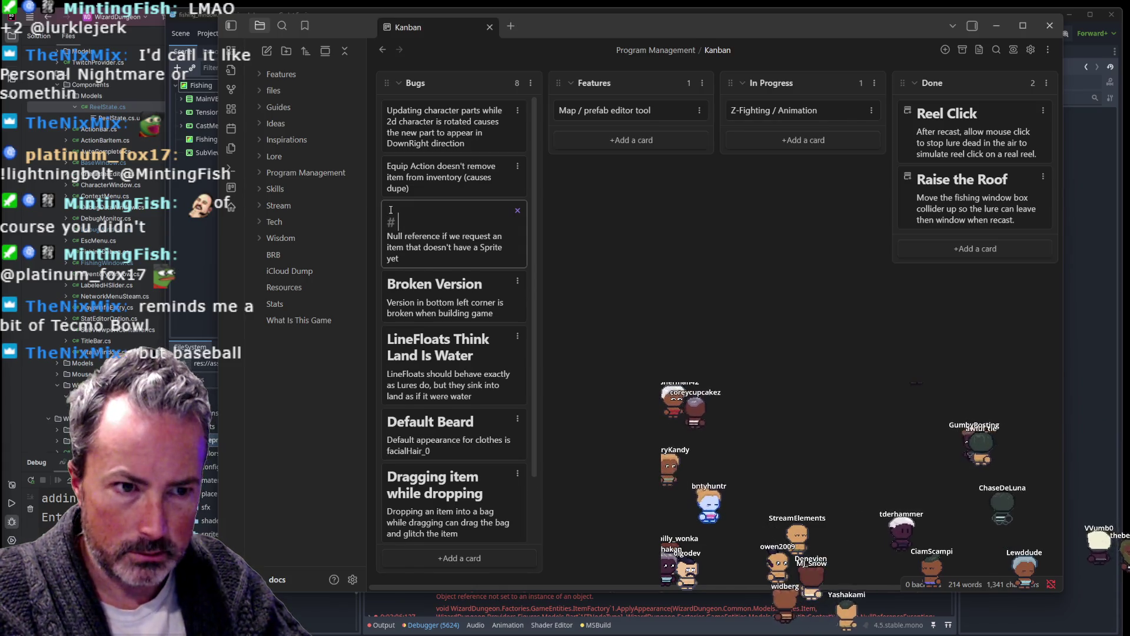
text(No Sprite Null)
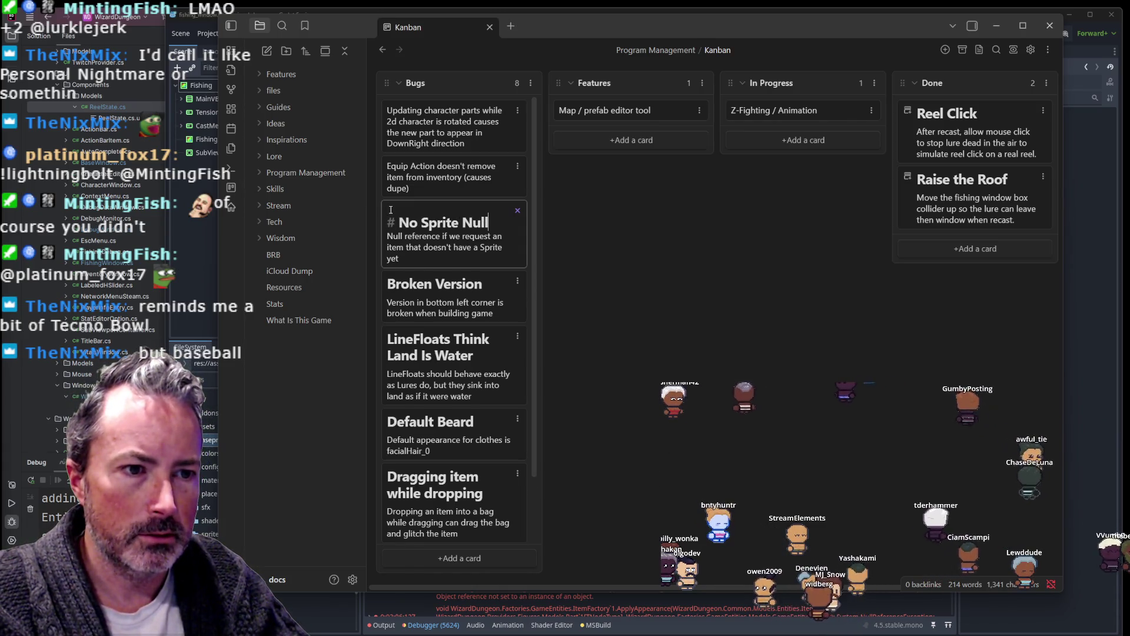
text( Ref)
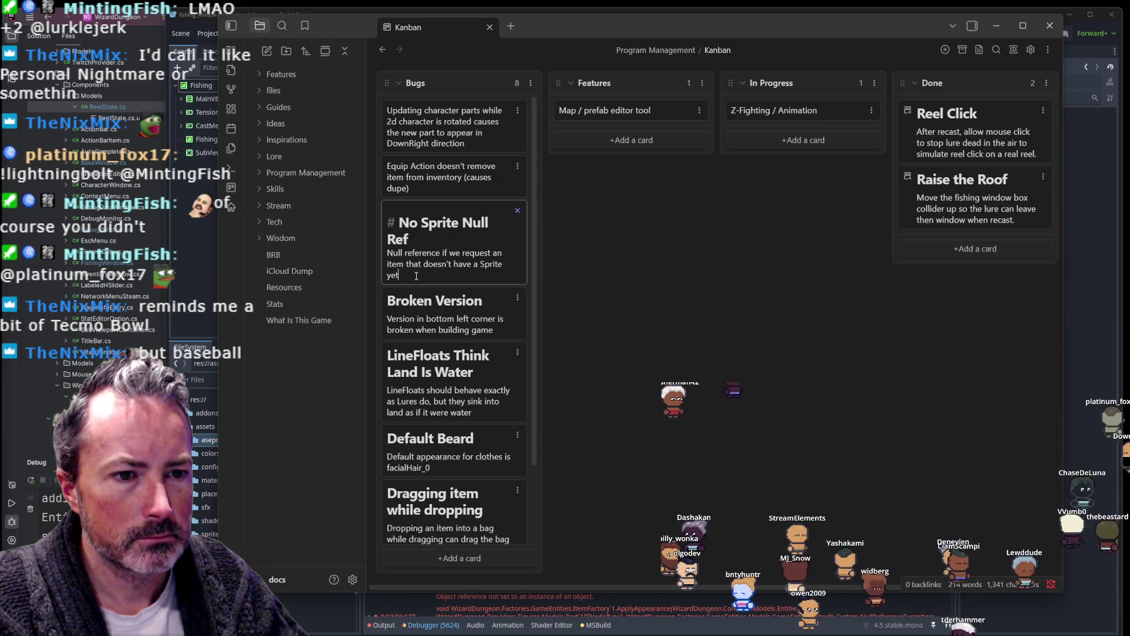
key(Return)
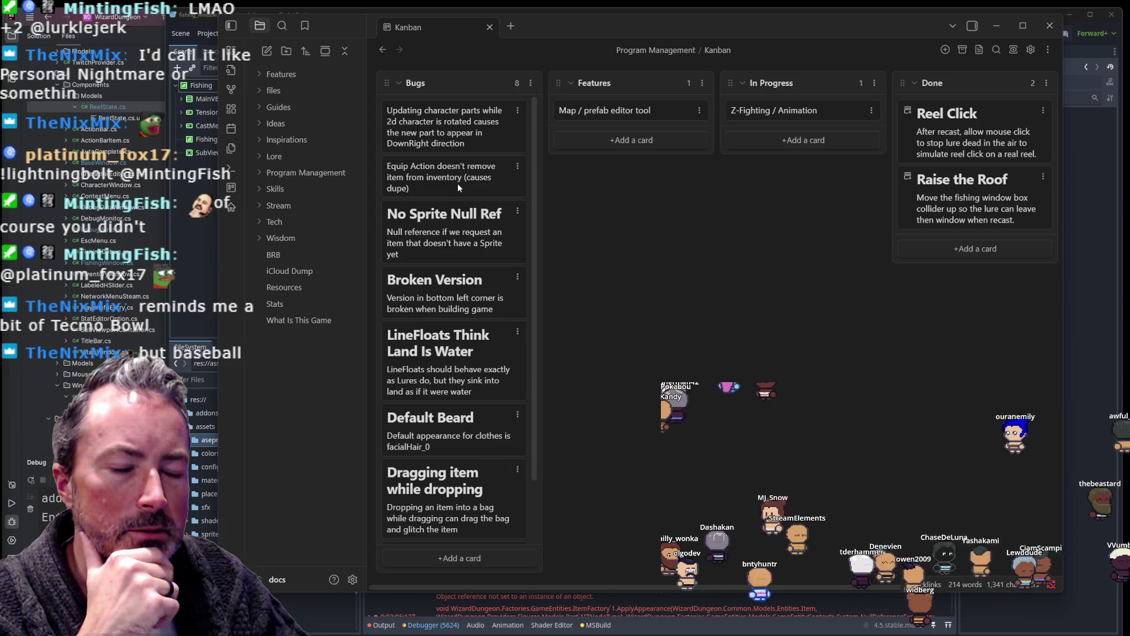
click(417, 180)
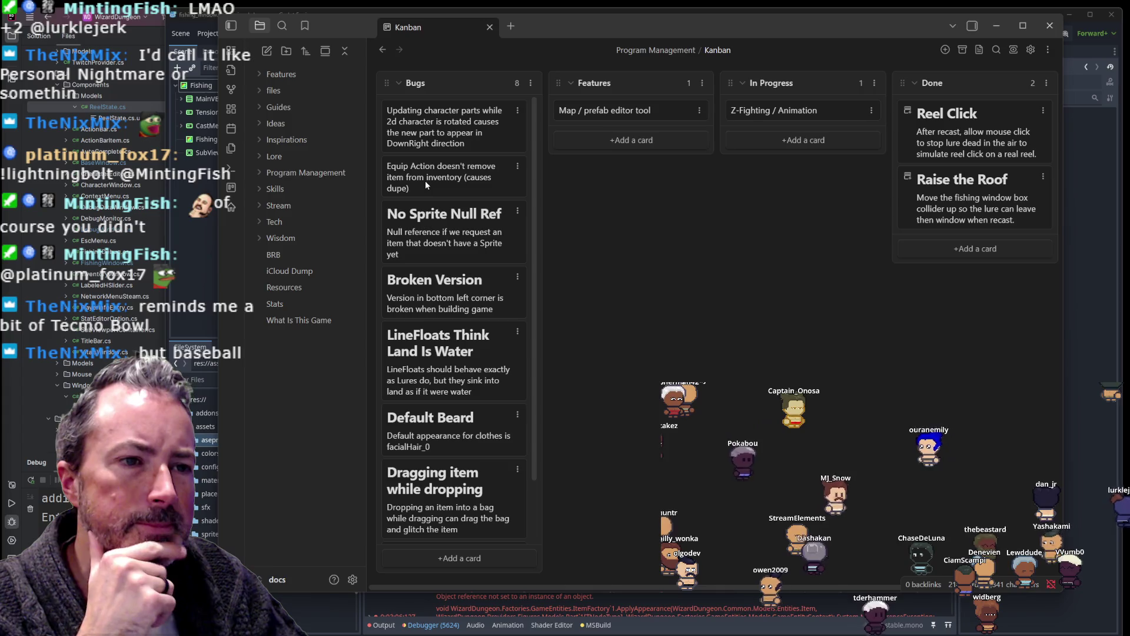
key(alt+Tab)
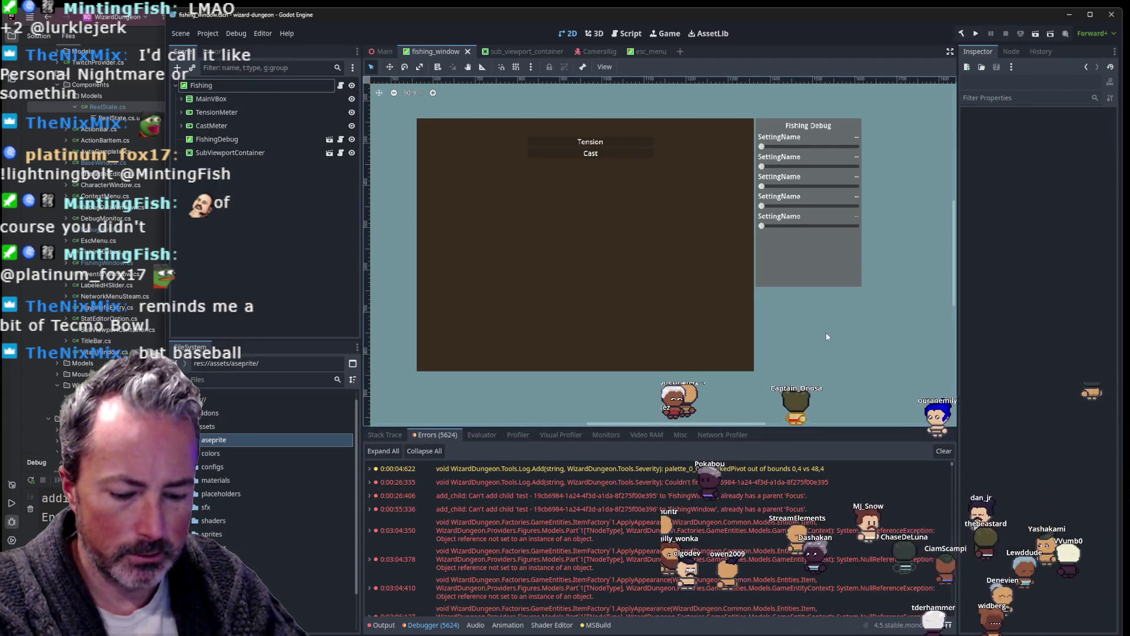
key(F5)
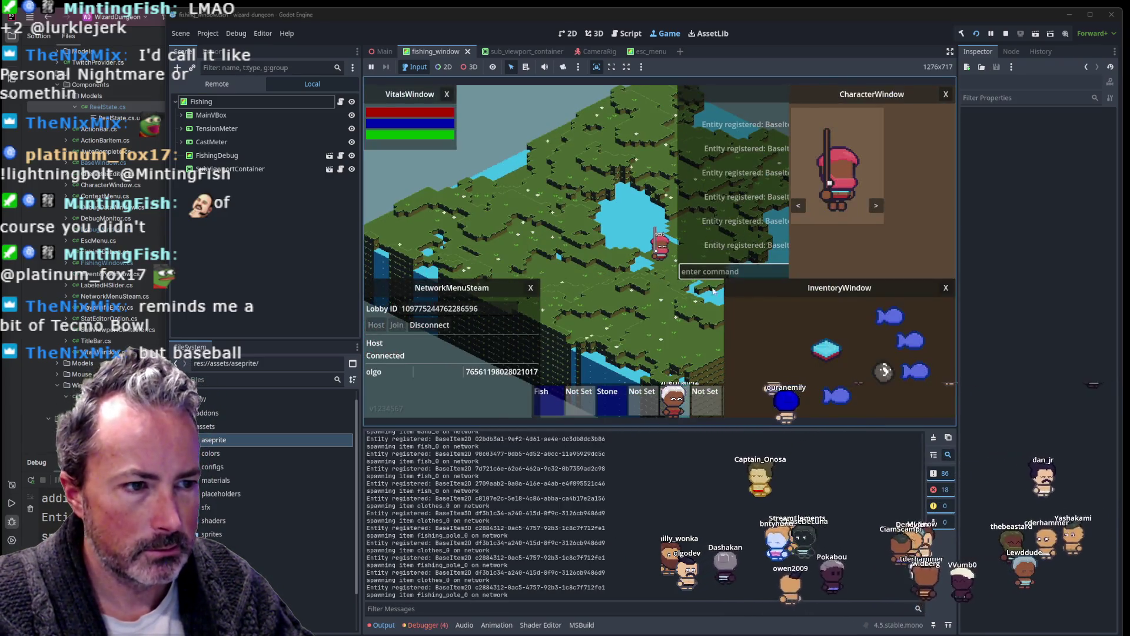
drag(778, 364, 781, 354)
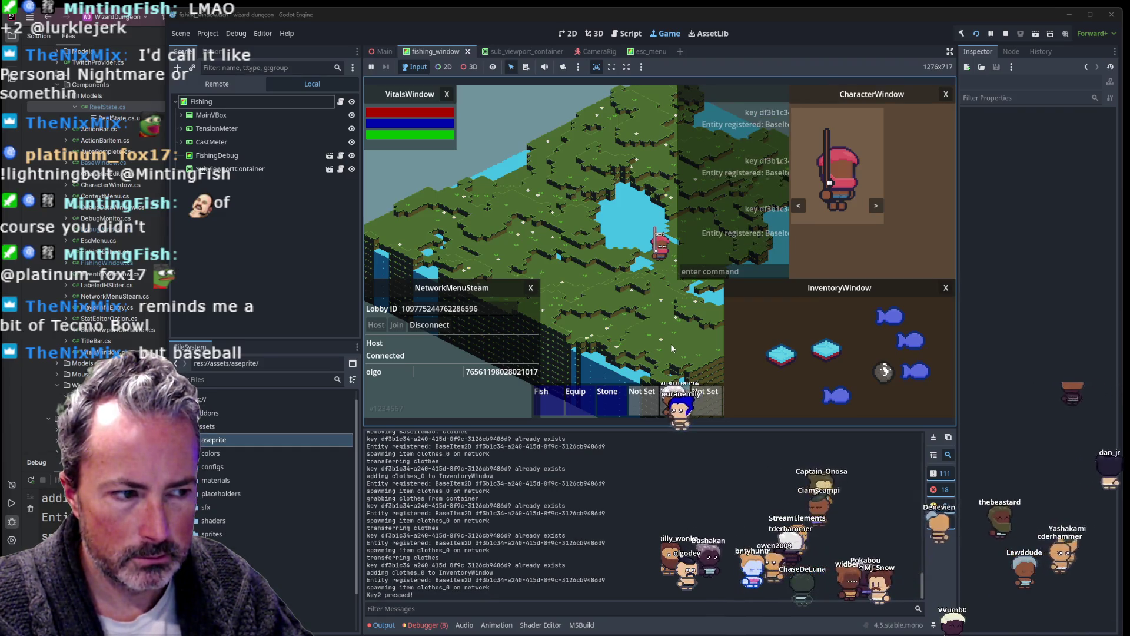
key(2)
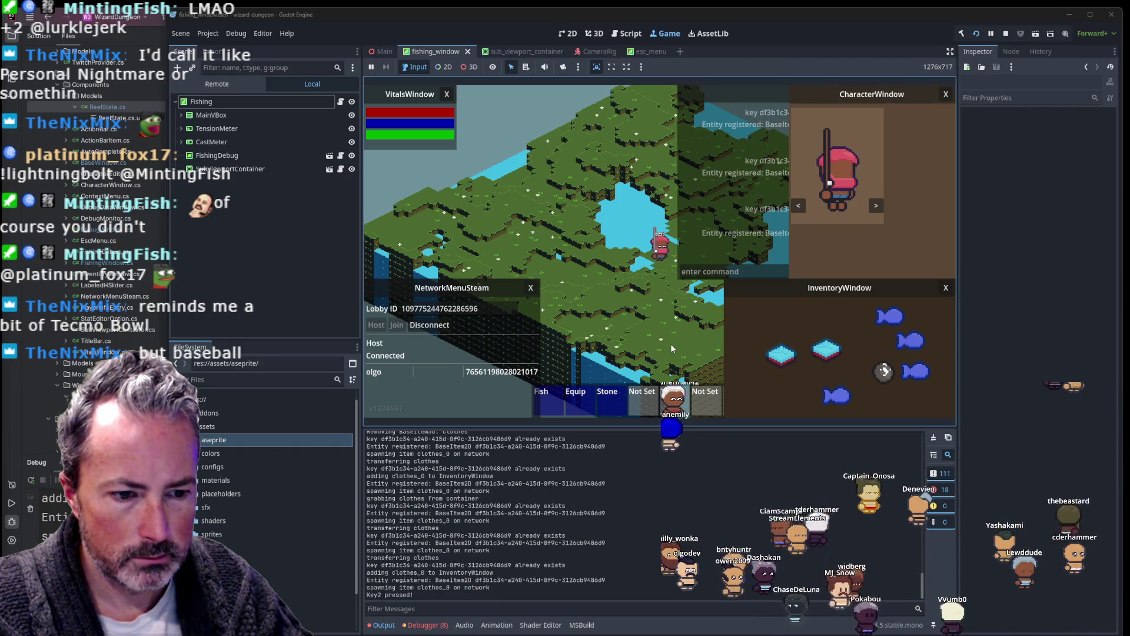
key(2)
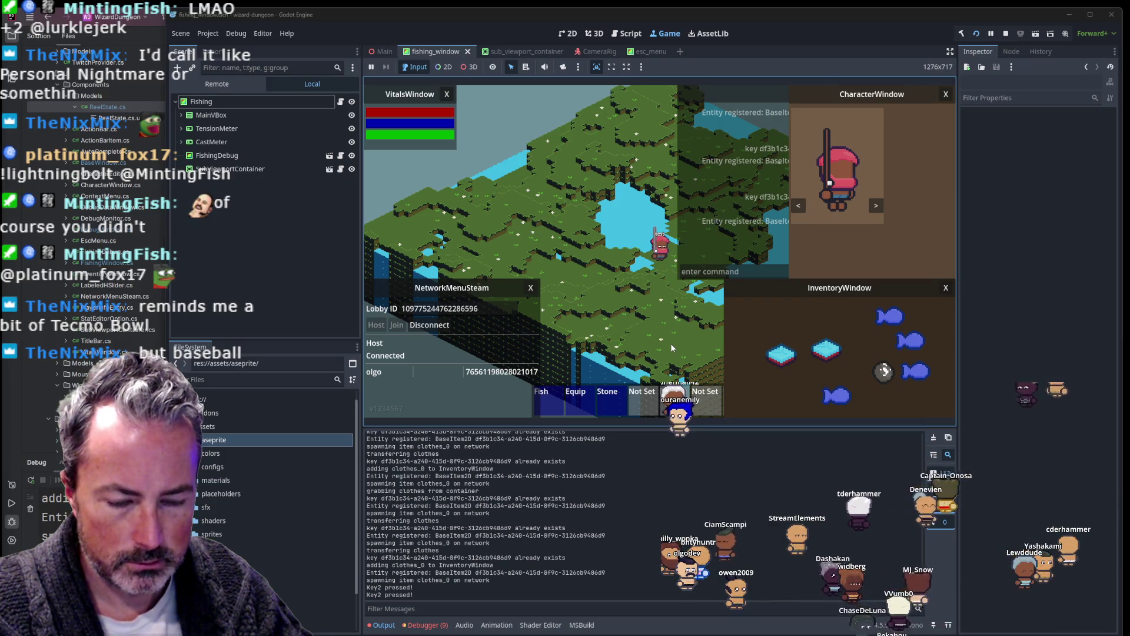
key(2)
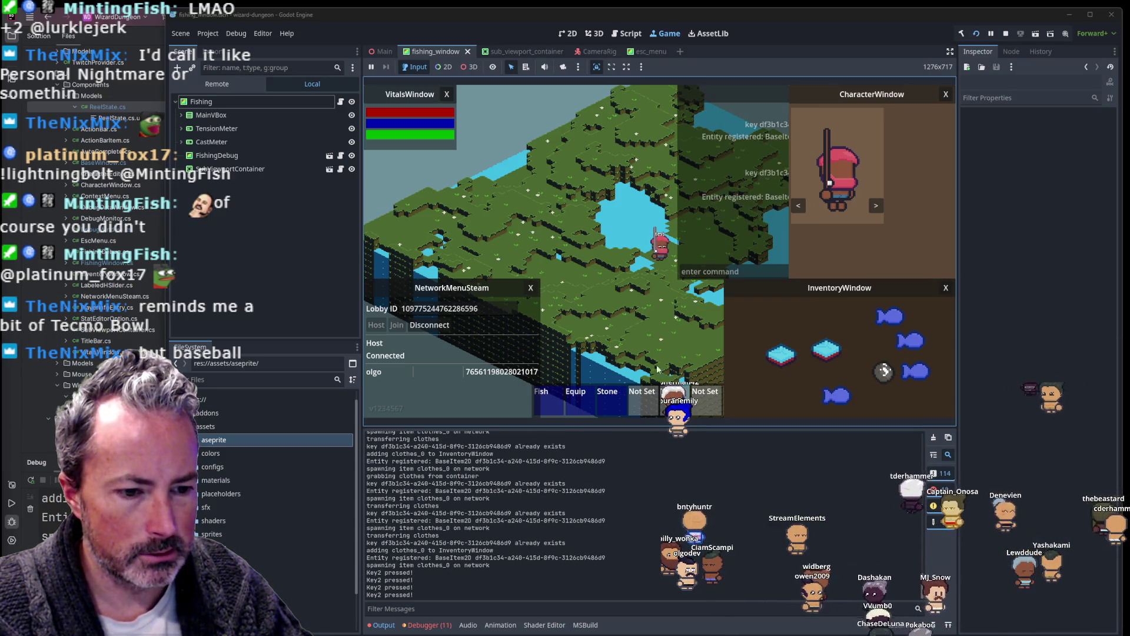
click(430, 624)
scroll(684, 510, down, 2)
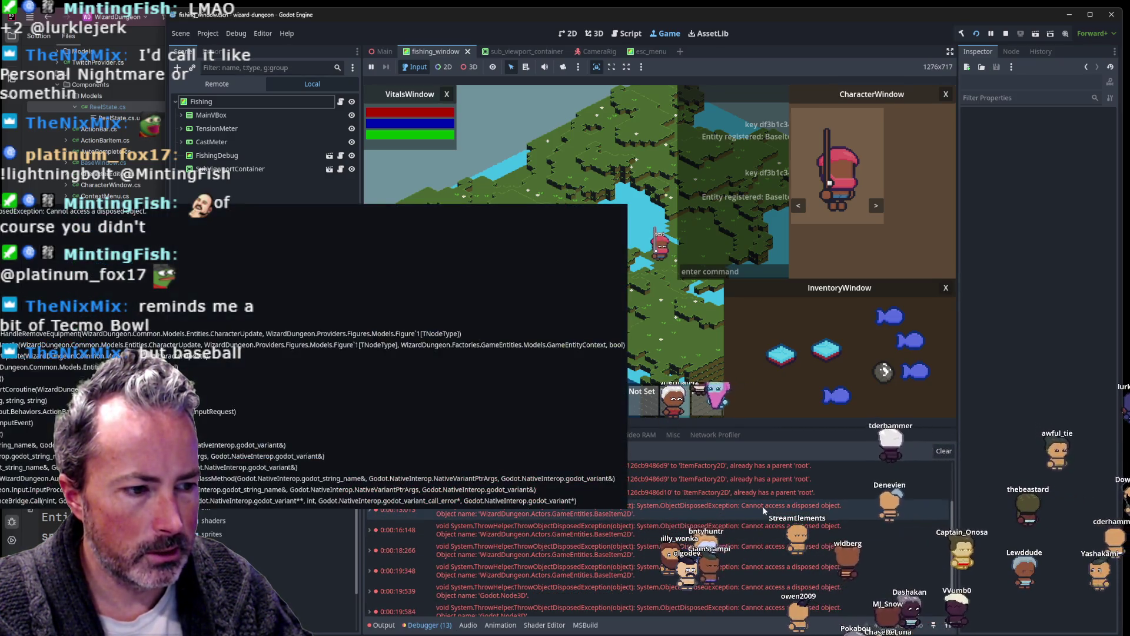
scroll(762, 506, down, 1)
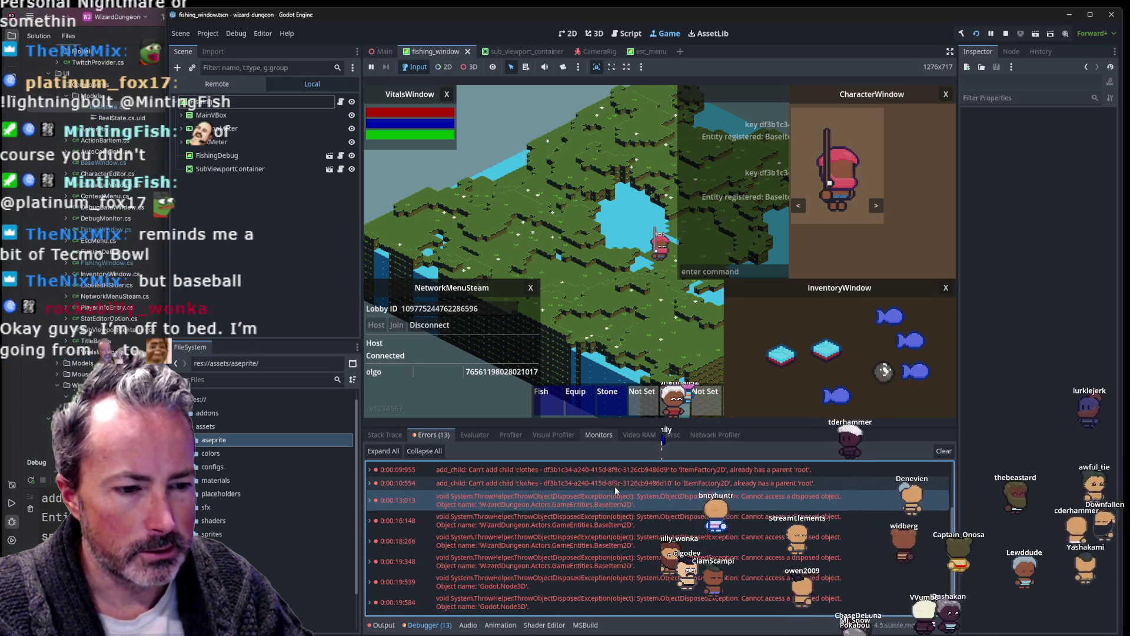
scroll(579, 582, up, 2)
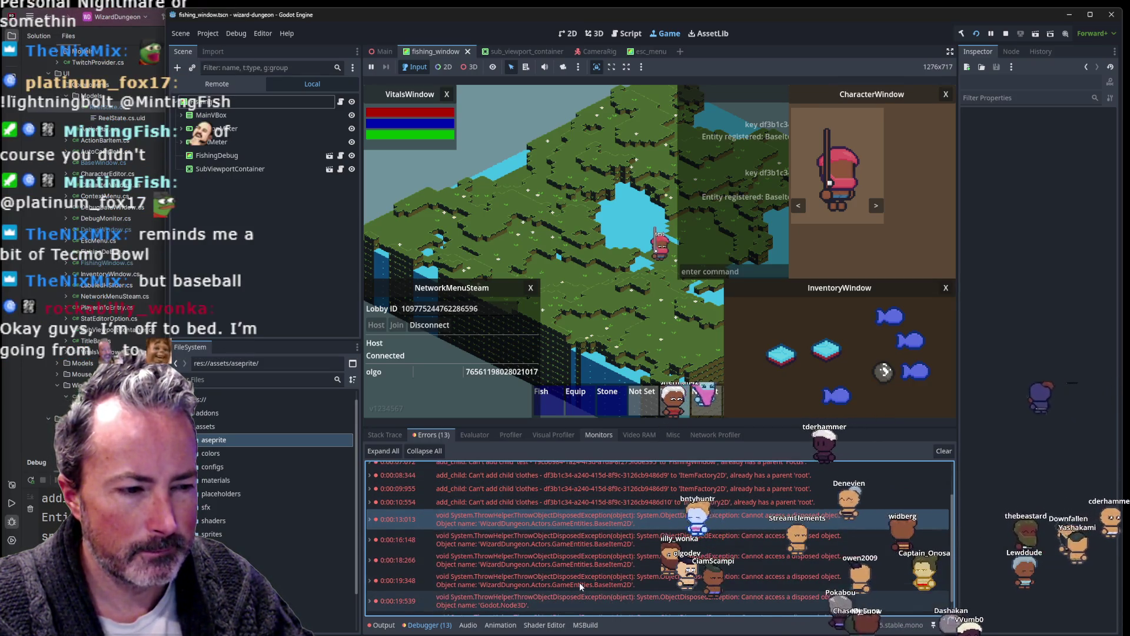
mouse_move(781, 354)
mouse_down()
mouse_move(758, 355)
mouse_move(753, 342)
mouse_up()
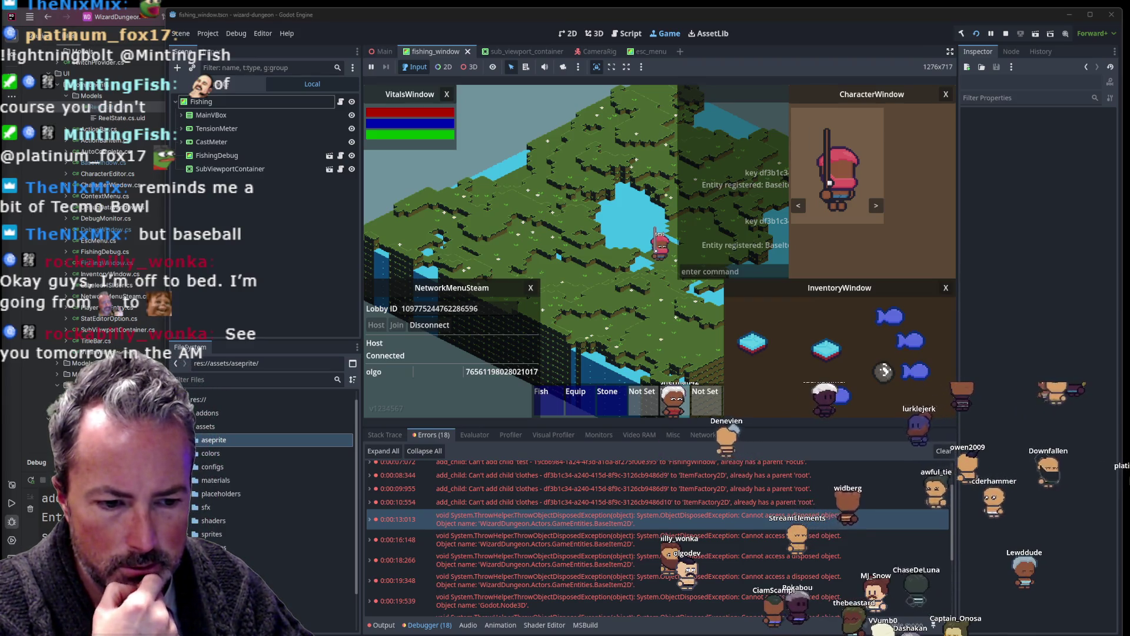
Step: Retitle the equip-action bug card as the heading '# Equip Action Broken'
key(alt+Tab)
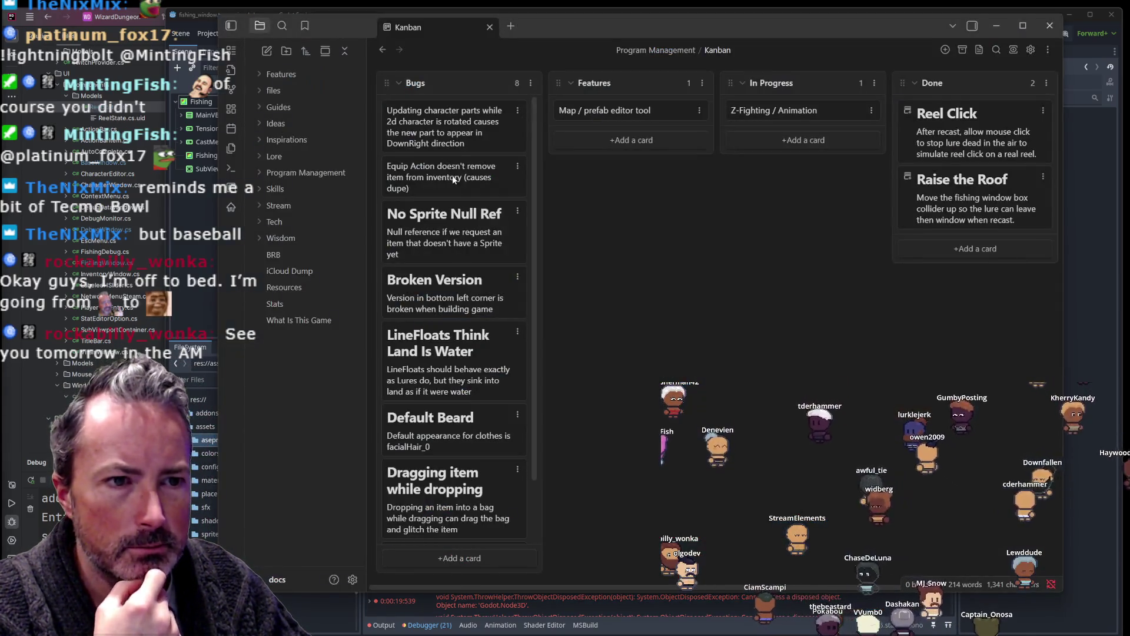
double_click(428, 182)
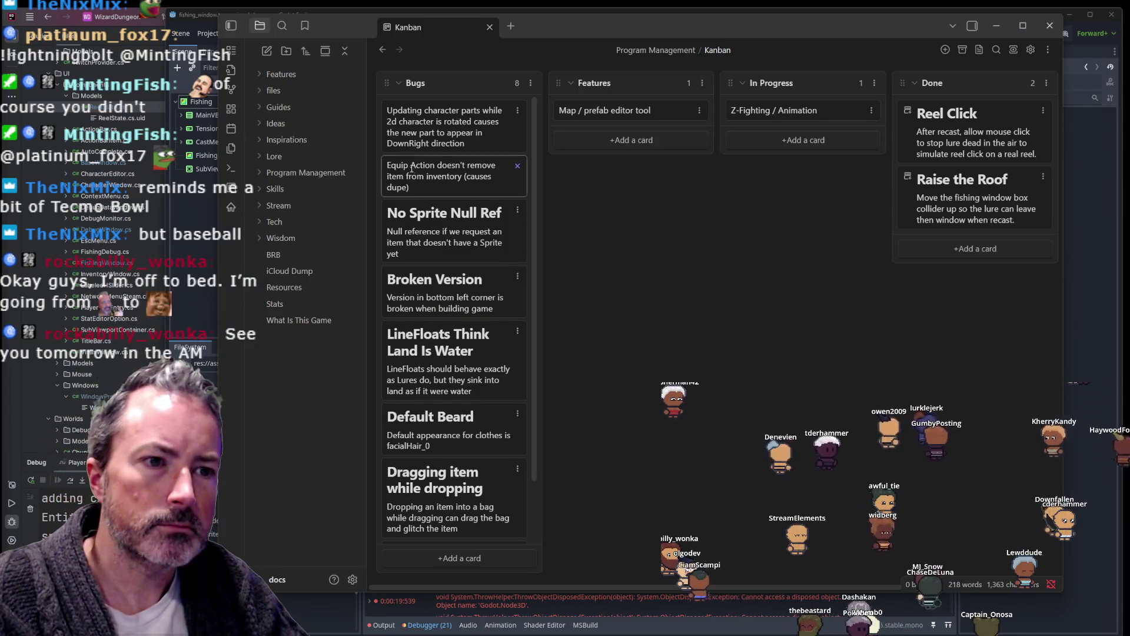
drag(439, 167, 475, 200)
key(BackSpace)
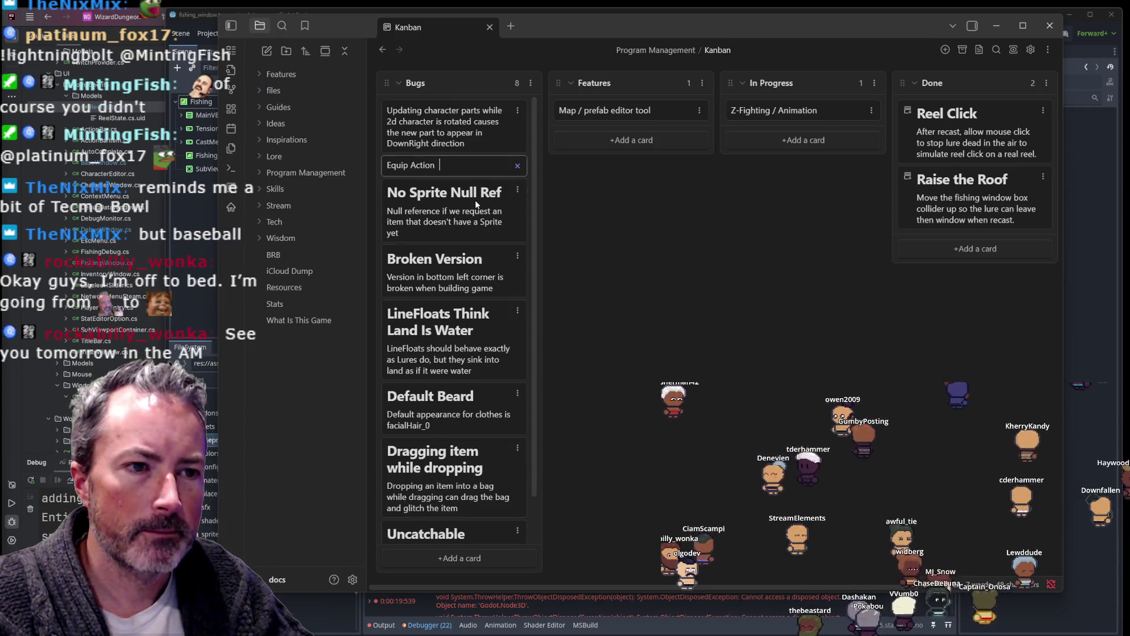
text(broken)
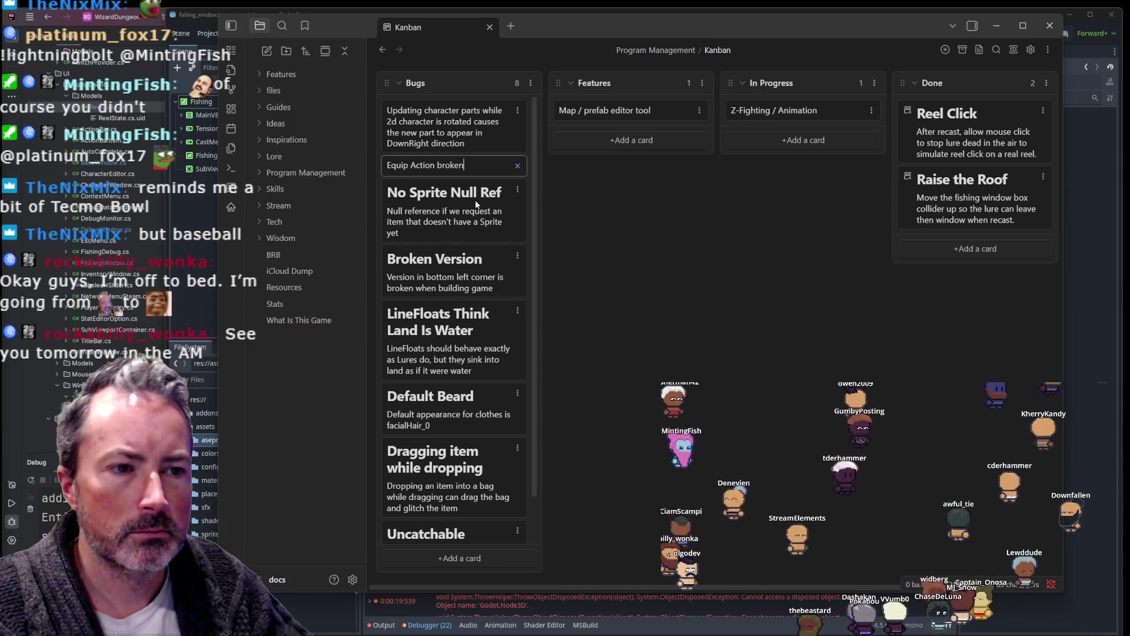
key(ctrl+a)
text(#)
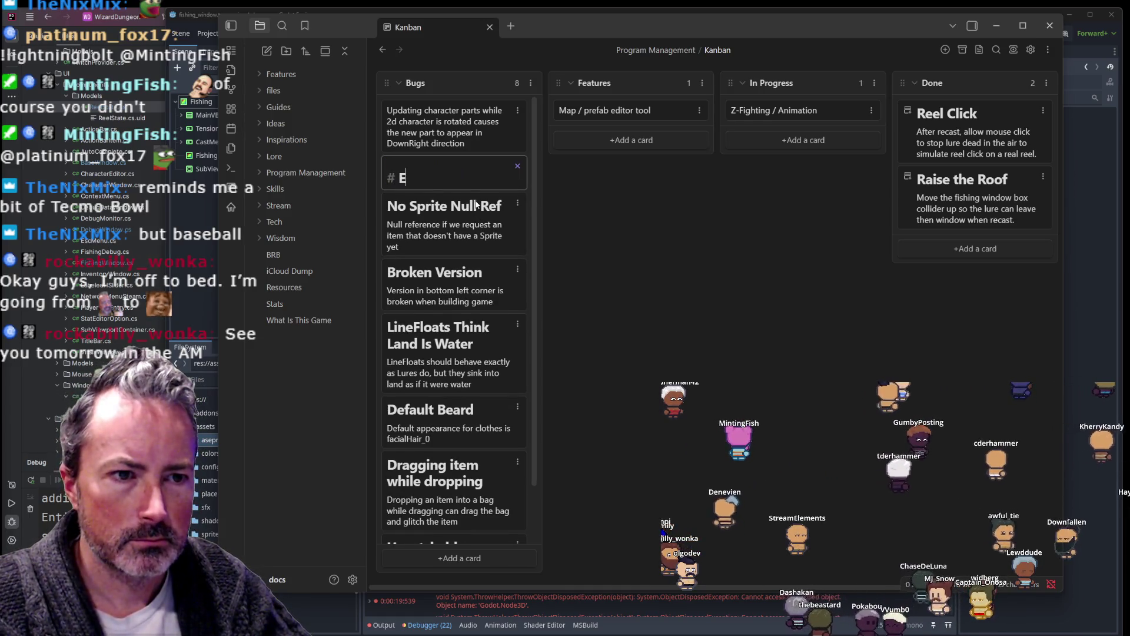
text(tion Broken)
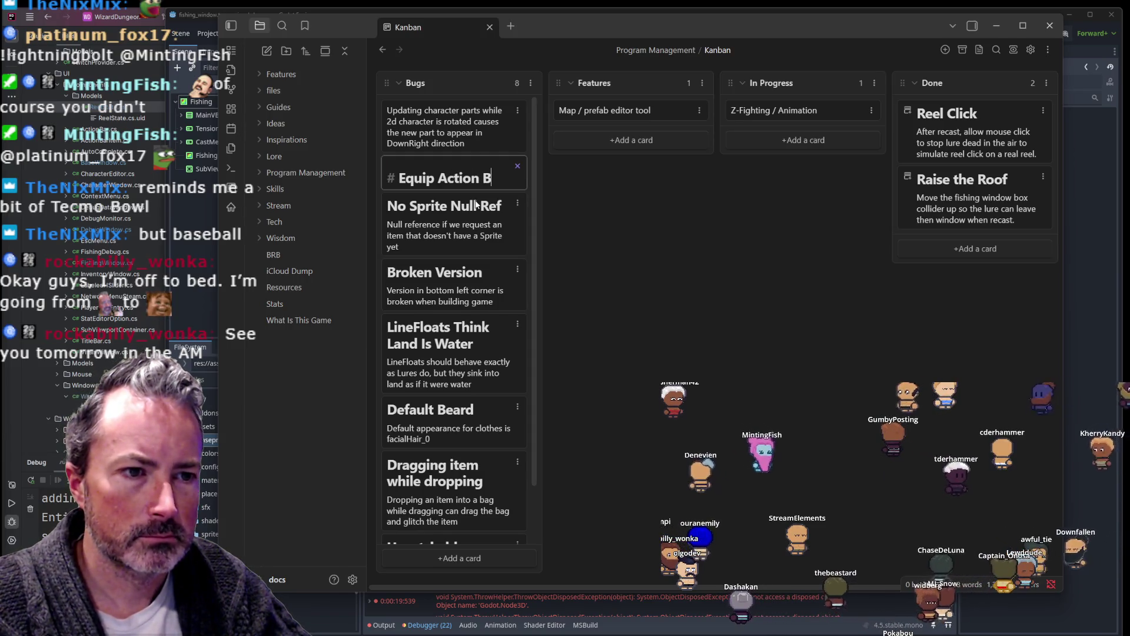
key(Return)
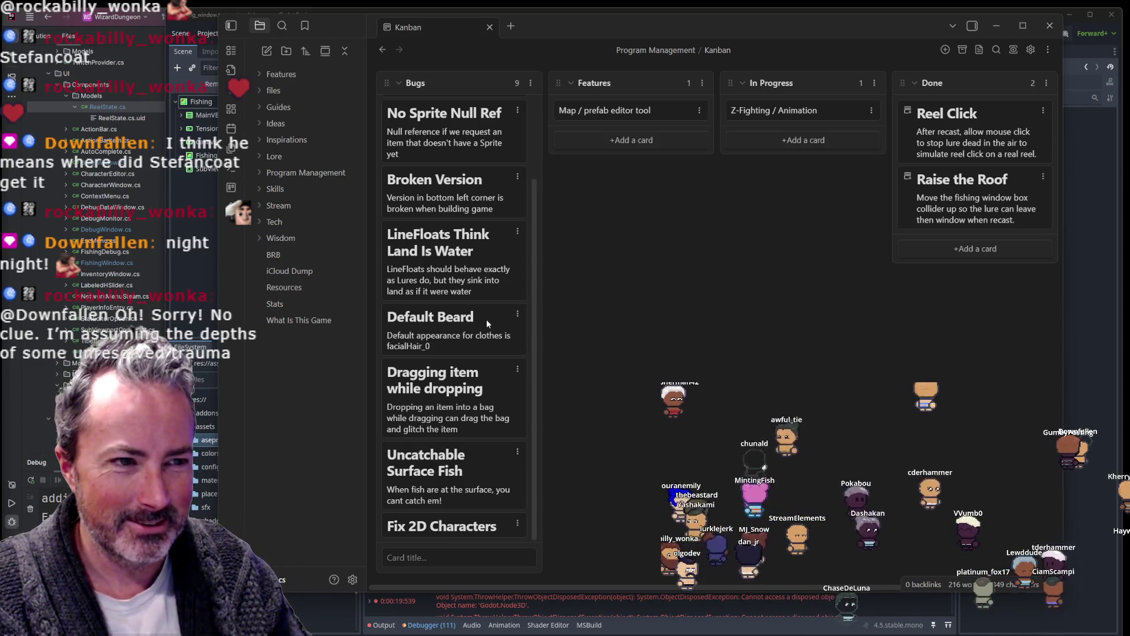
scroll(489, 319, up, 2)
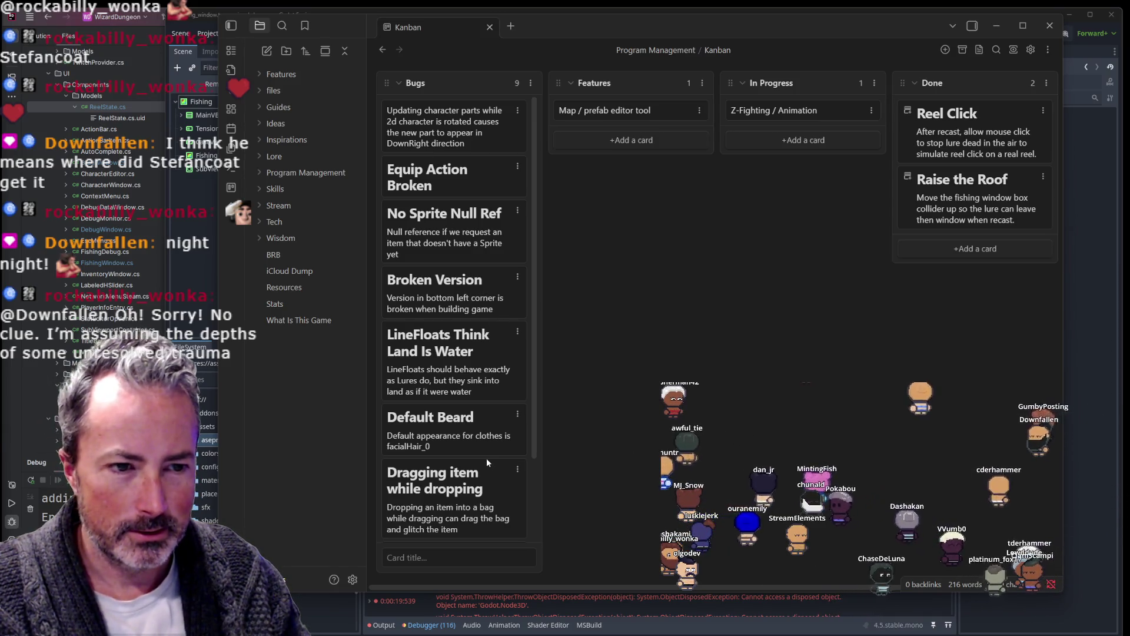
scroll(486, 459, down, 2)
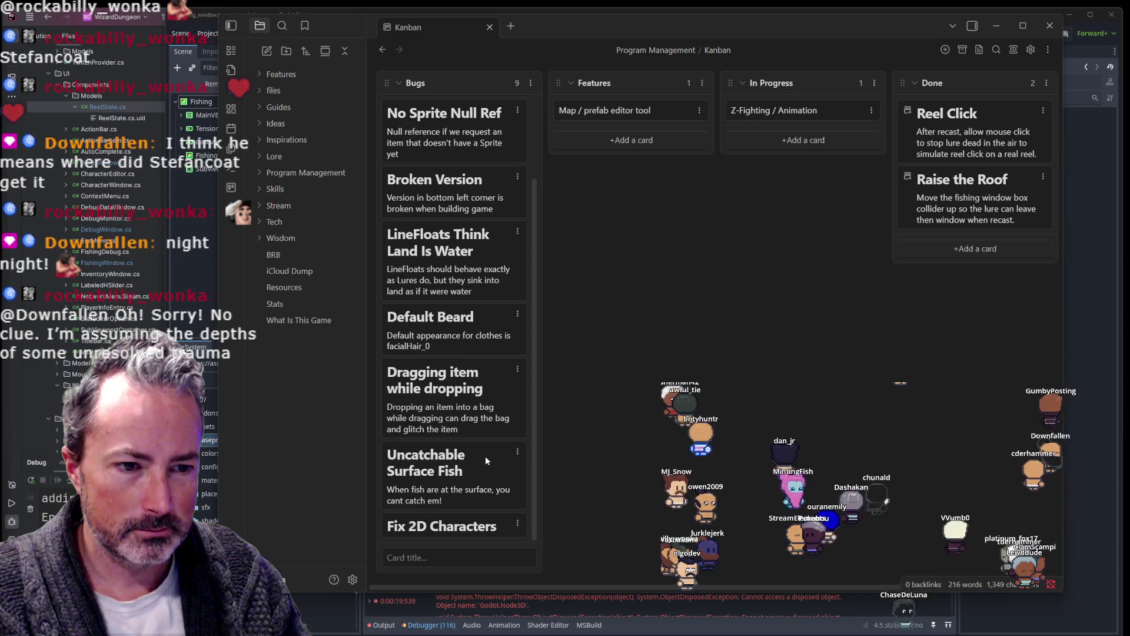
scroll(485, 455, down, 1)
scroll(485, 455, up, 3)
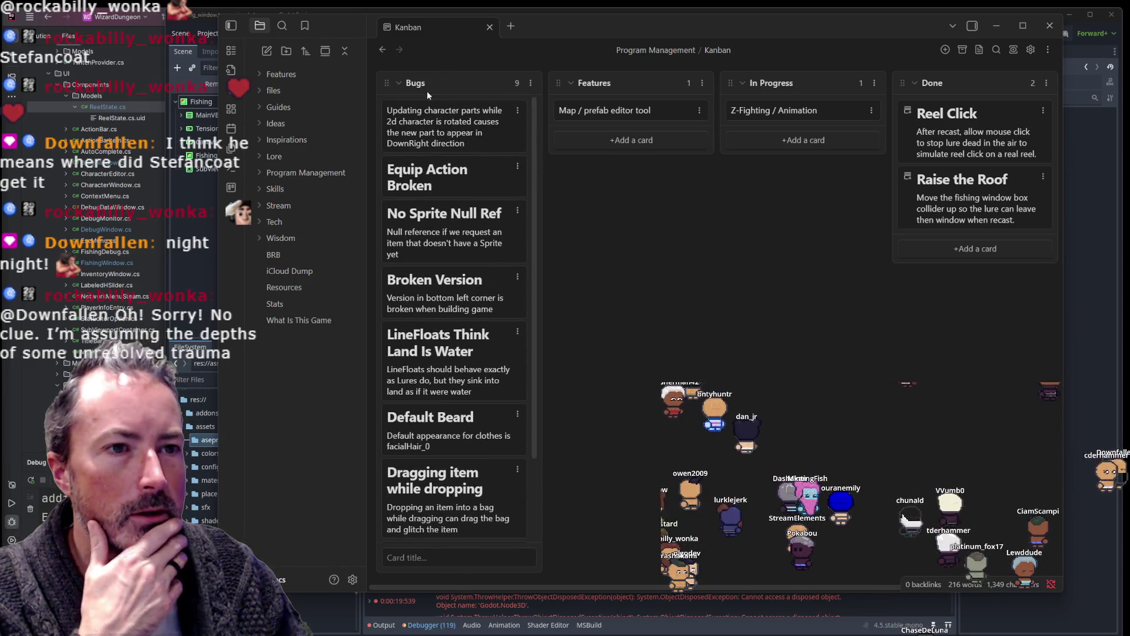
click(531, 83)
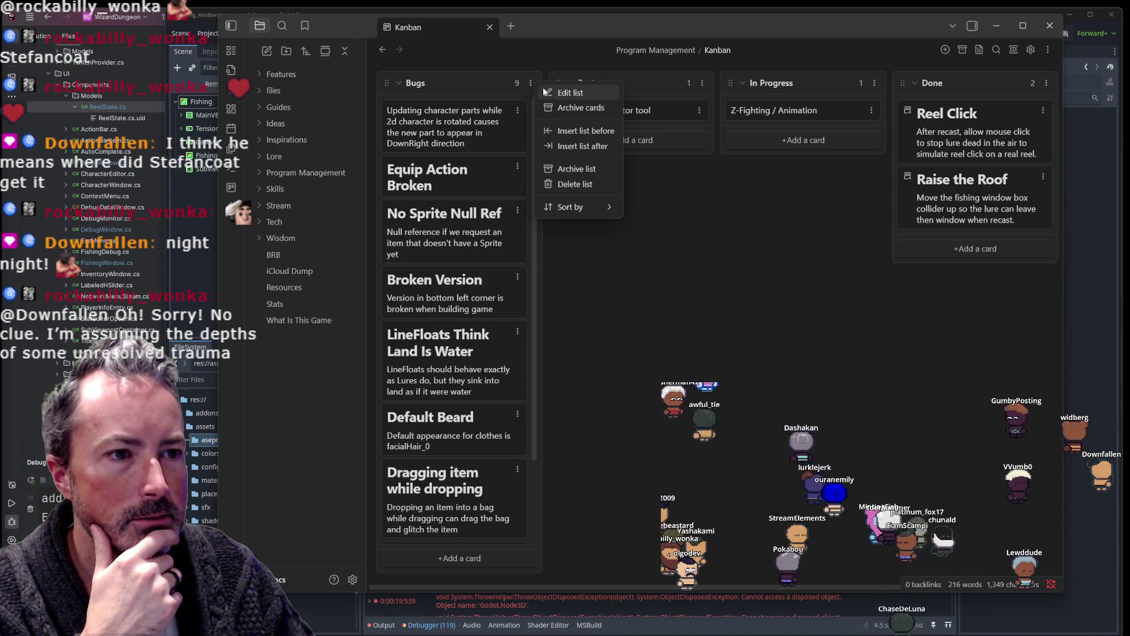
click(545, 93)
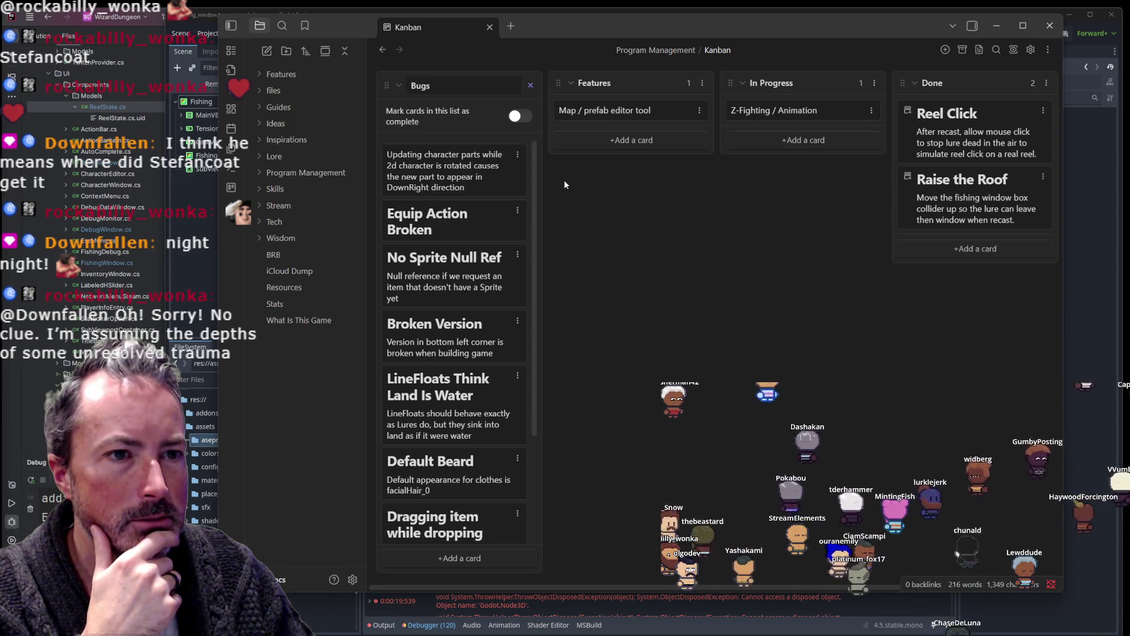
click(459, 85)
key(Return)
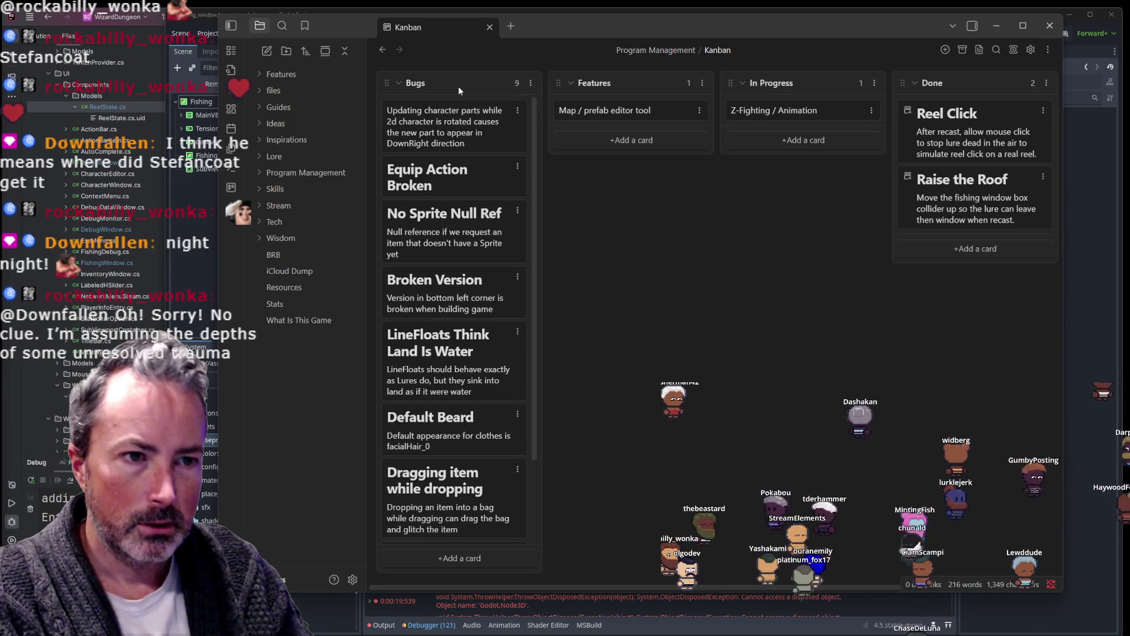
click(398, 84)
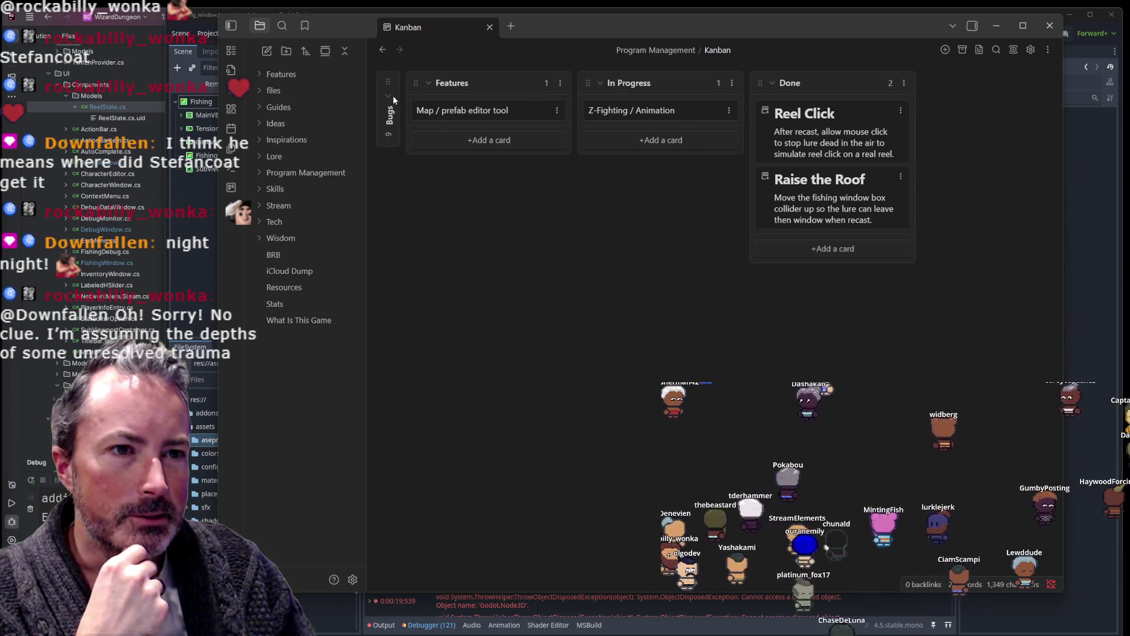
click(386, 97)
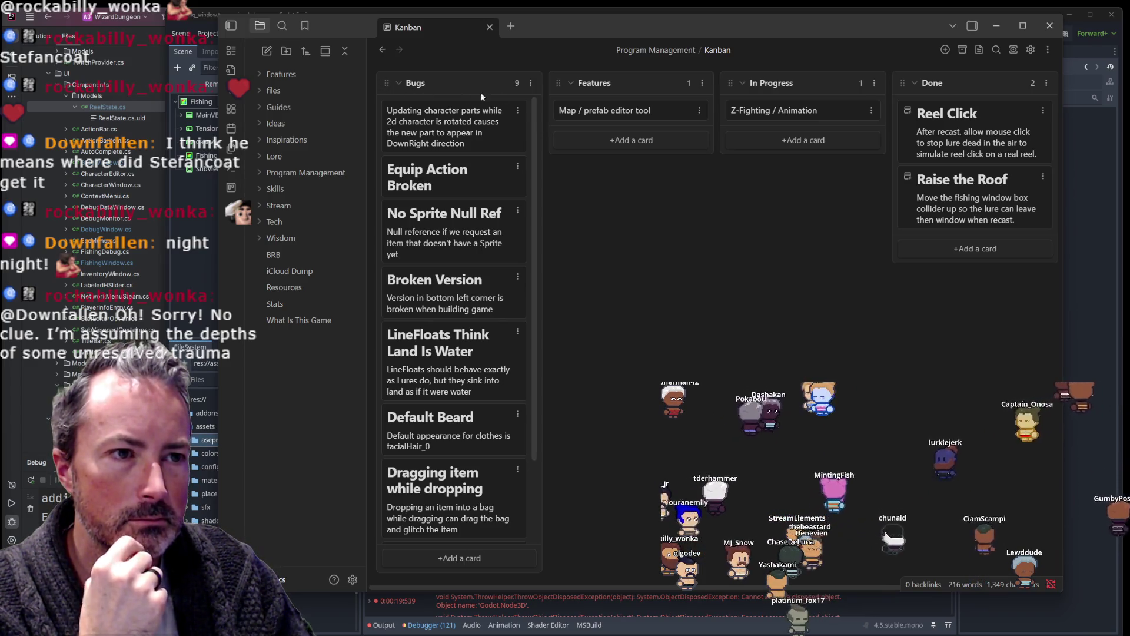
scroll(489, 177, down, 2)
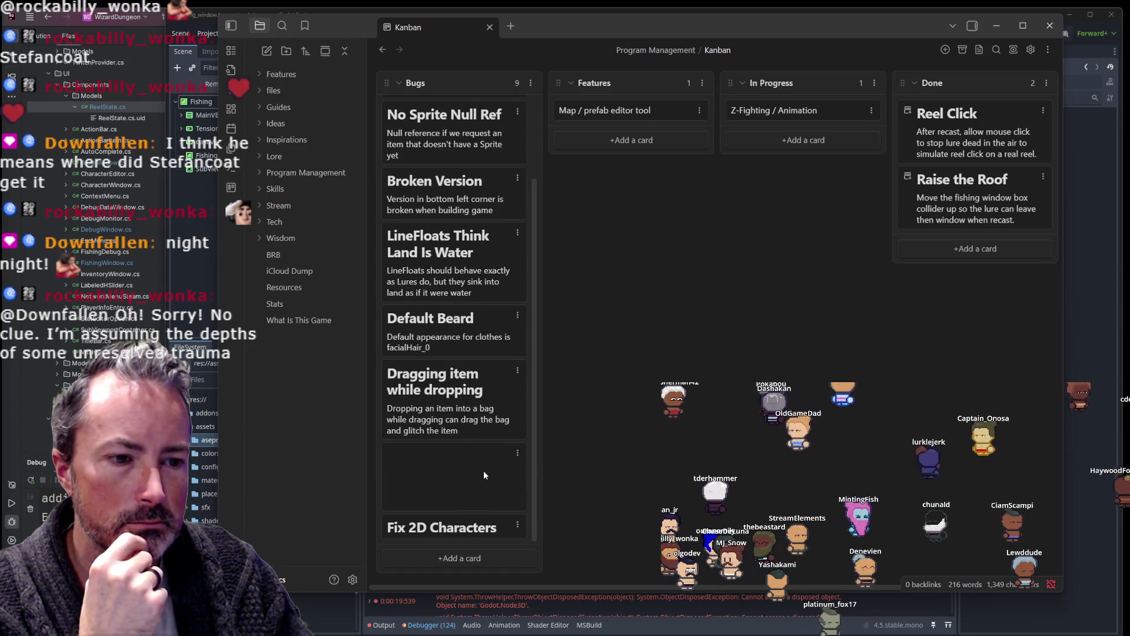
Step: Edit and re-save the blank Bugs card so it shows Uncatchable Surface Fish
right_click(511, 450)
click(427, 494)
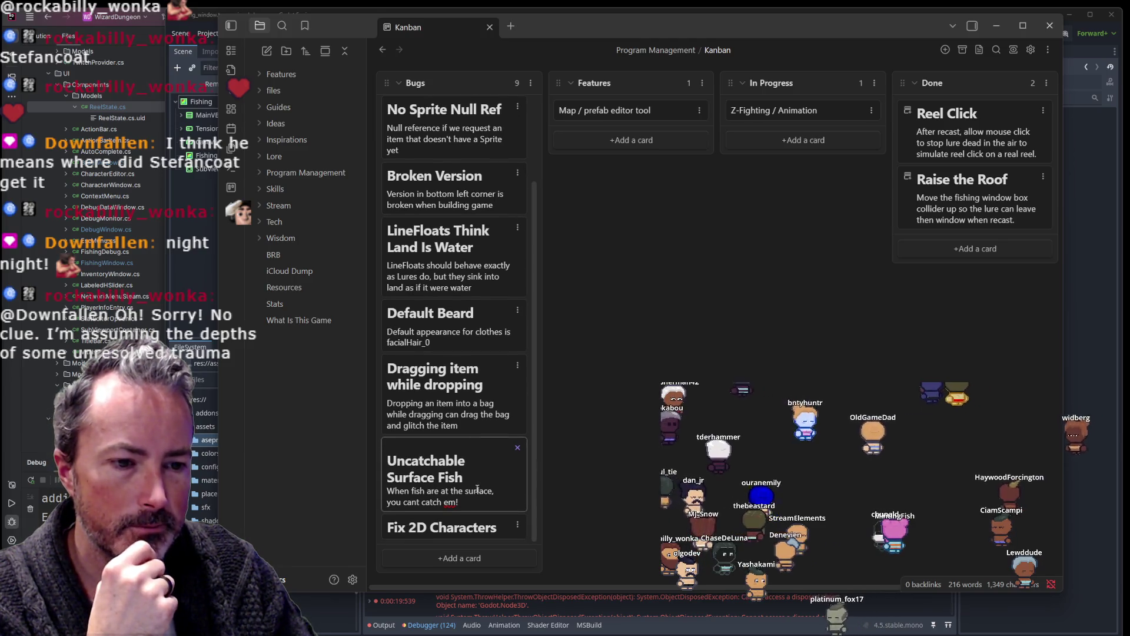
key(Return)
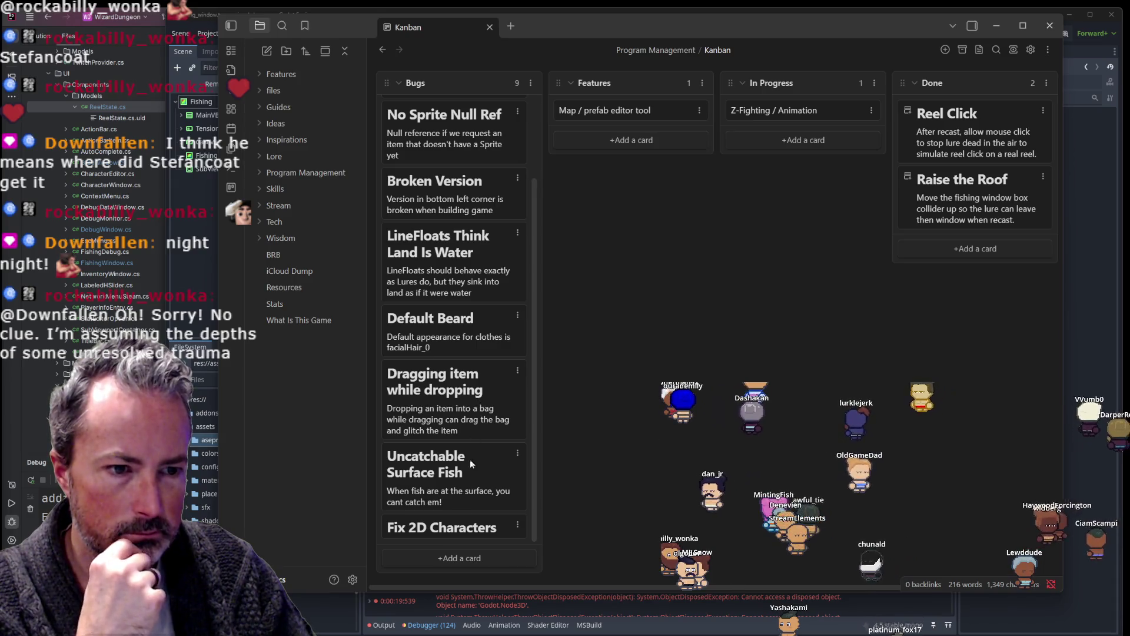
Step: Add a new Bugs card titled '# Click Thru Fishing Window', fixing the capitalisation typo
click(453, 555)
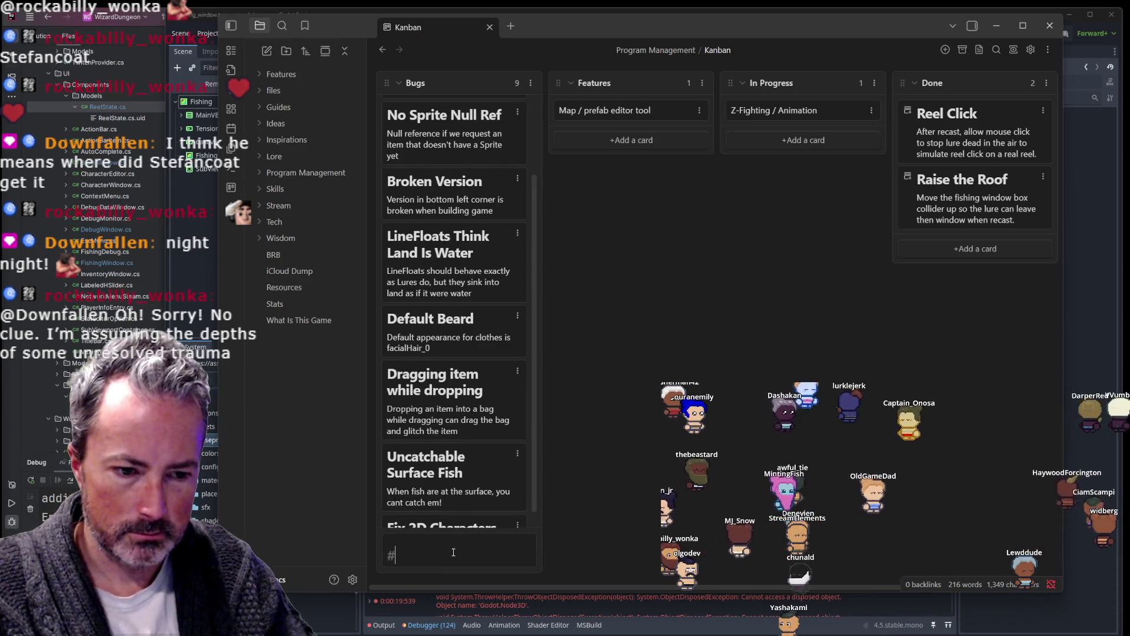
text(# Click Thru )
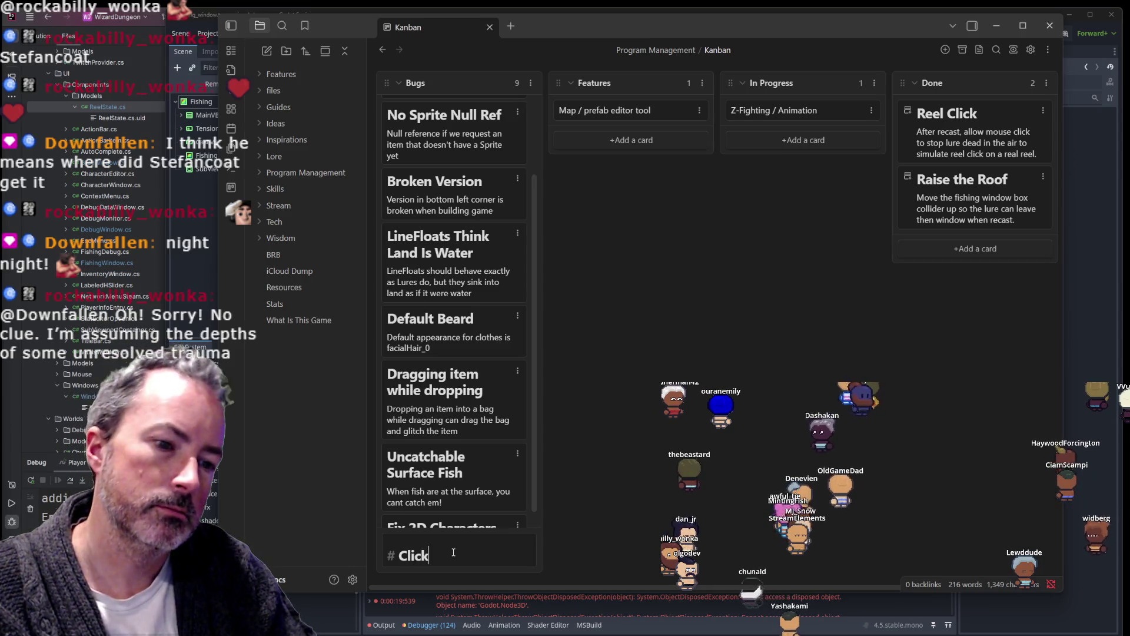
text(Fishing WIndow)
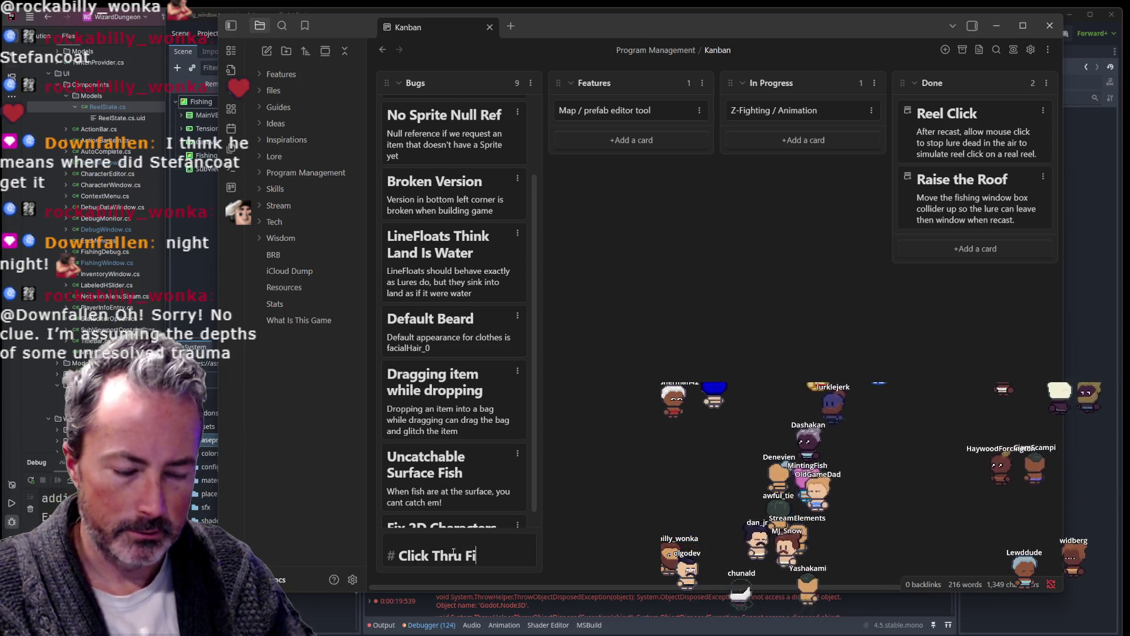
key(BackSpace)
key(BackSpace)
key(BackSpace)
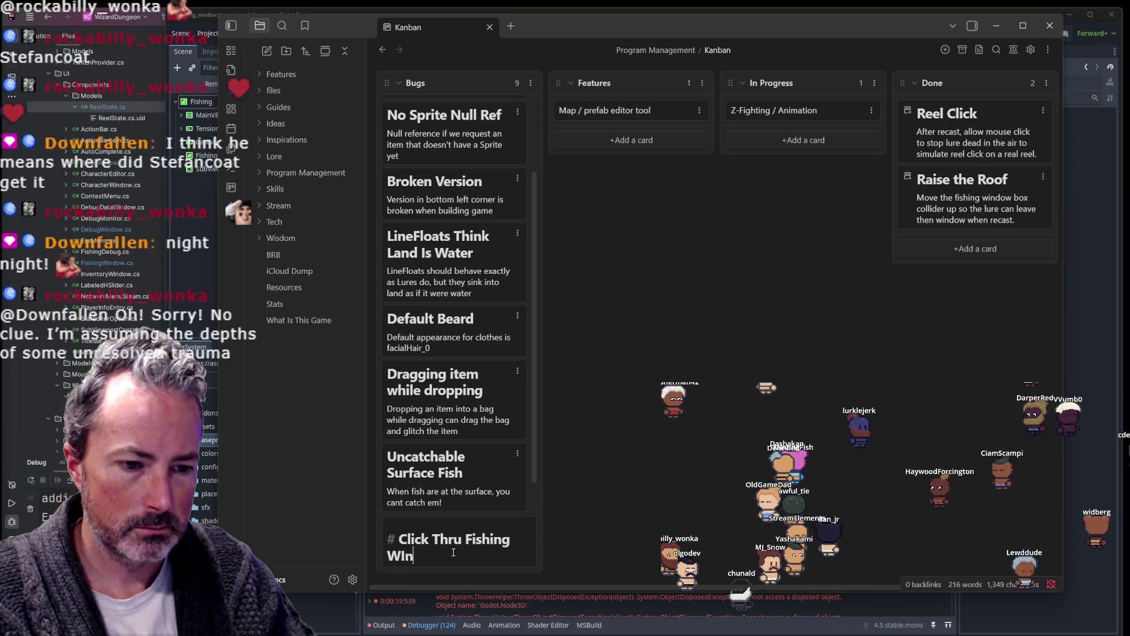
text(indow)
key(Return)
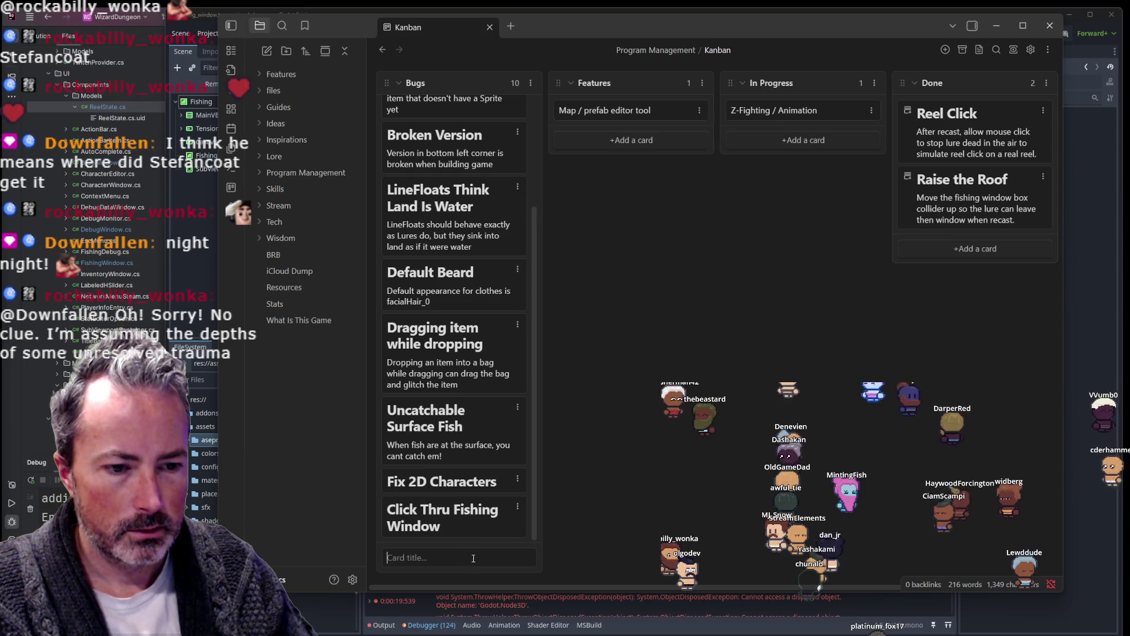
Step: Add the 'Fishing When Window Closed' card noting the fishing line stays controllable when closed
text(#)
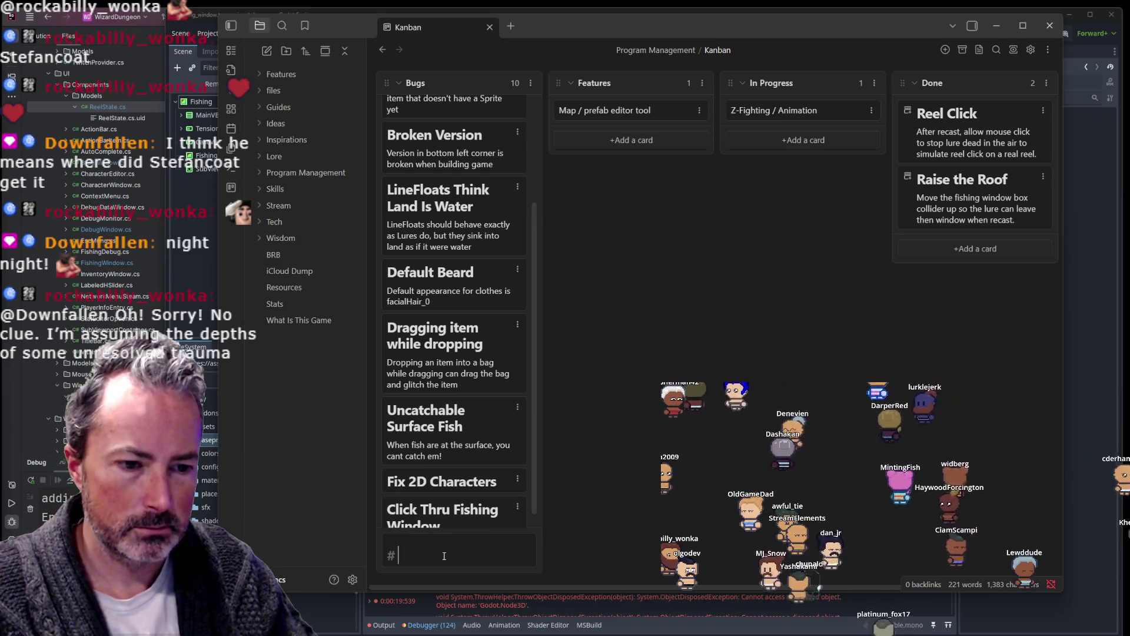
text( Fishing W)
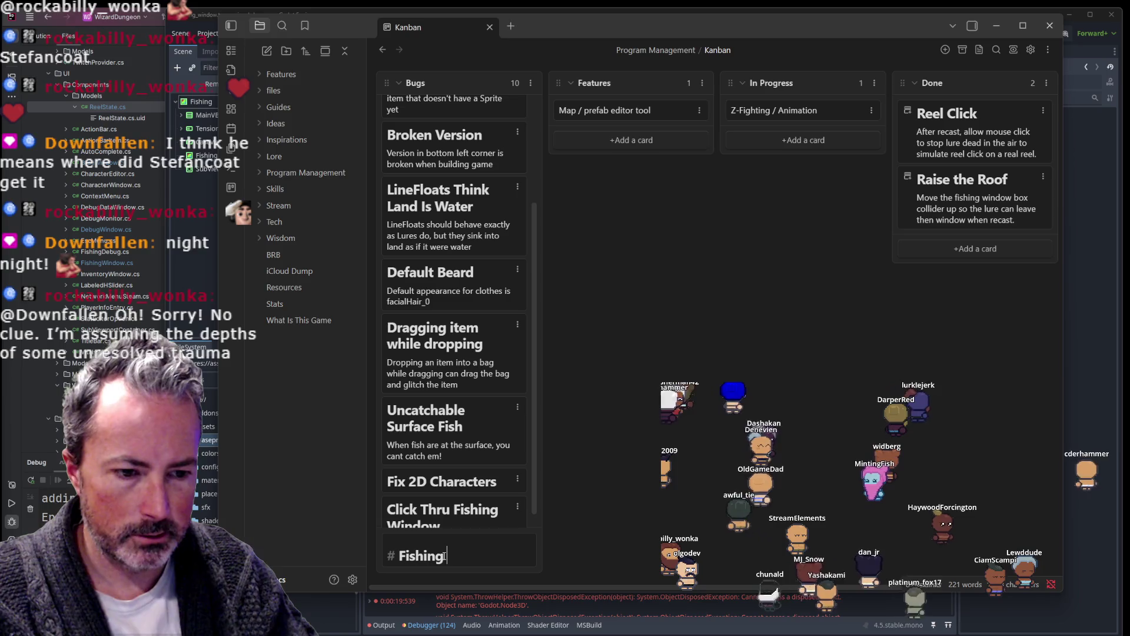
text(he)
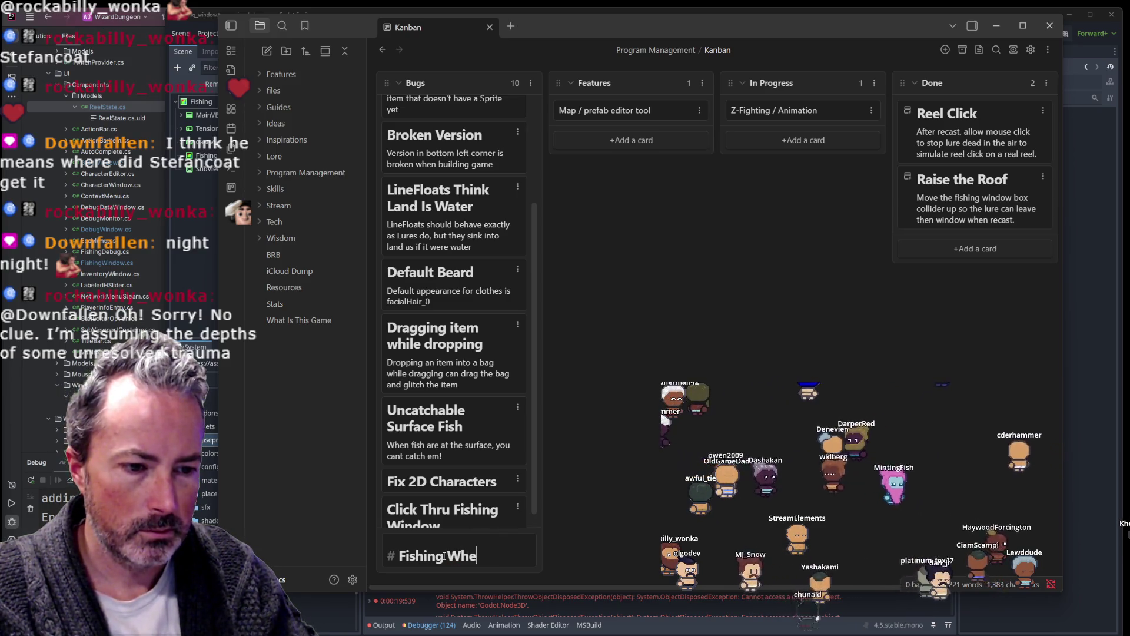
text(n Window Closed)
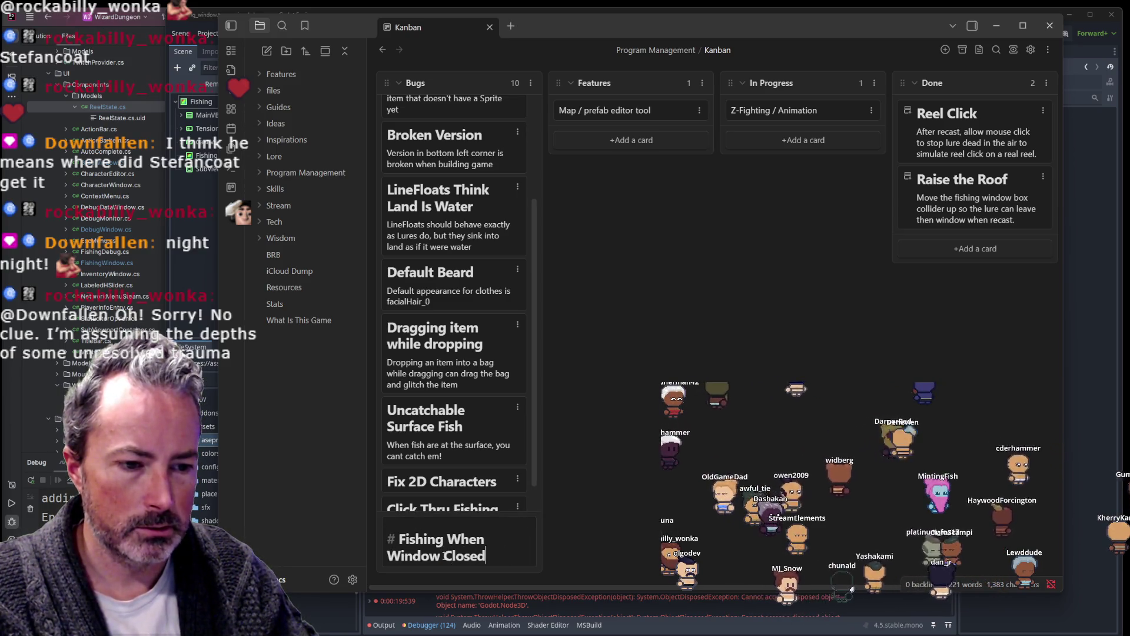
key(shift+Return)
text(You can still control your fi)
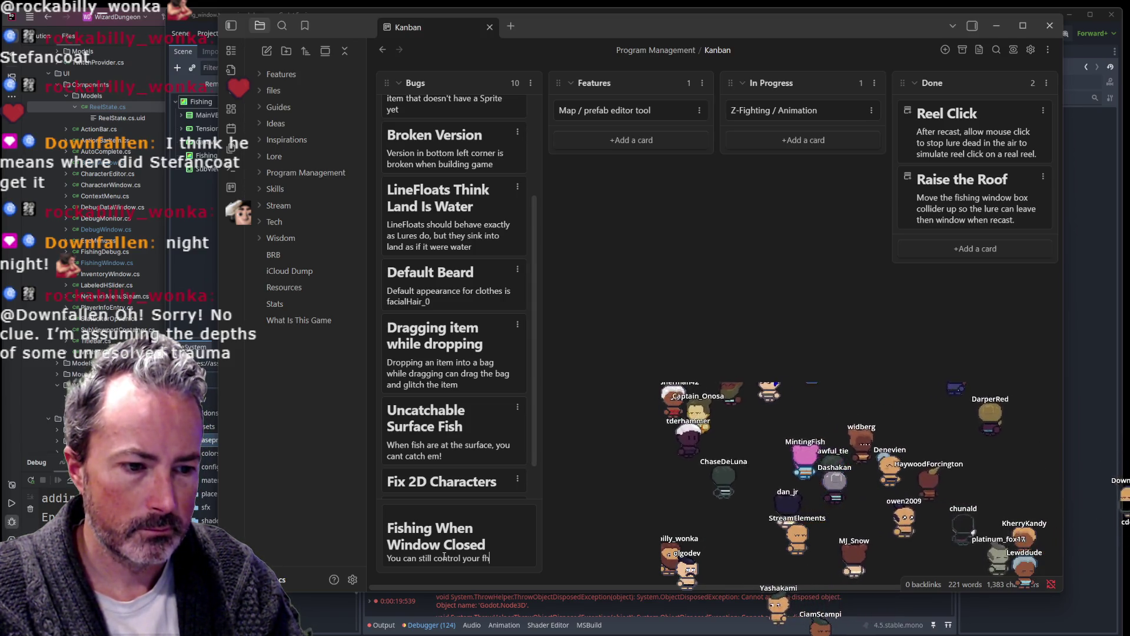
text(when the window is closed)
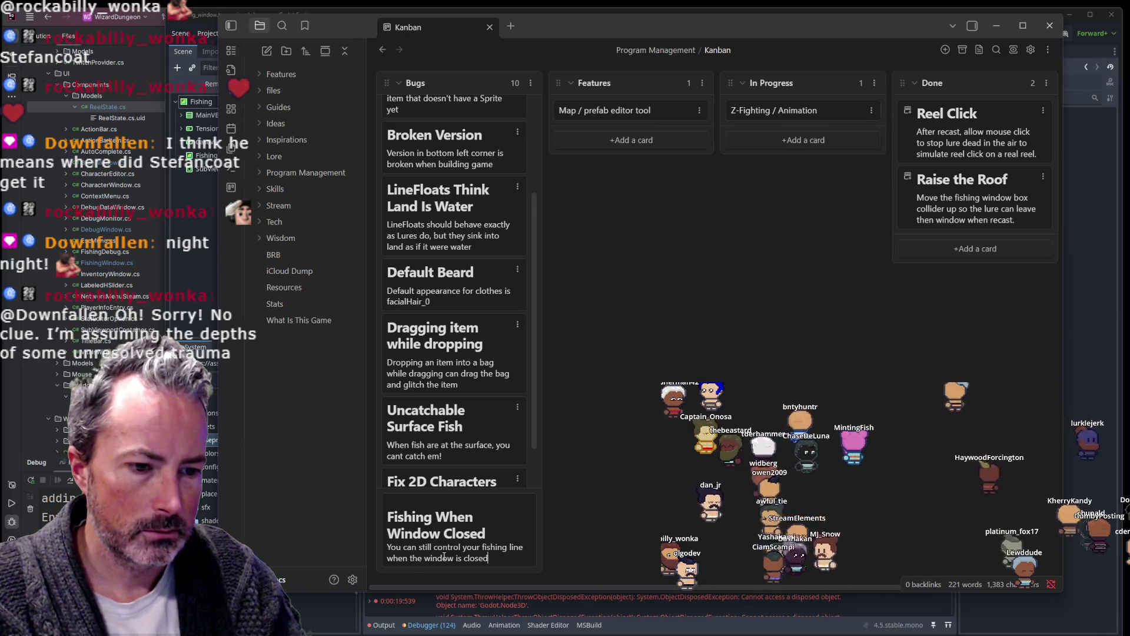
key(Return)
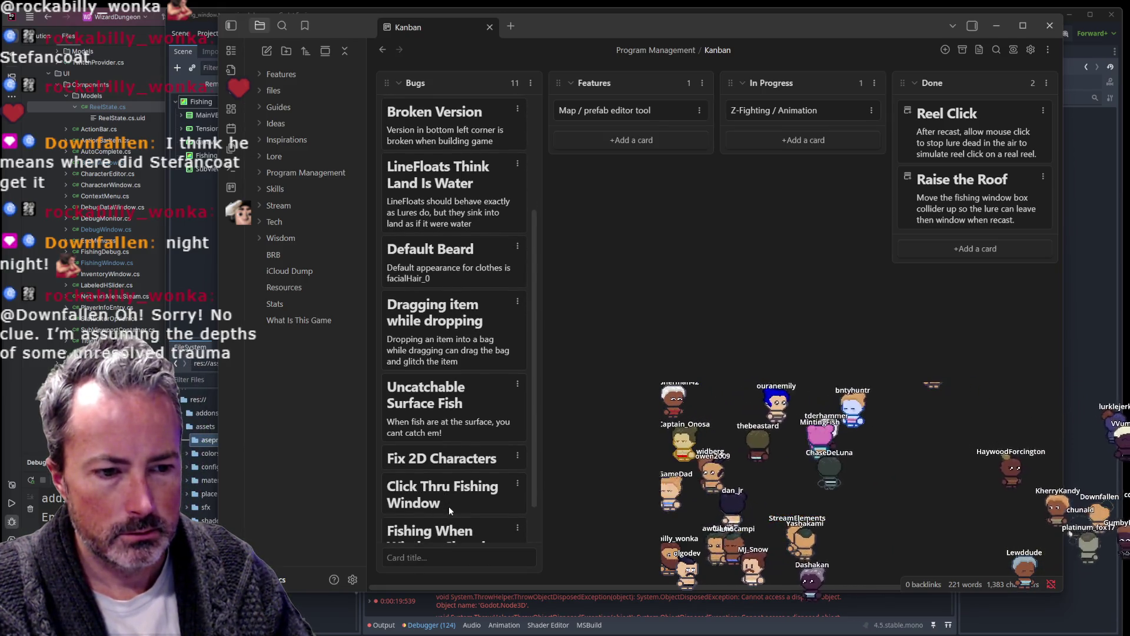
Step: Describe Click Thru Fishing Window as grabbing backpack items through the fishing window
double_click(449, 506)
key(Escape)
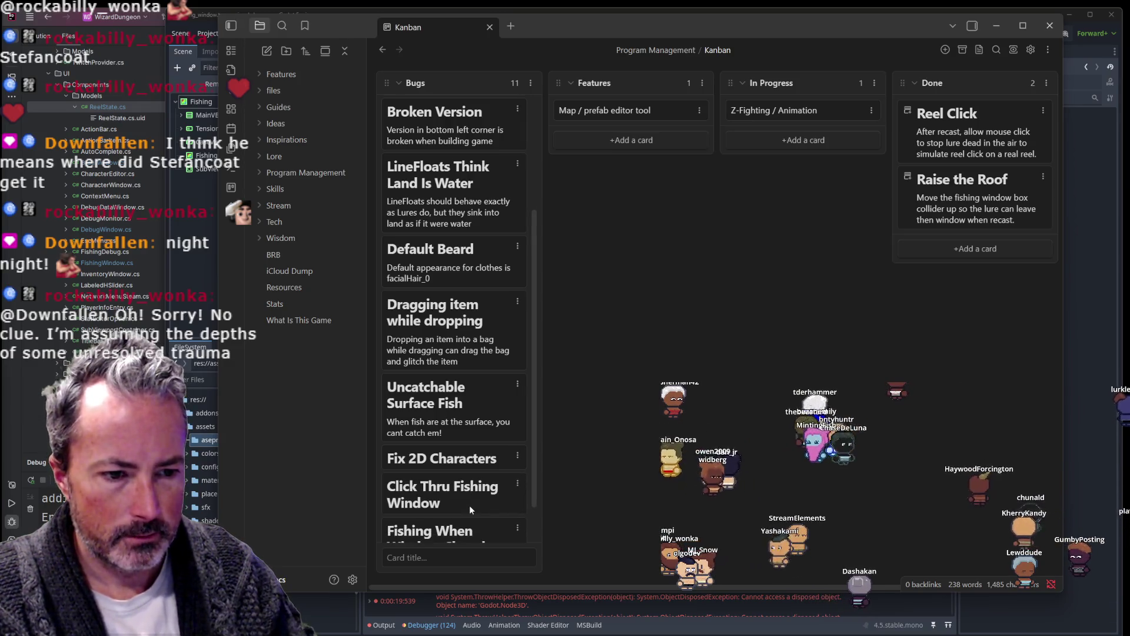
double_click(470, 510)
text(You can grab items through the)
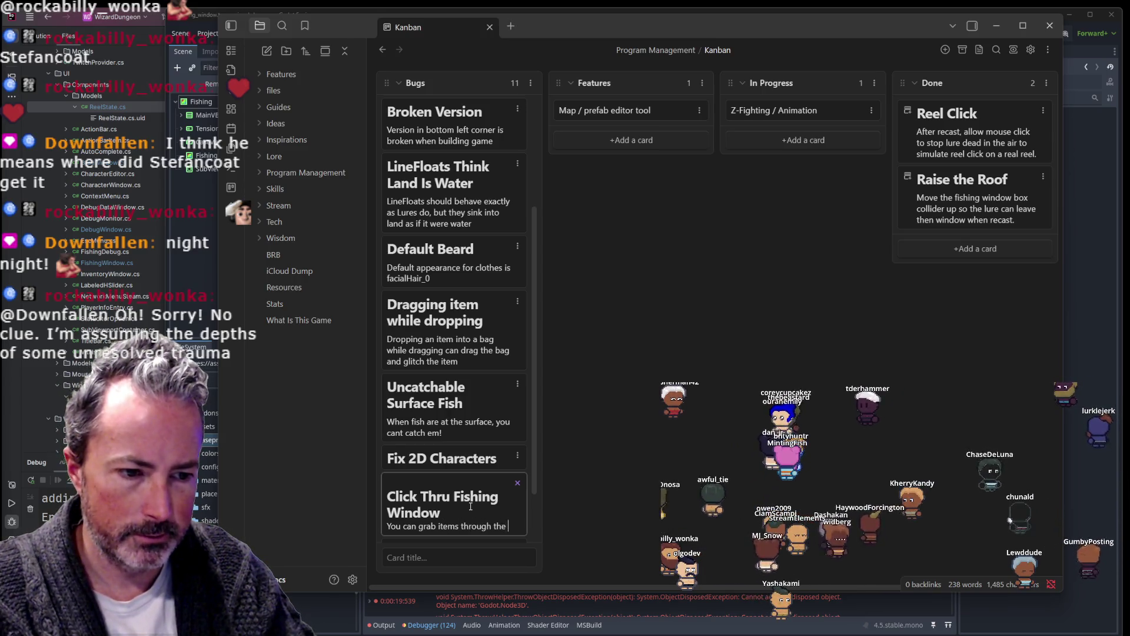
text(fishing window )
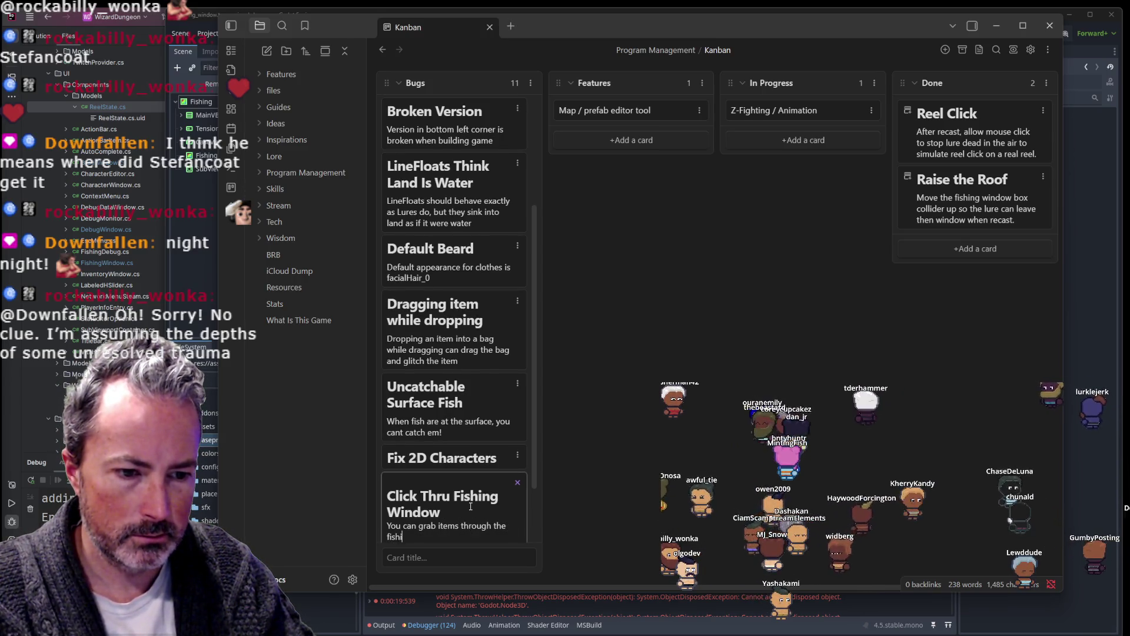
text(from your backpack)
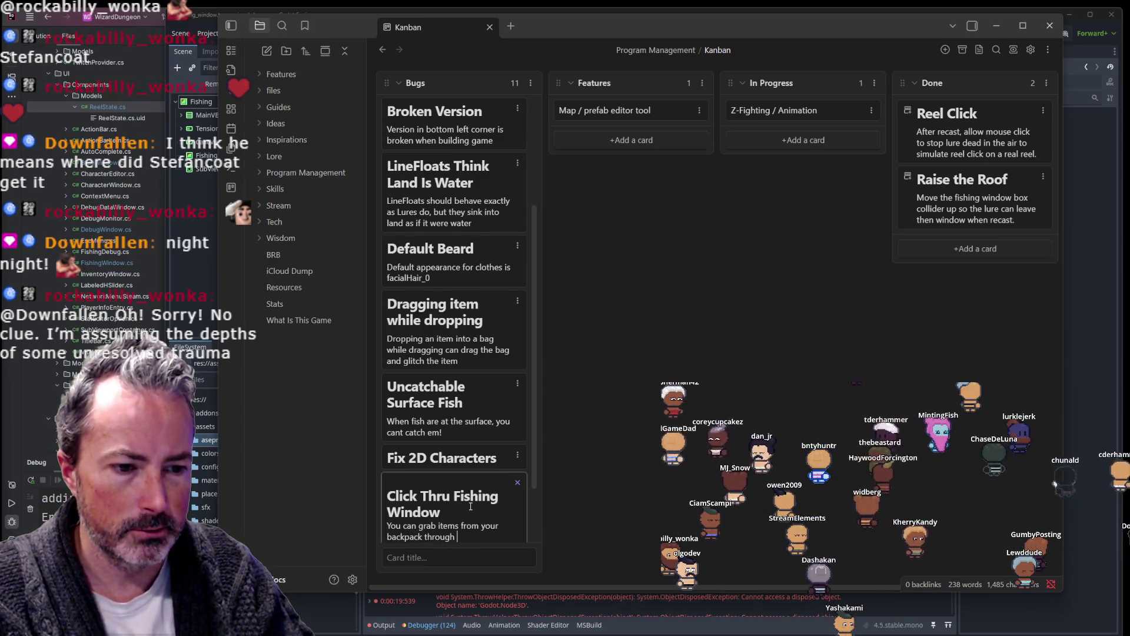
text(window)
key(Return)
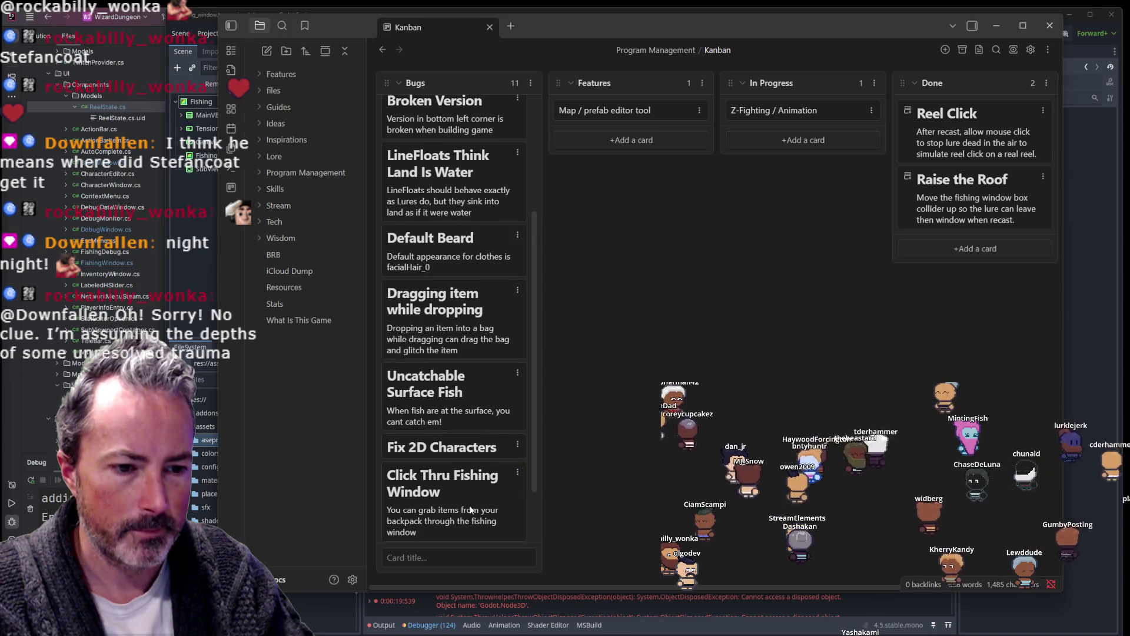
scroll(476, 461, down, 2)
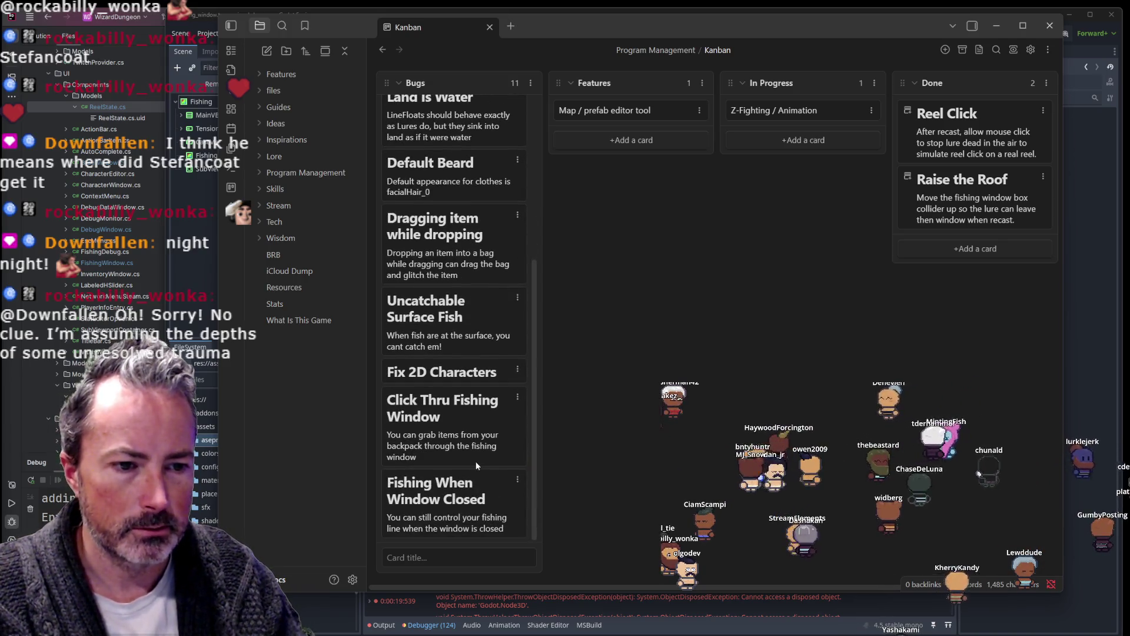
Step: Add the description 'The poses are wonky' to the Fix 2D Characters card
click(472, 374)
click(511, 383)
key(shift+Return)
text(The poses are wonky)
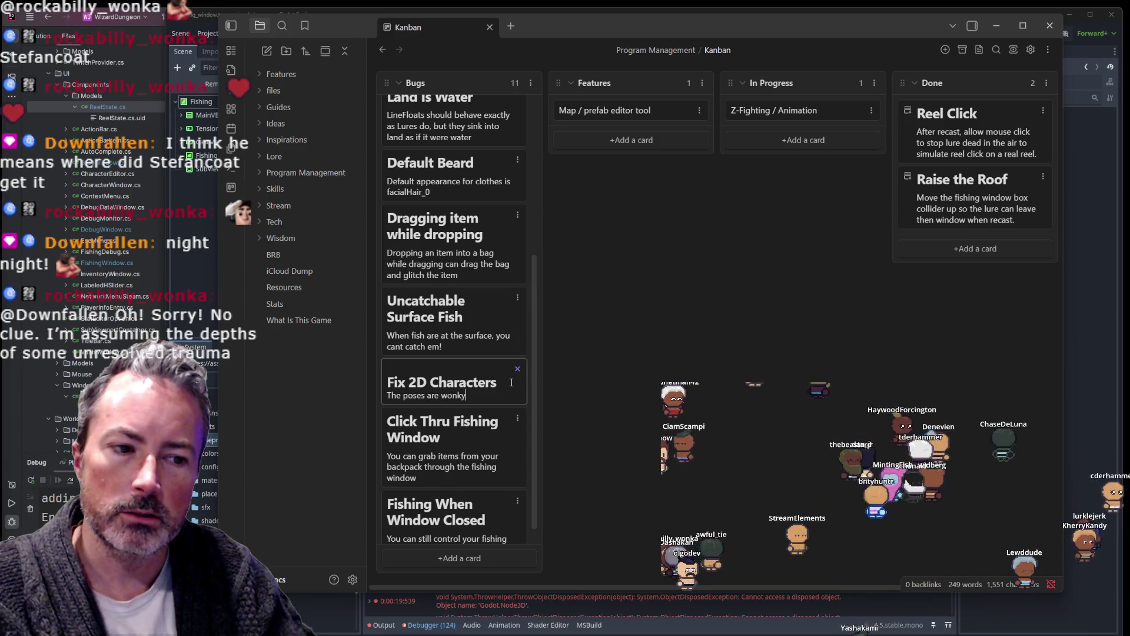
key(Return)
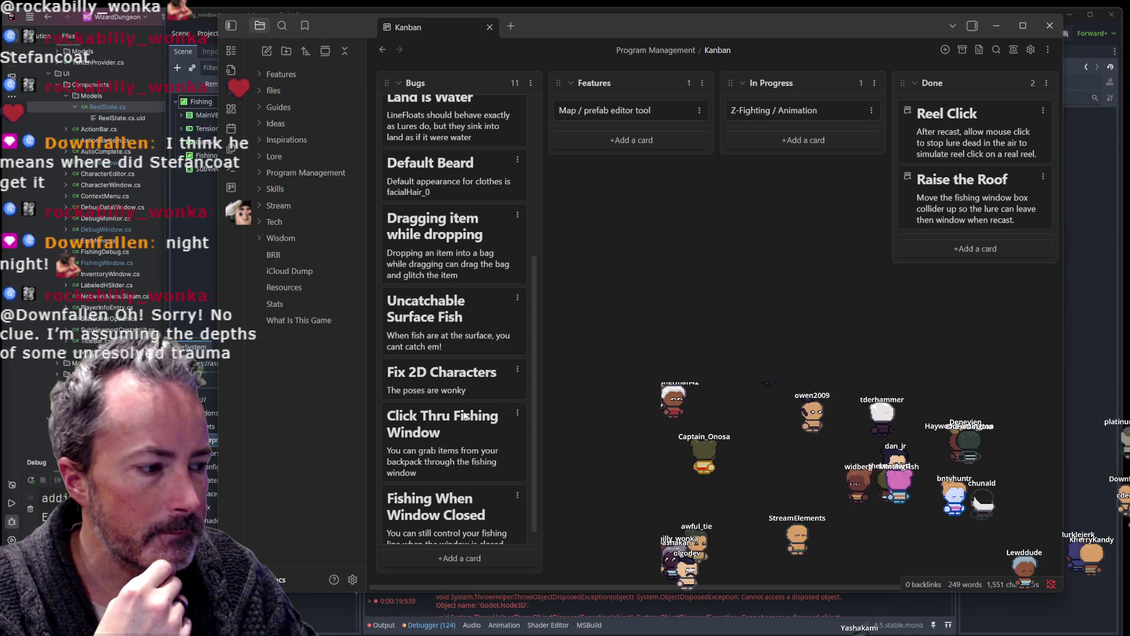
scroll(443, 425, up, 3)
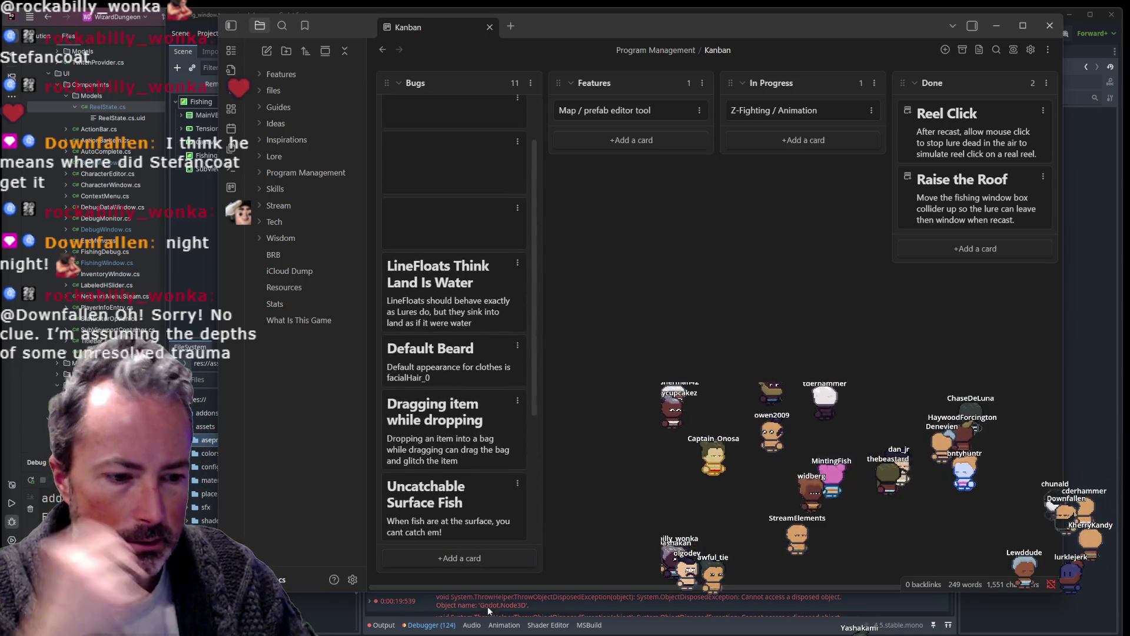
scroll(464, 306, up, 2)
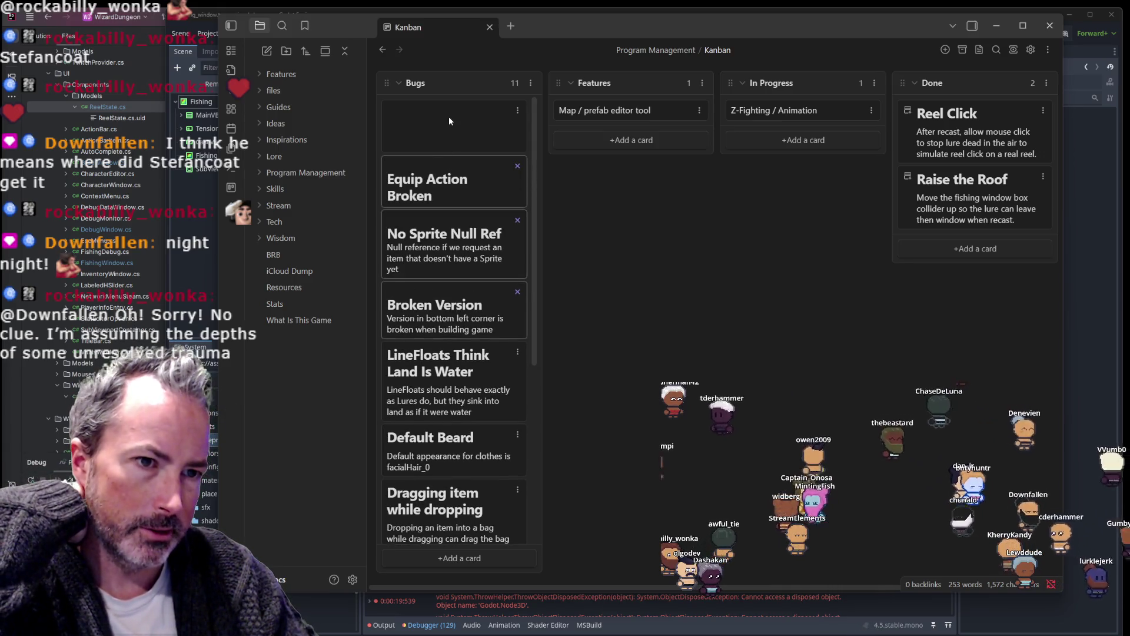
double_click(447, 119)
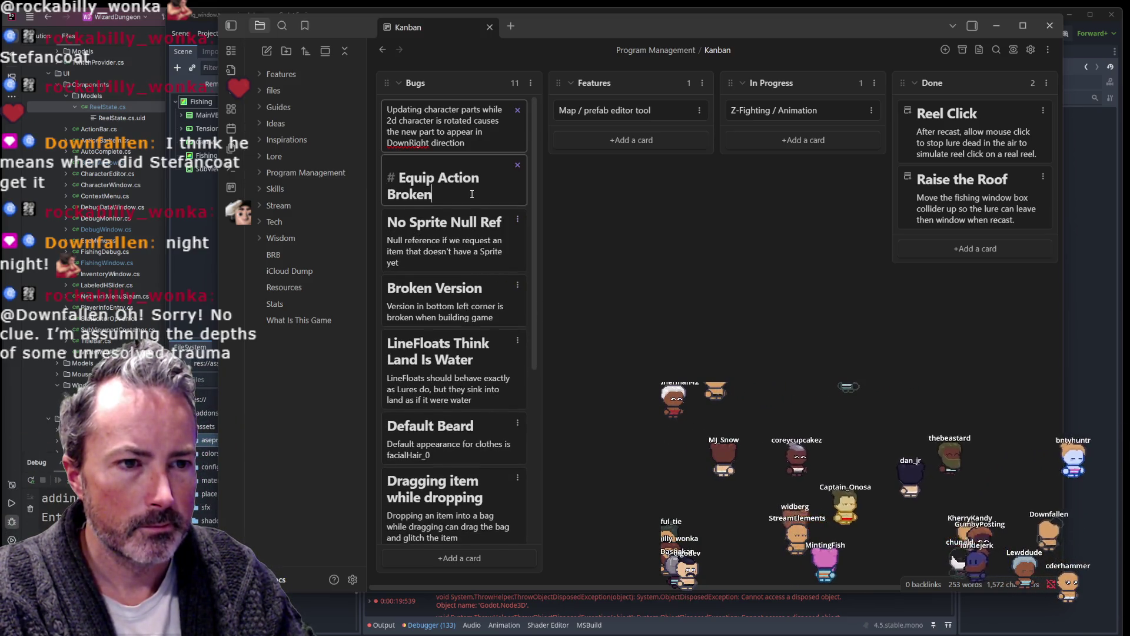
scroll(475, 326, down, 5)
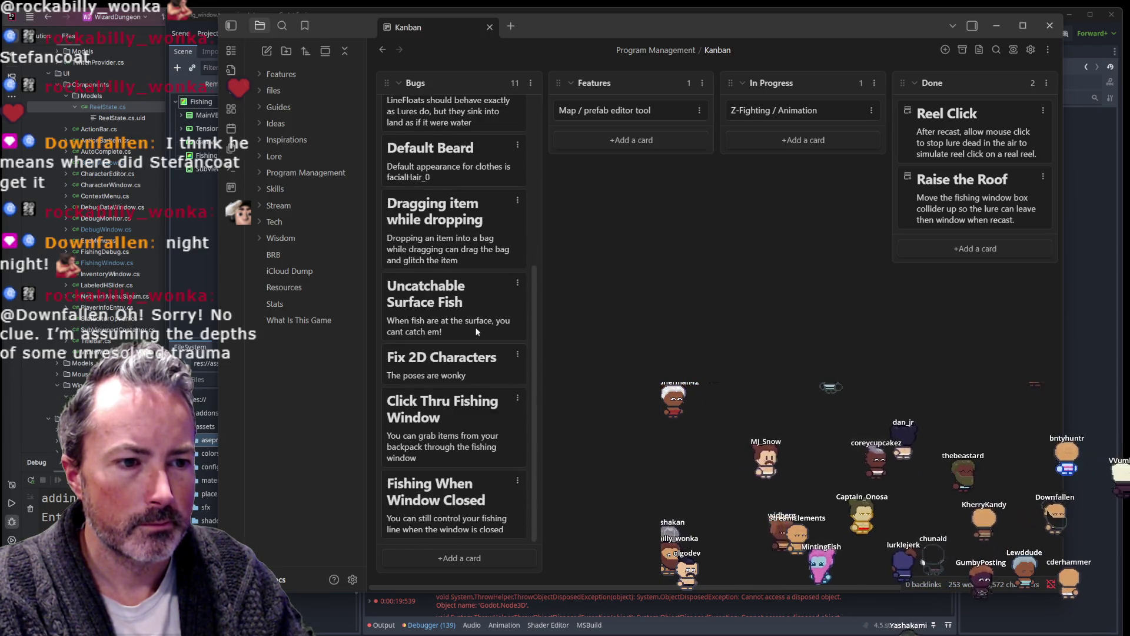
scroll(475, 326, up, 5)
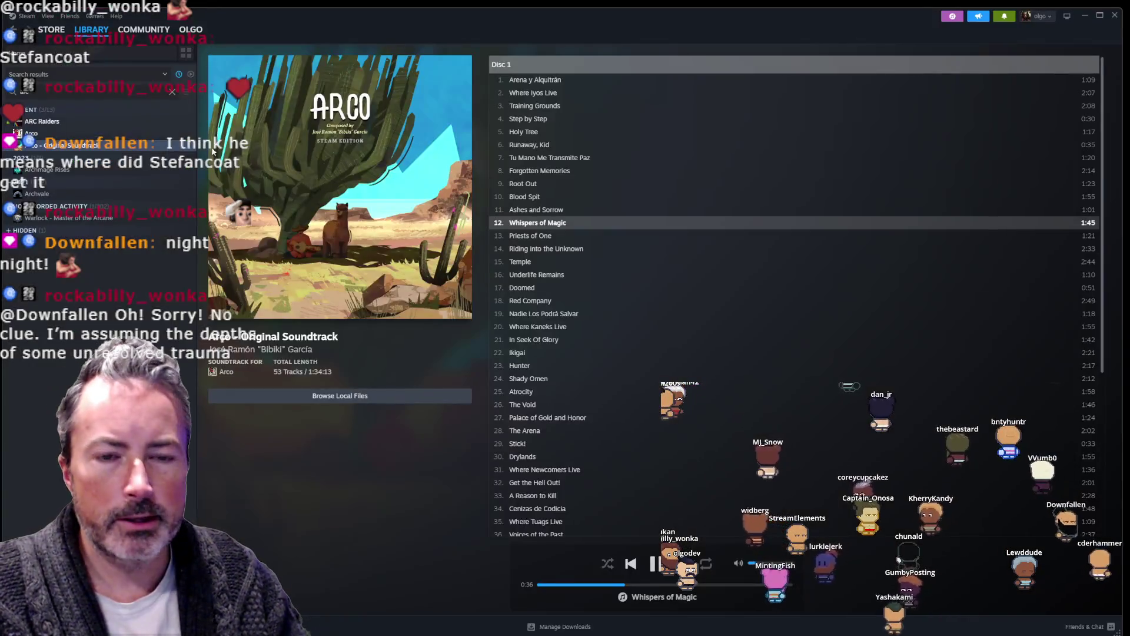
Step: Clear the library search, show the WEBFISHING page, and bring up the music player controls
click(173, 96)
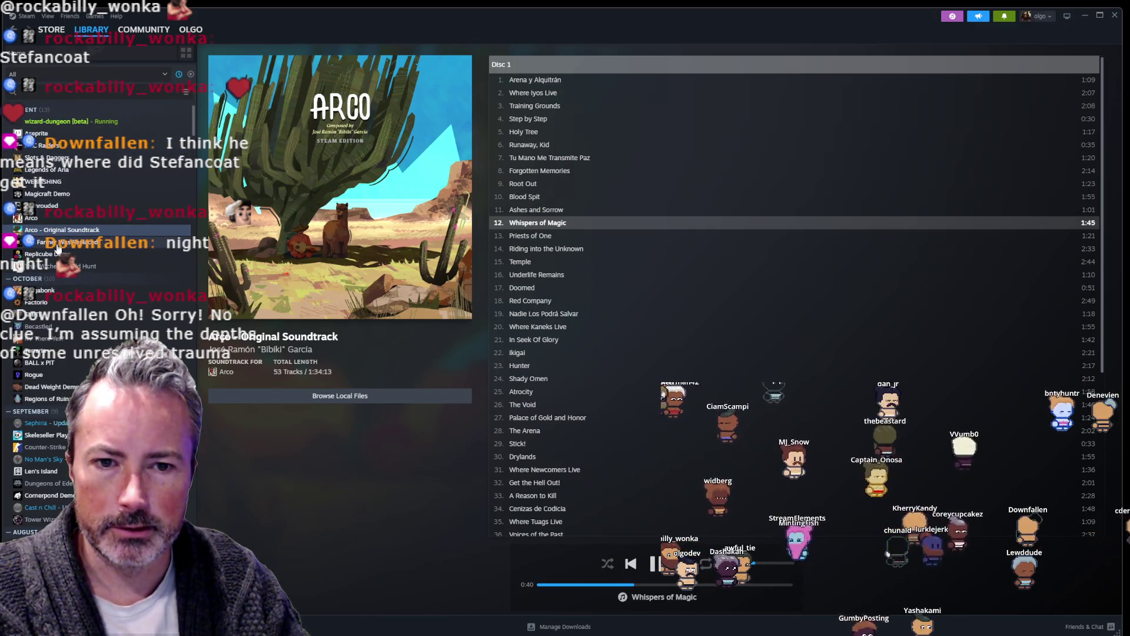
click(44, 181)
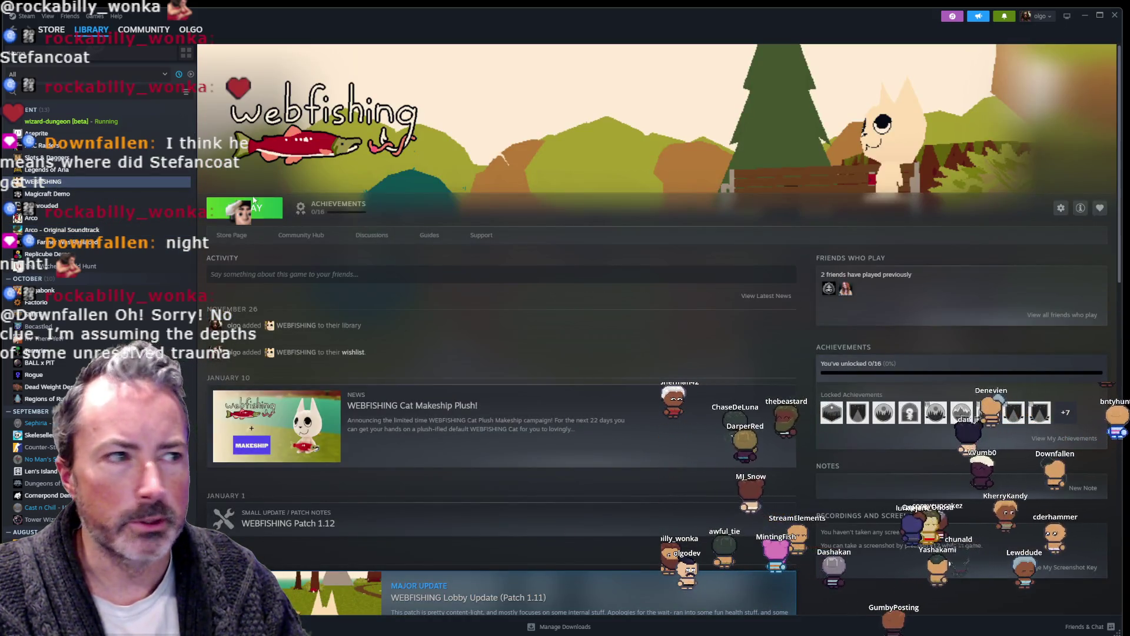
click(953, 17)
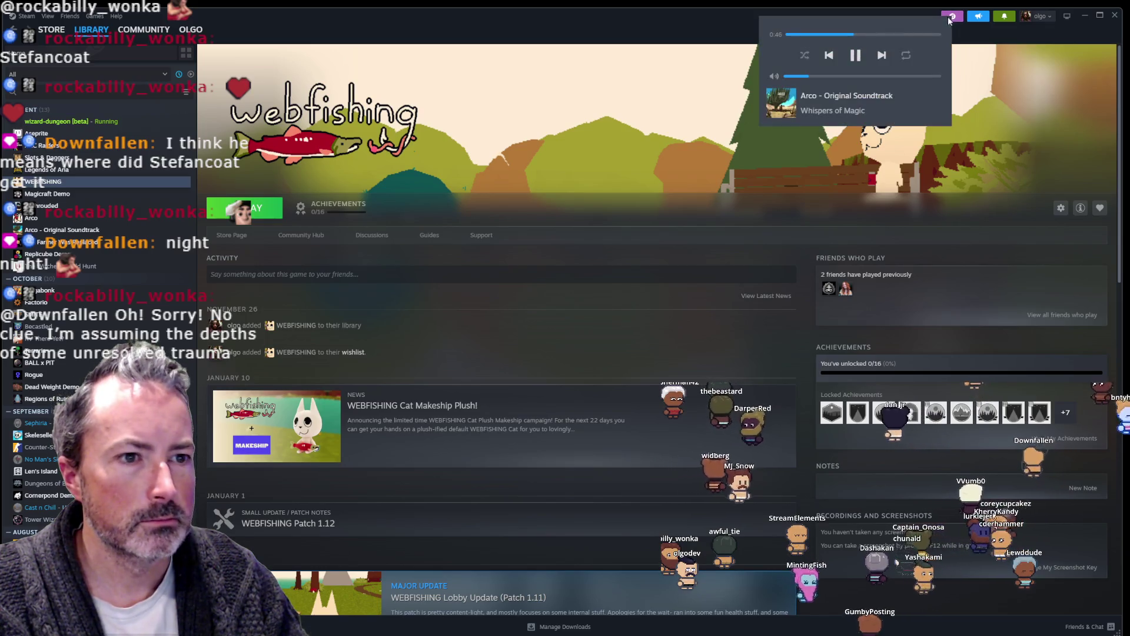
Step: Launch WEBFISHING, skip the save profile chooser, and create a Public 12-player lobby with automatic join requests
click(256, 208)
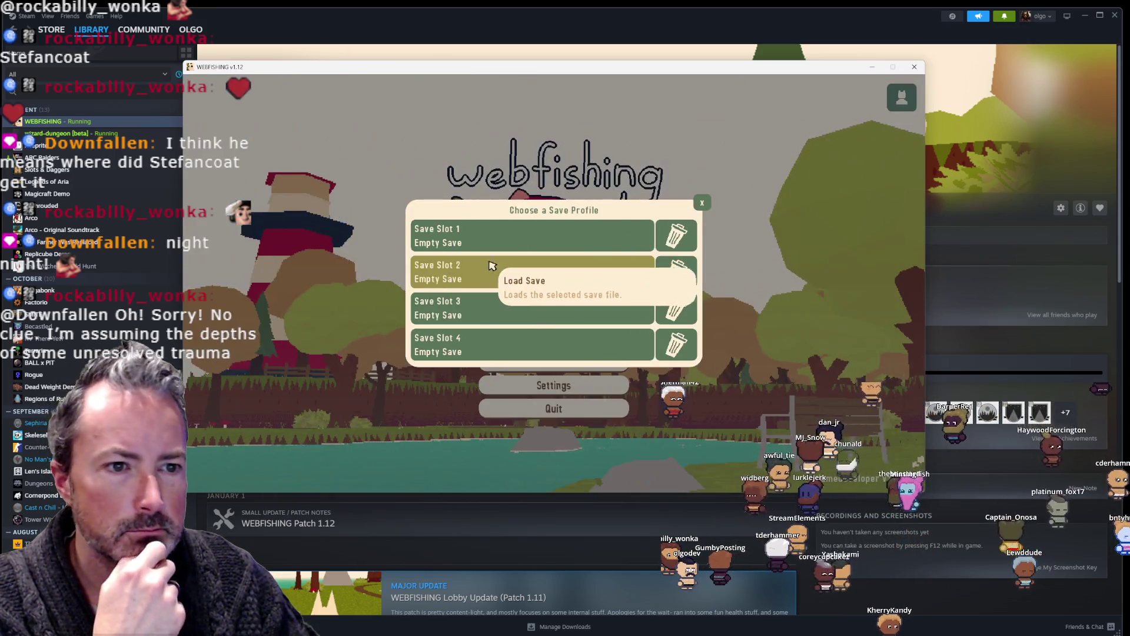
click(477, 231)
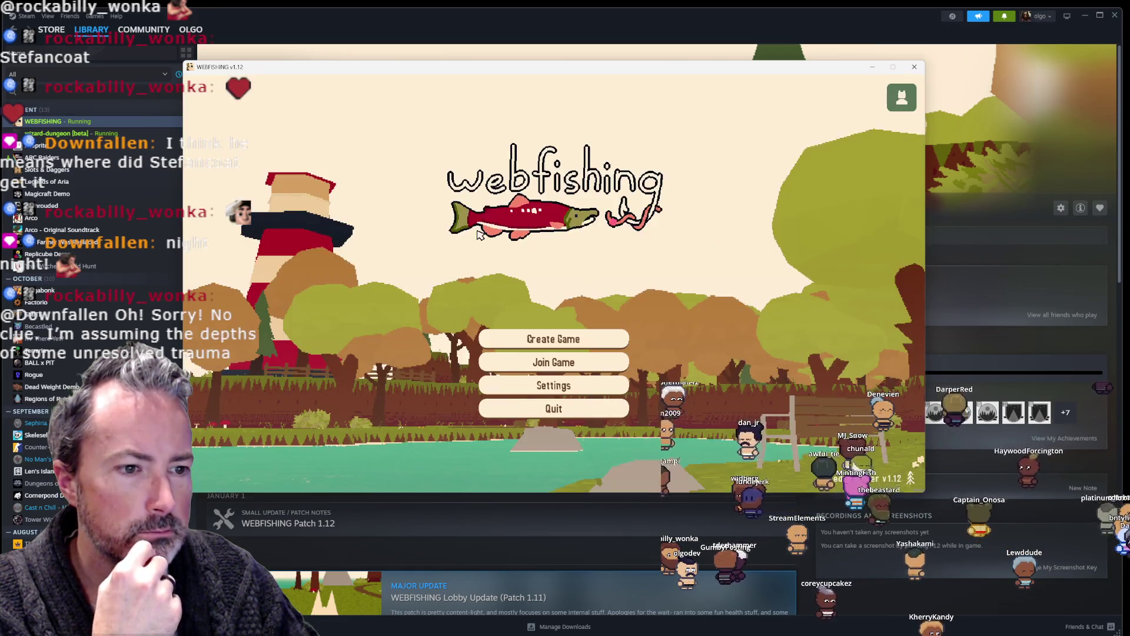
click(617, 350)
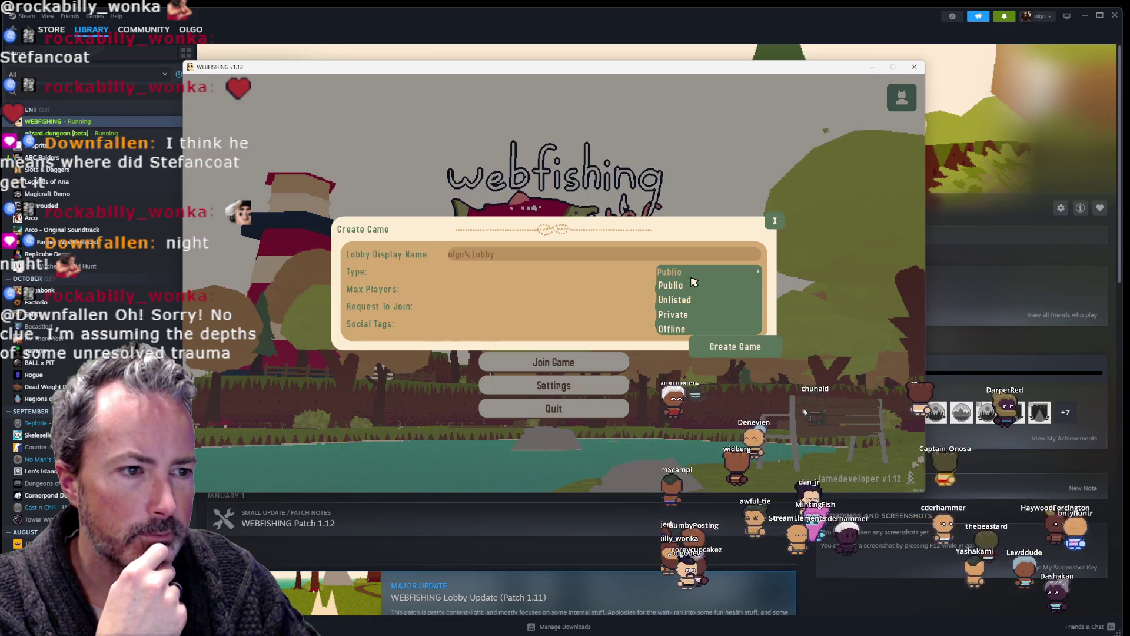
click(691, 278)
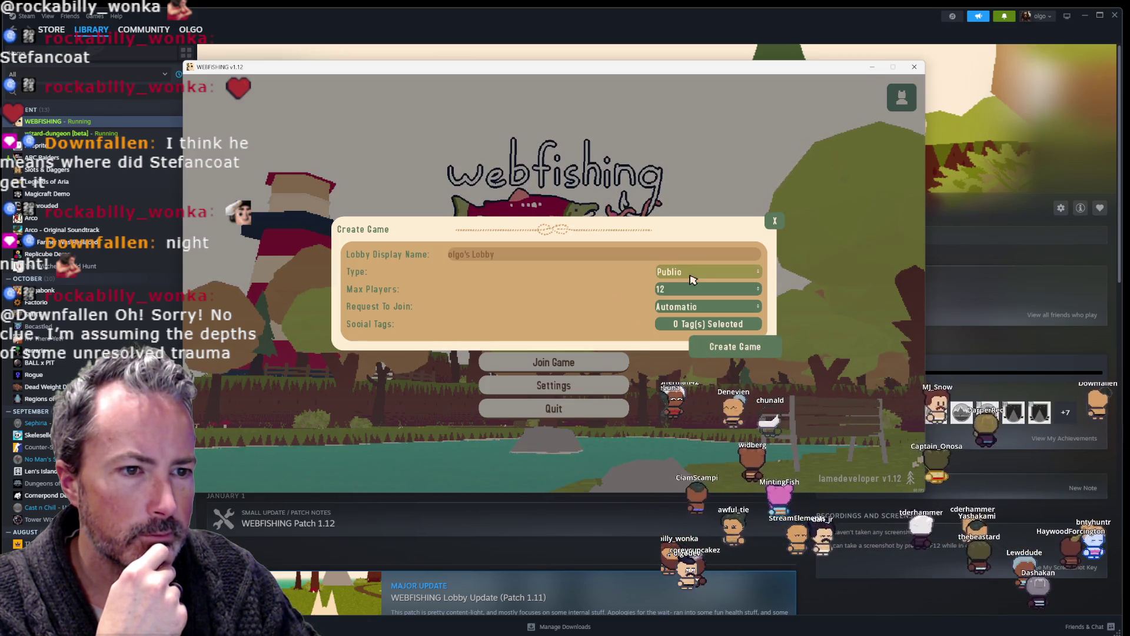
click(719, 353)
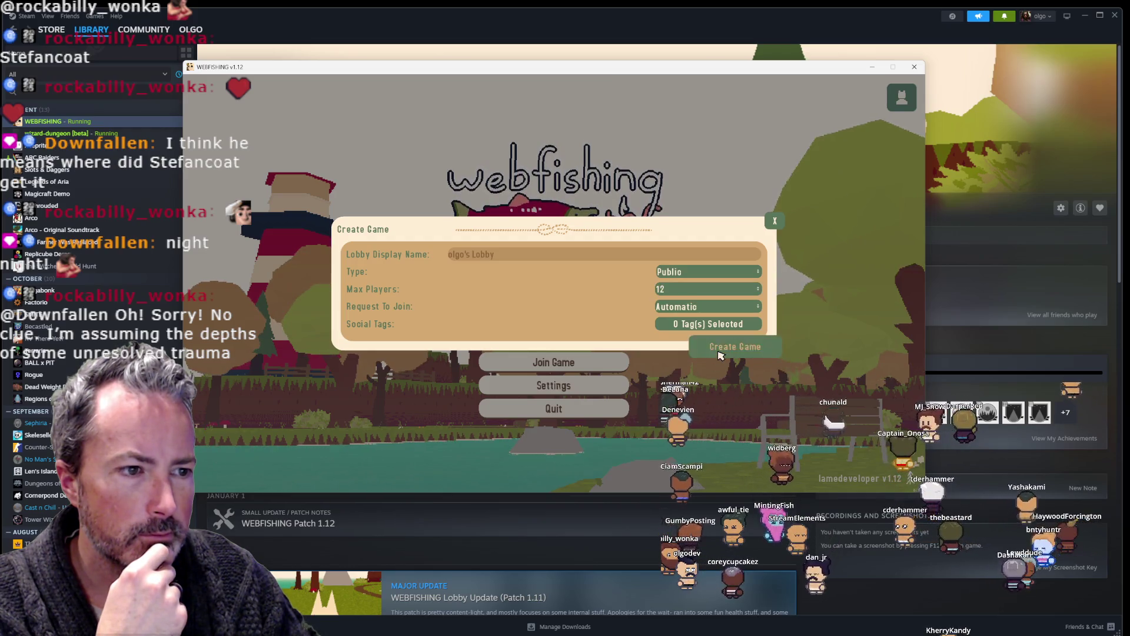
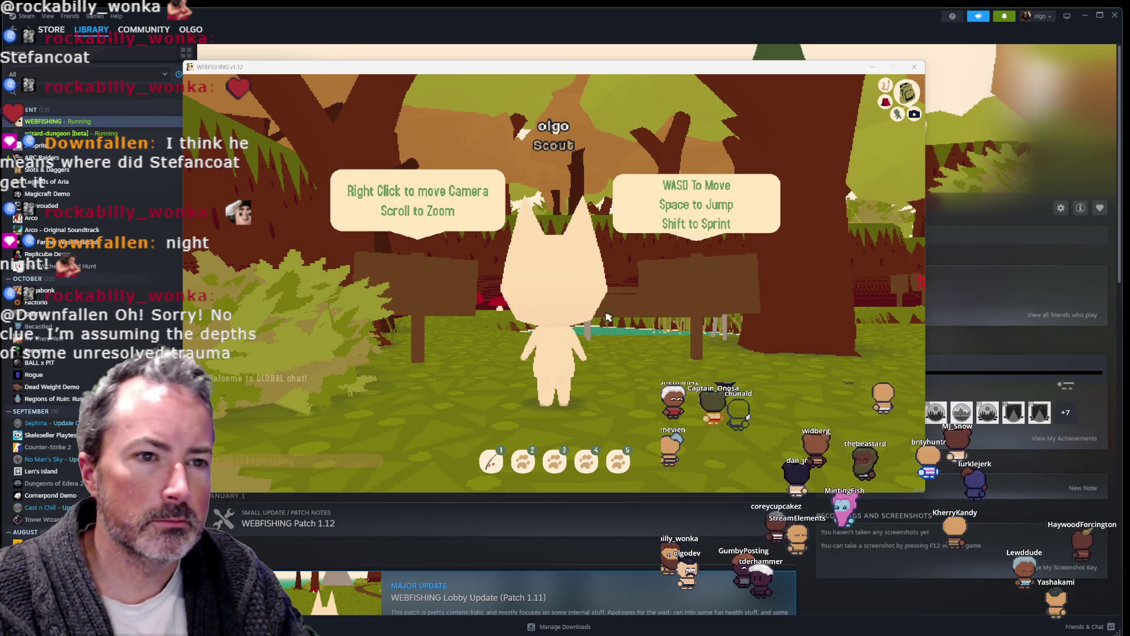
Step: Turn the cat toward the pond and equip the Simple Fishing Rod from the backpack
right_click(686, 244)
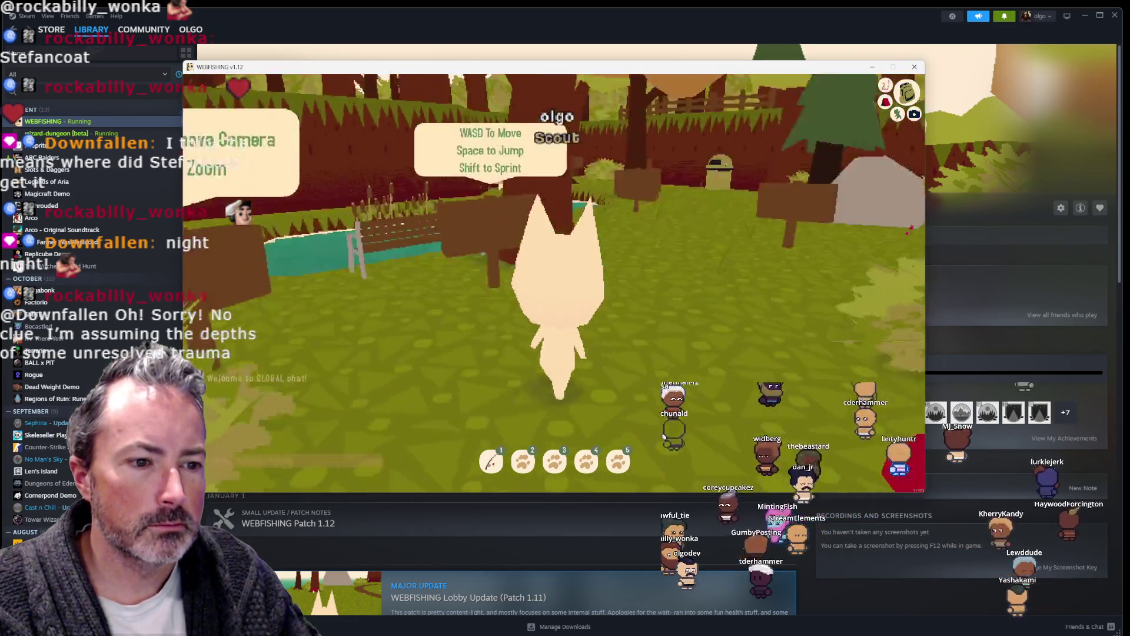
key(w)
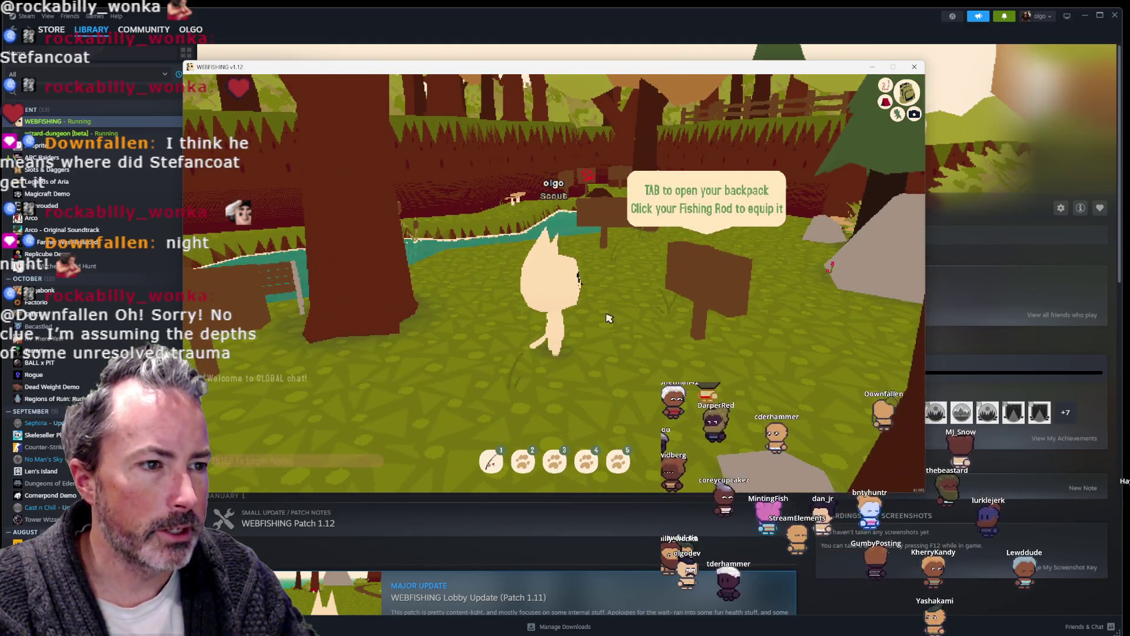
key(Tab)
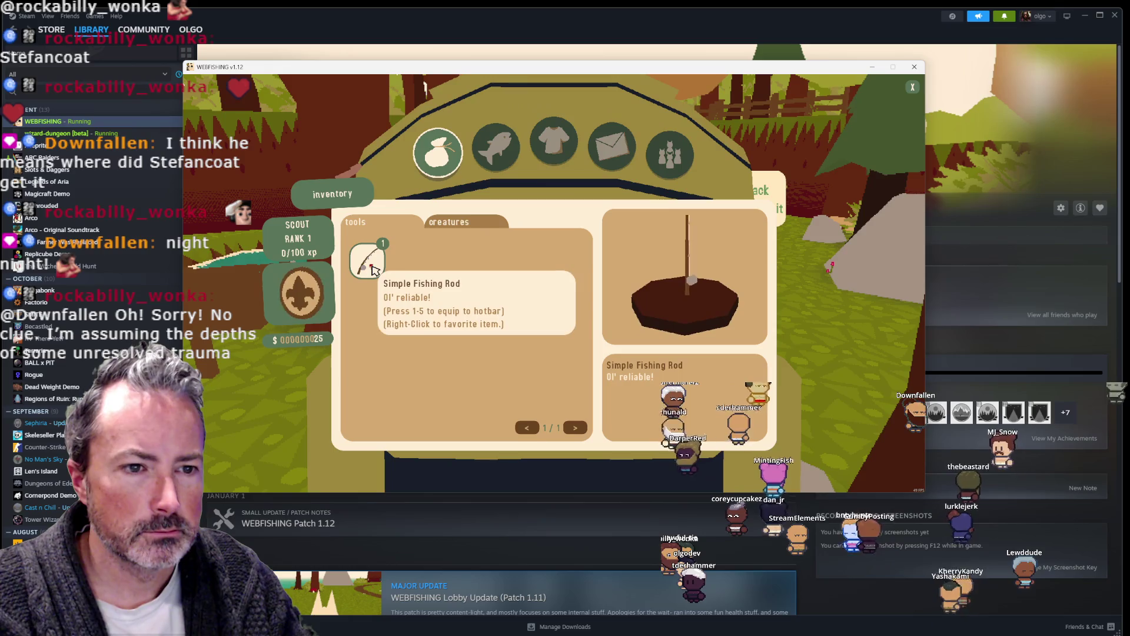
click(371, 269)
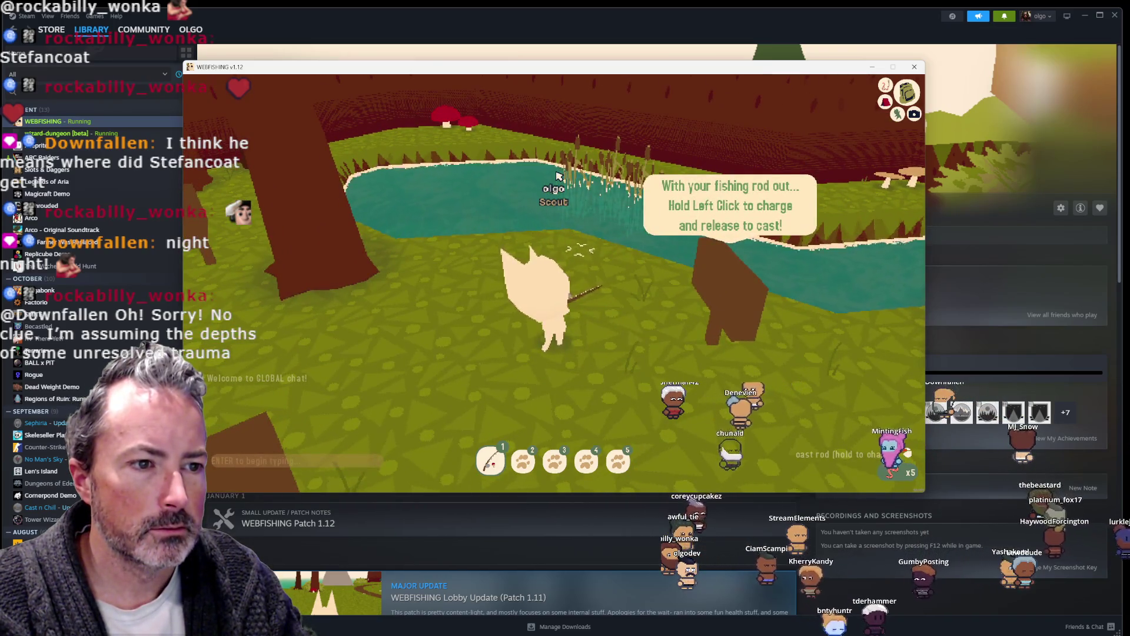
Step: Cast into the pond and reel in a 34.99 cm Large Perch, reaching 53/100 Scout progress
scroll(557, 175, up, 3)
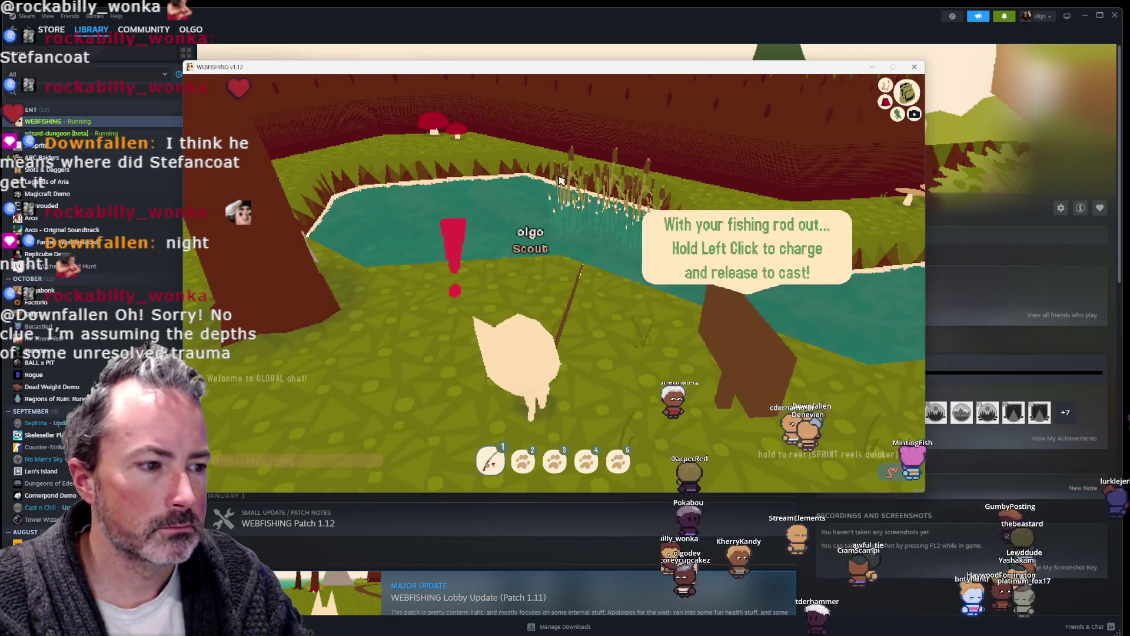
click(561, 180)
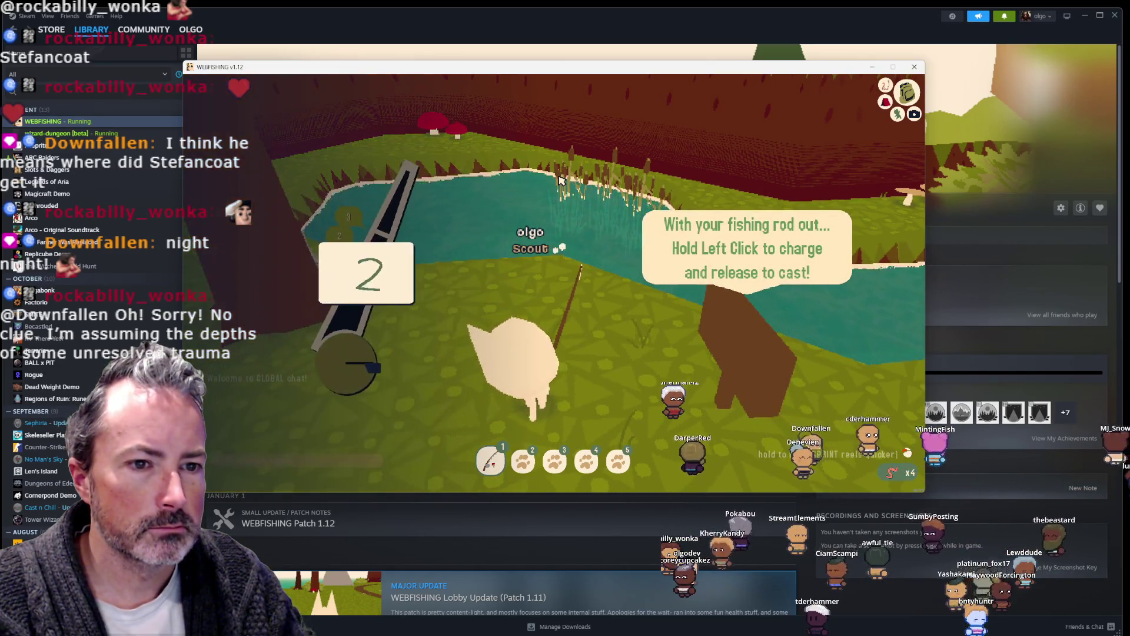
click(560, 180)
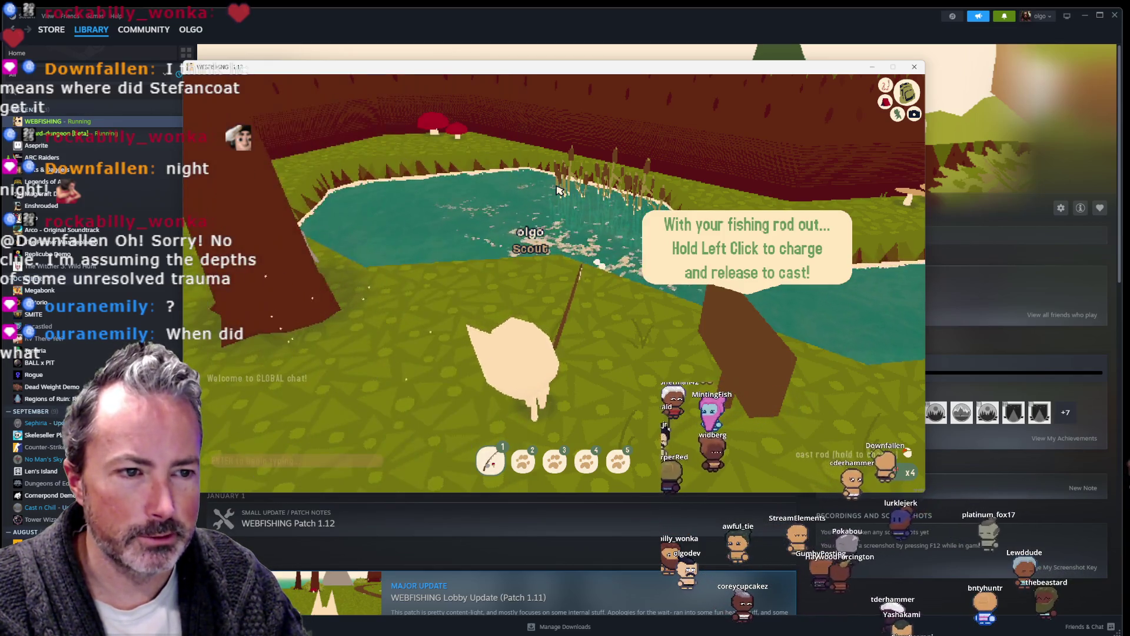
key(w)
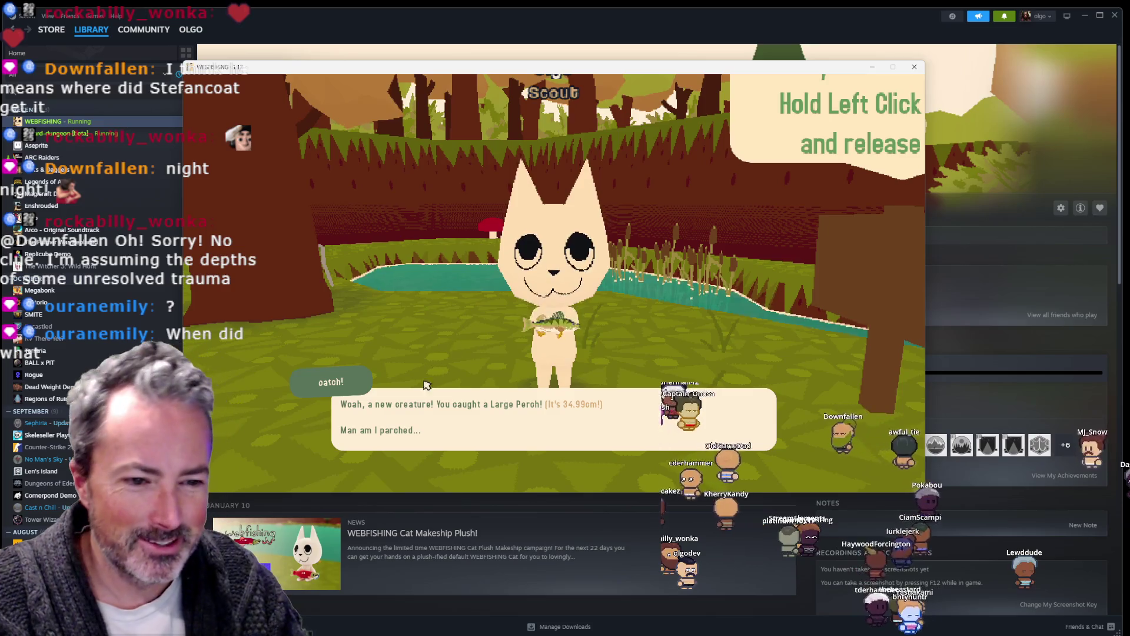
click(574, 341)
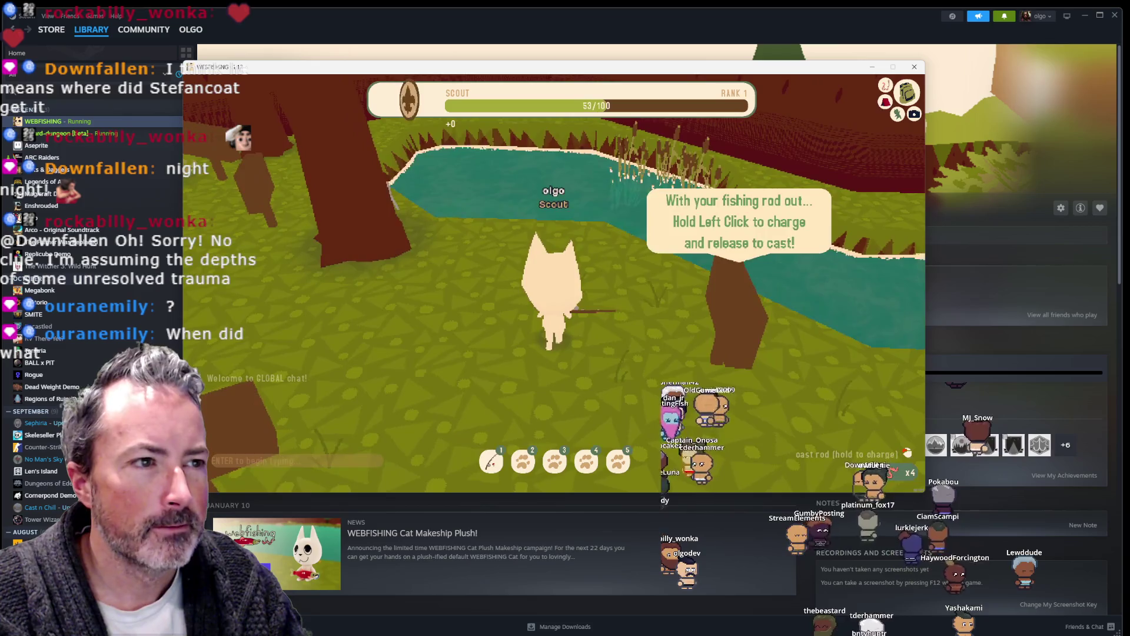
Step: Walk the cat from the pond past the tree to the wooden signposts by the bin
key(w)
key(w)
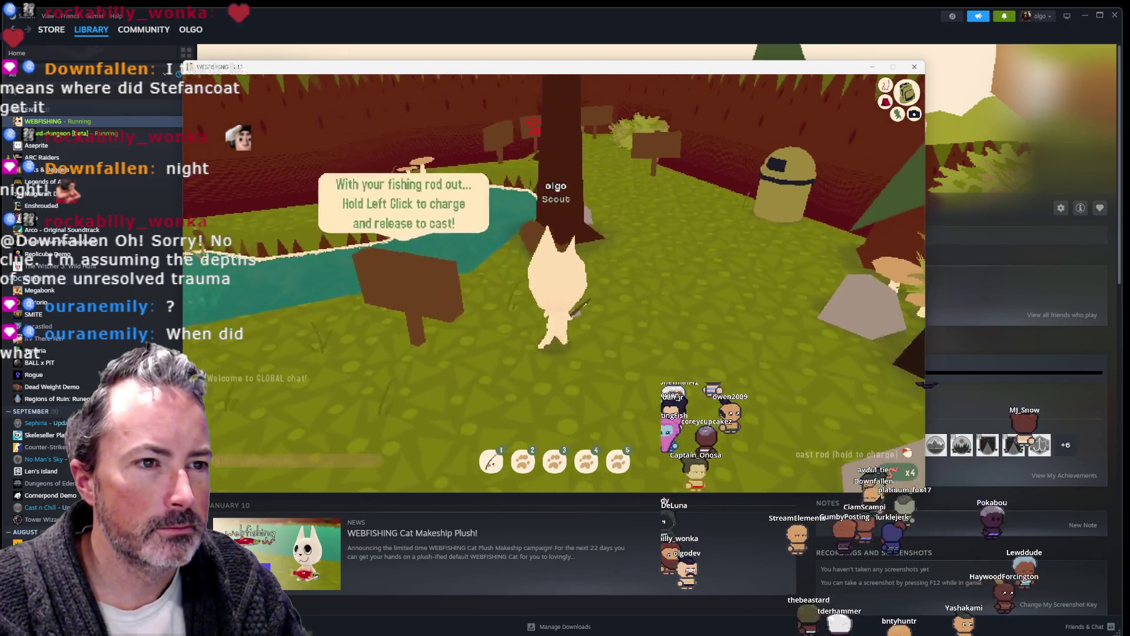
key(w)
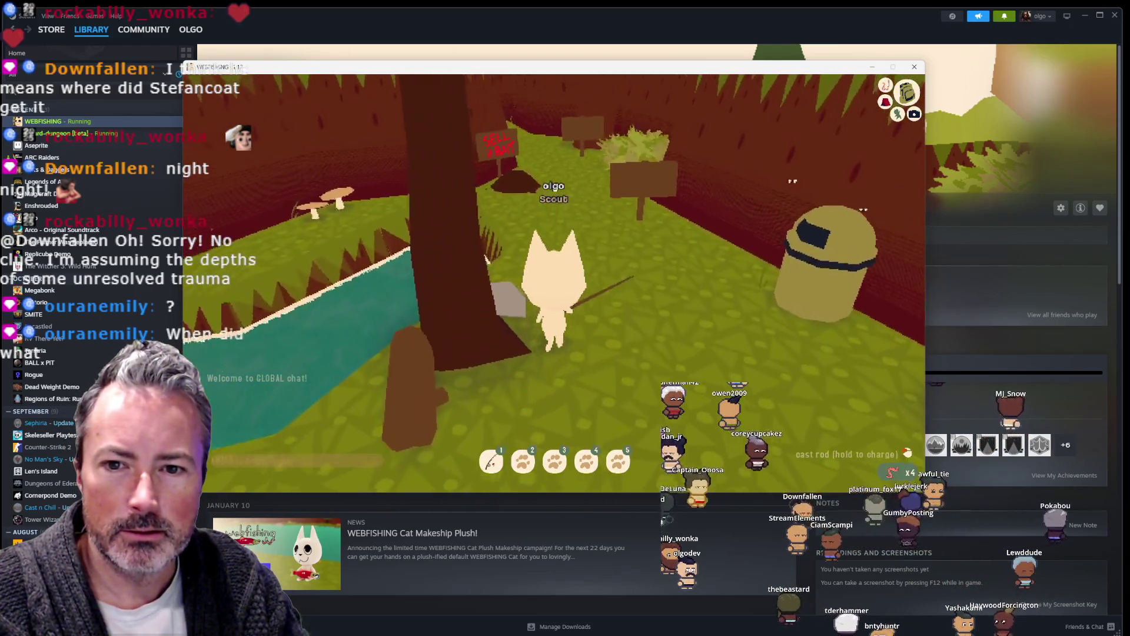
key(w)
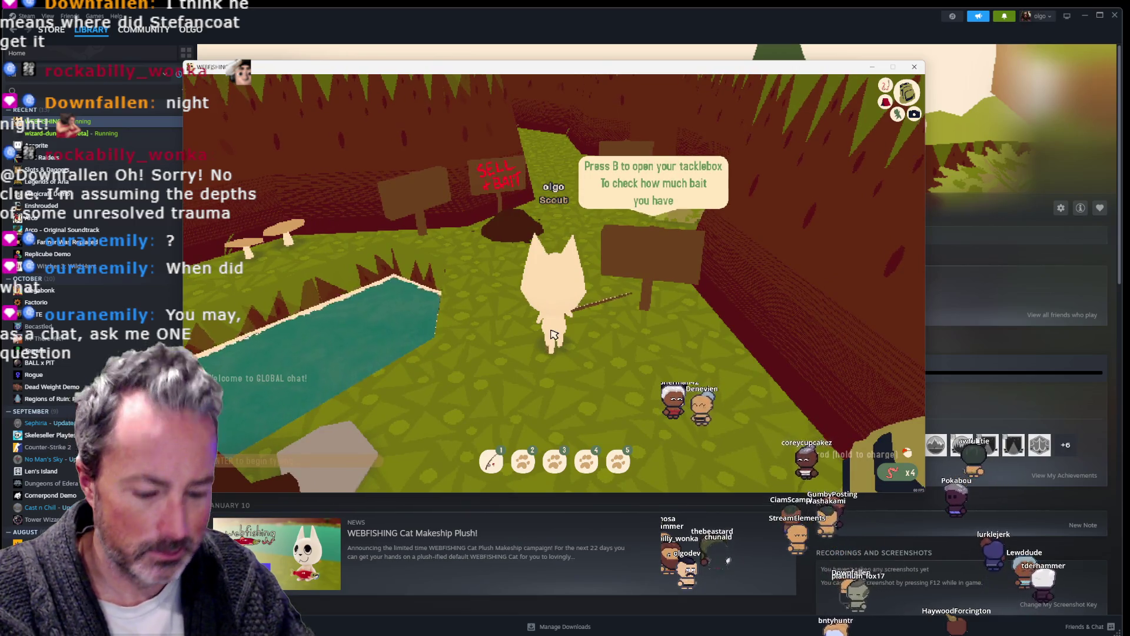
Step: Check the bait, keeping worms, then sell the Large Perch at the bait shop for $14
key(b)
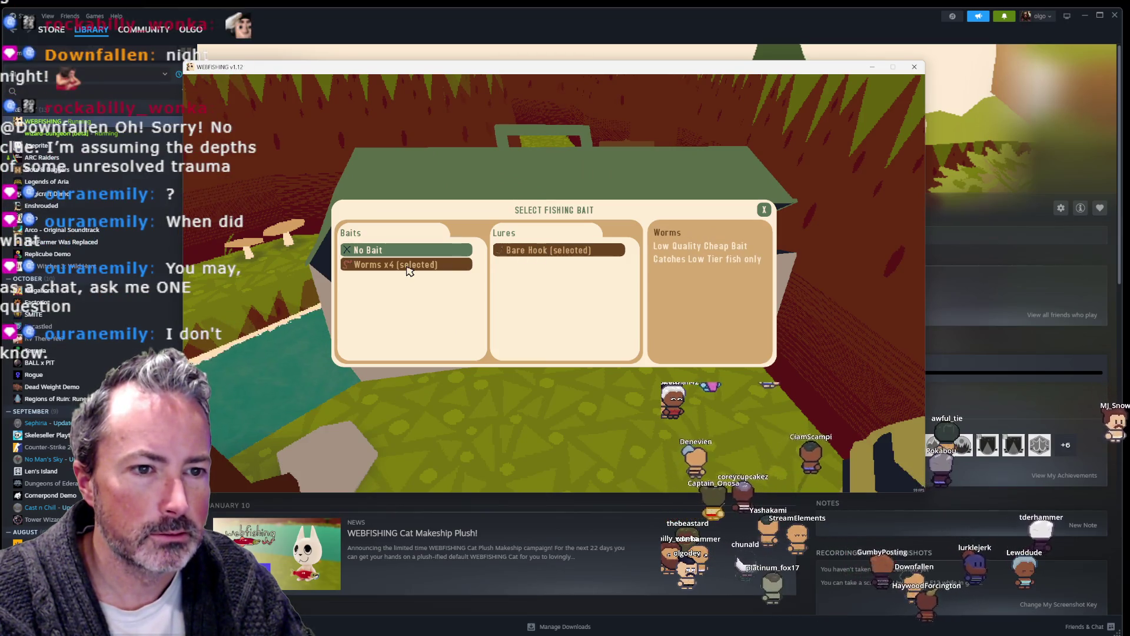
key(b)
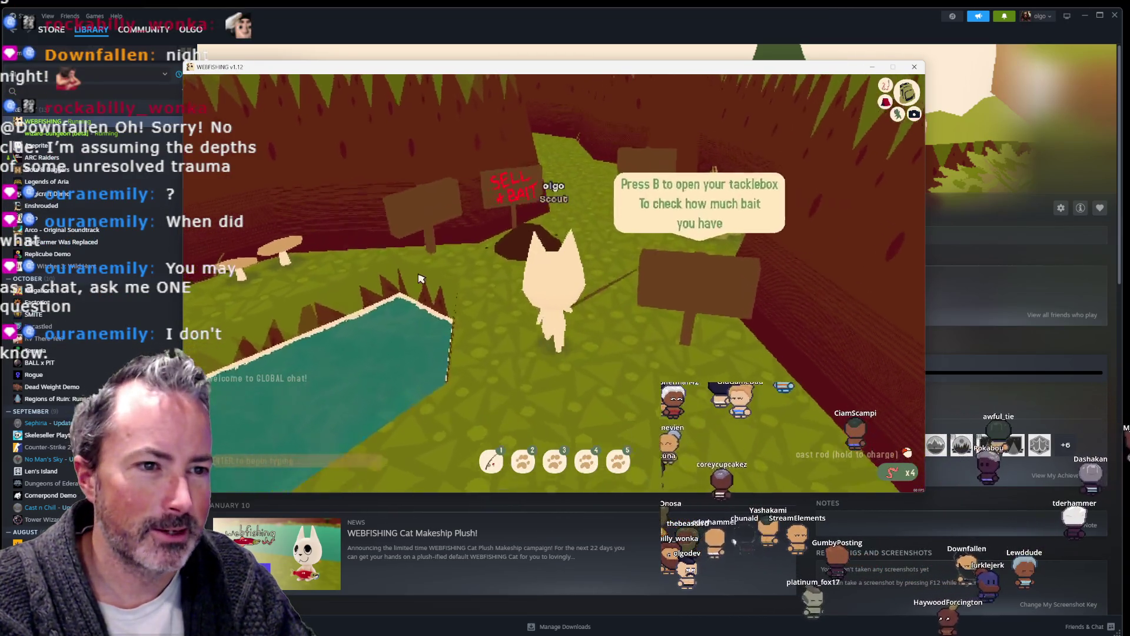
key(w)
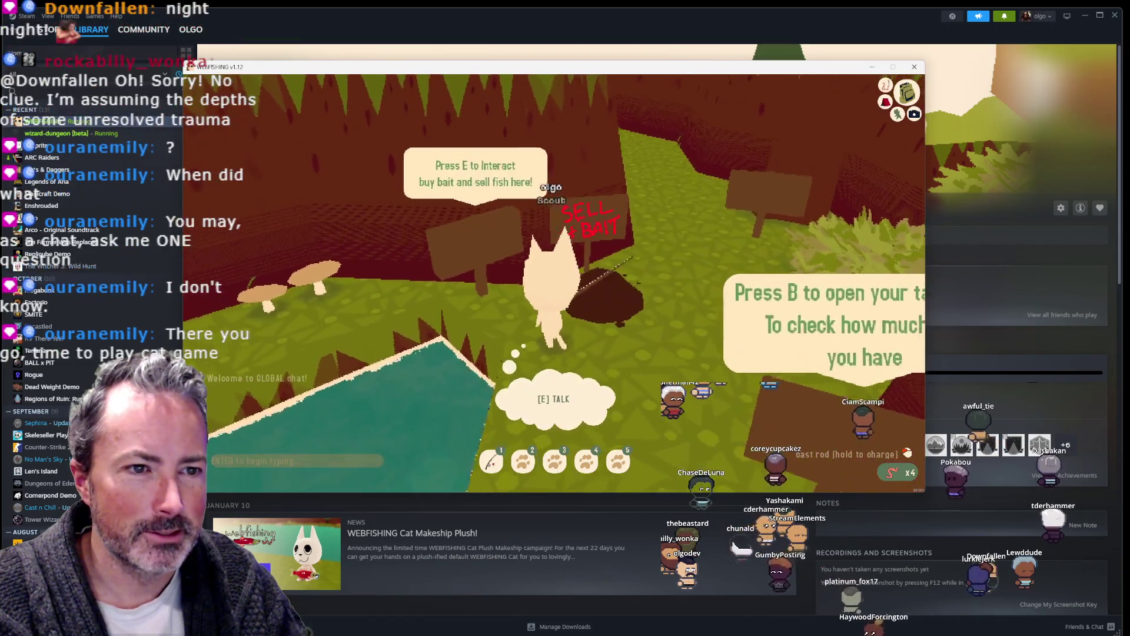
key(w)
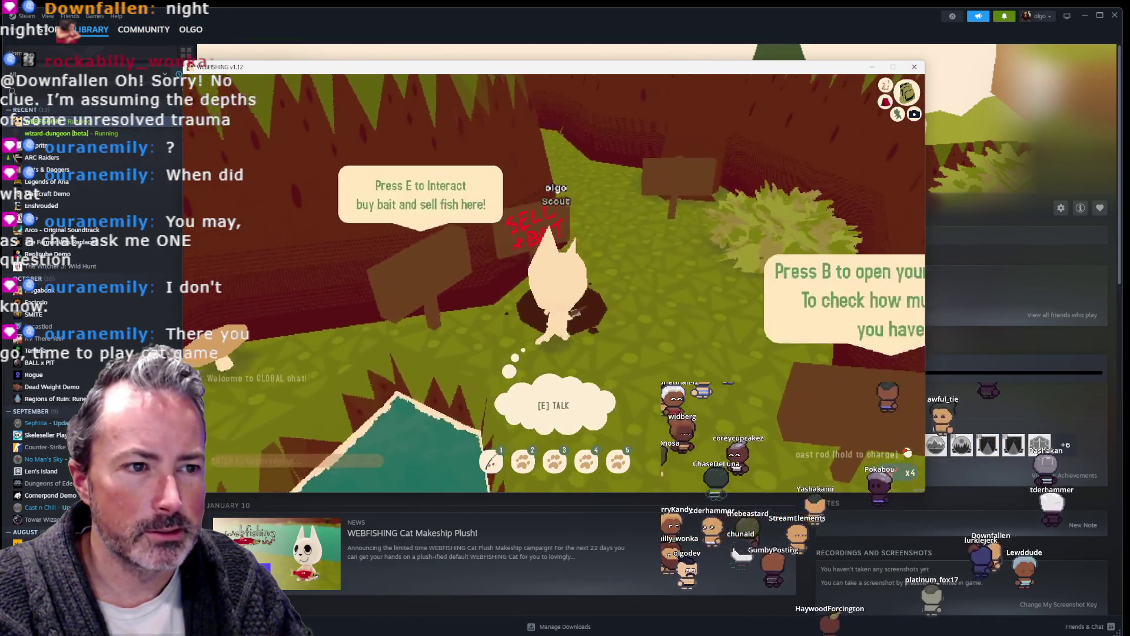
key(d)
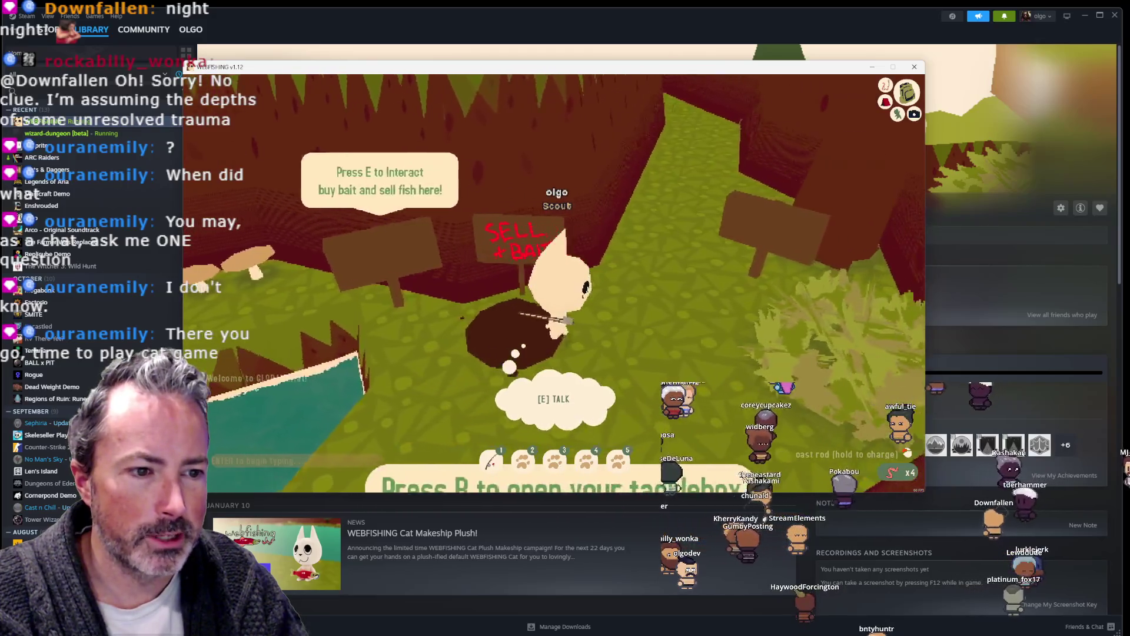
key(e)
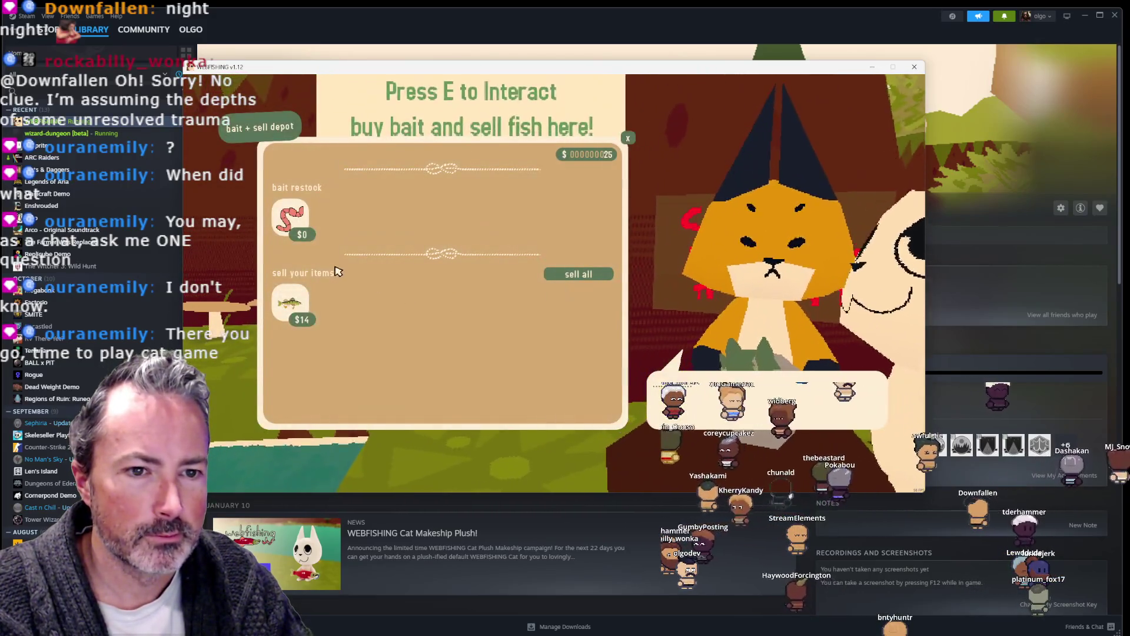
click(305, 305)
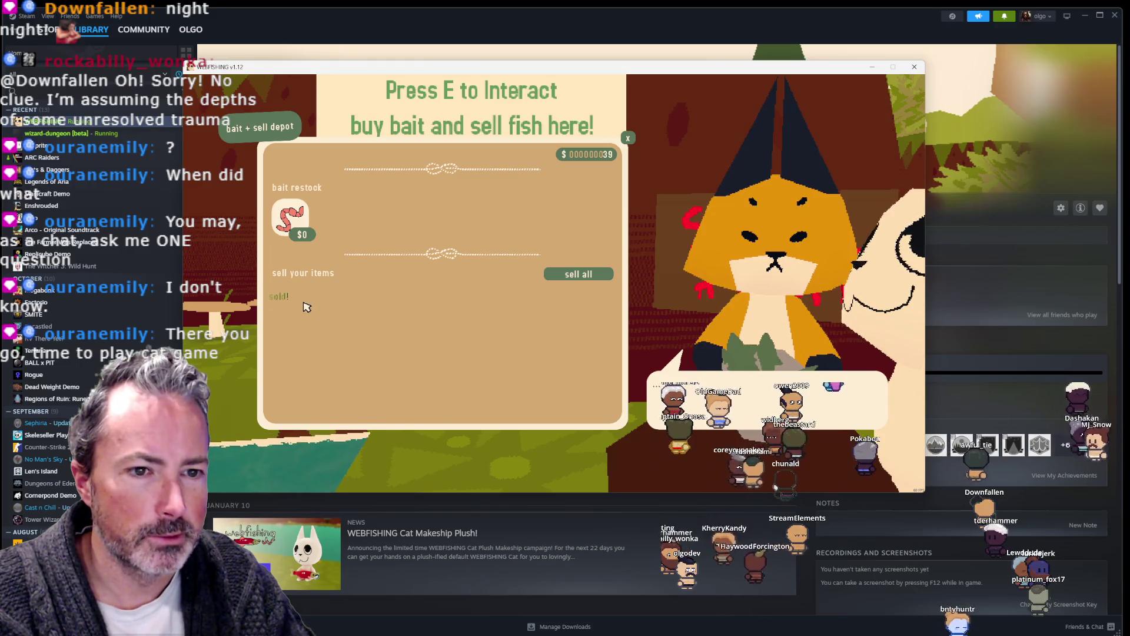
key(Escape)
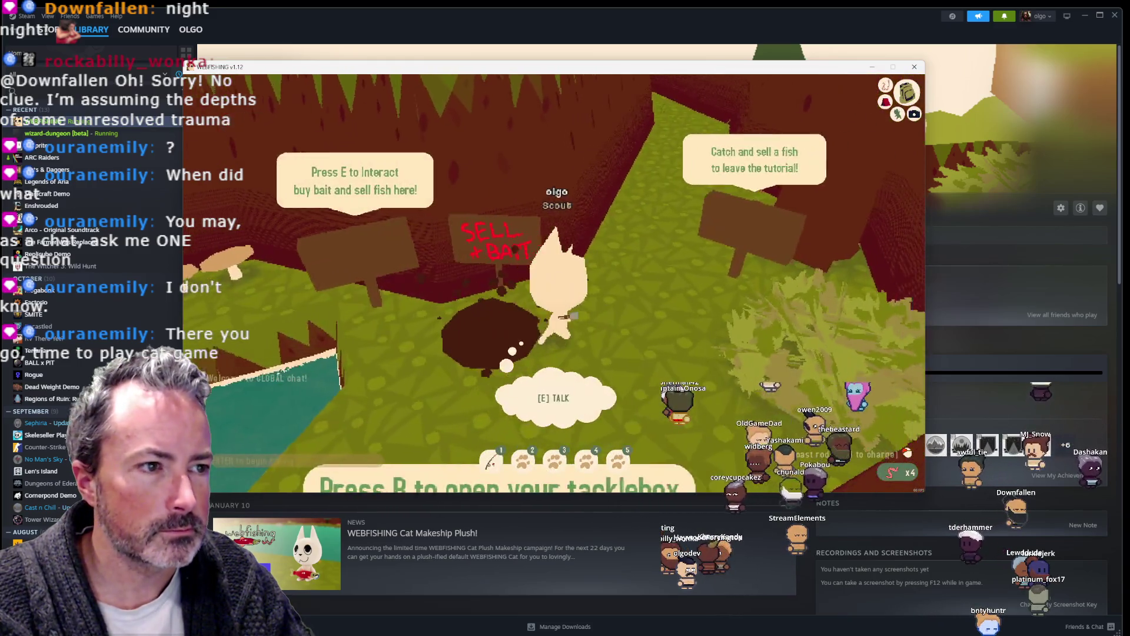
Step: Walk down the corridor and exit the tutorial area into the main town
key(w)
key(w)
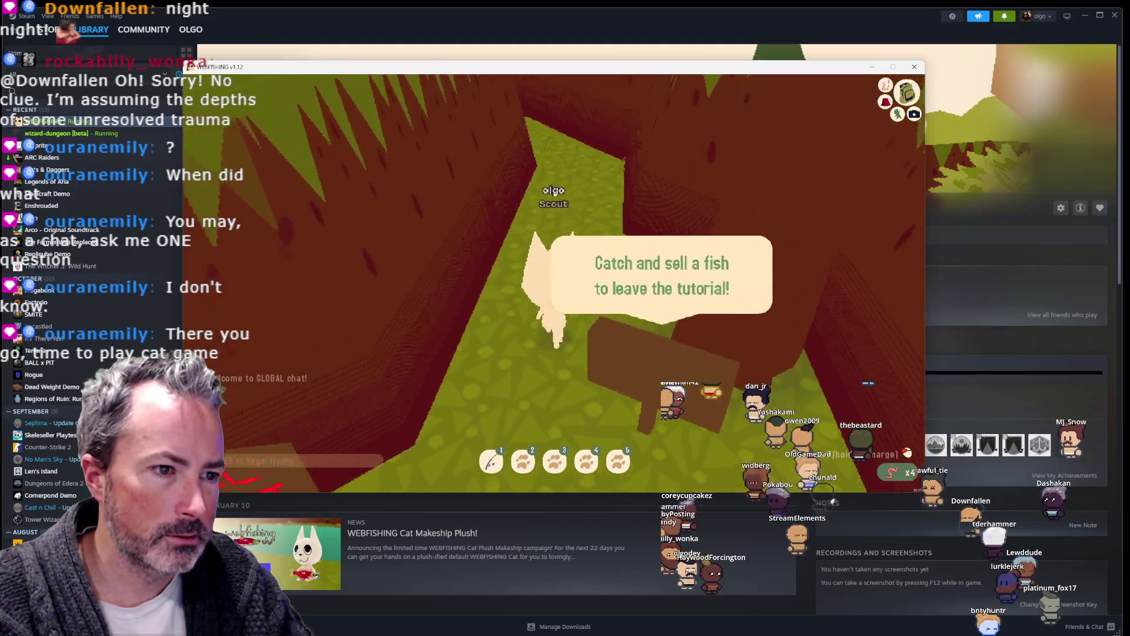
key(w)
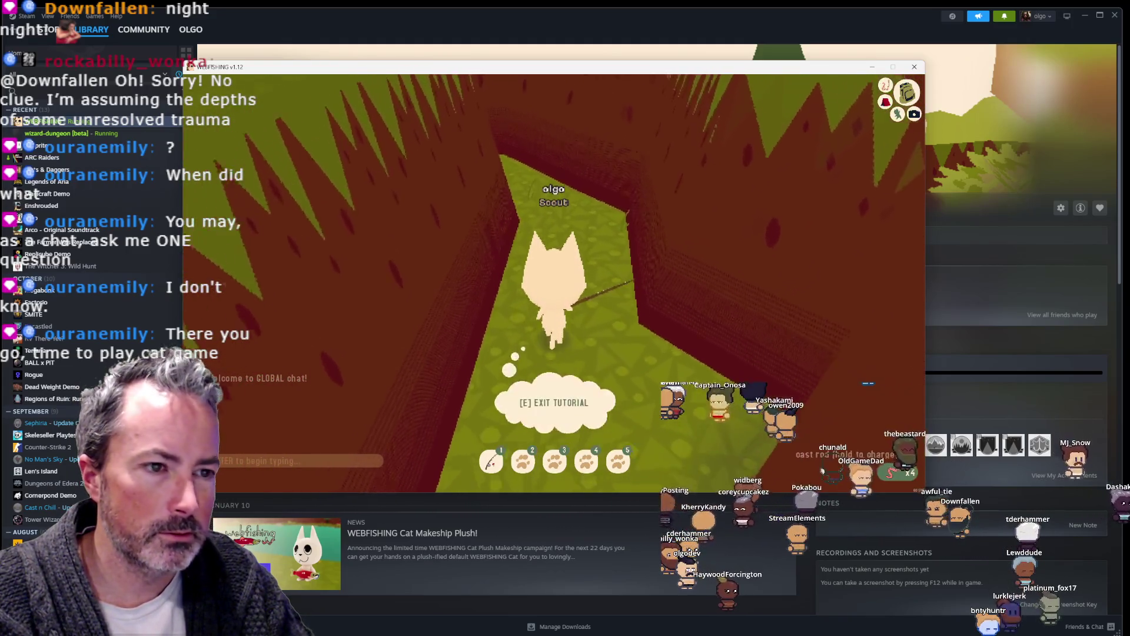
key(e)
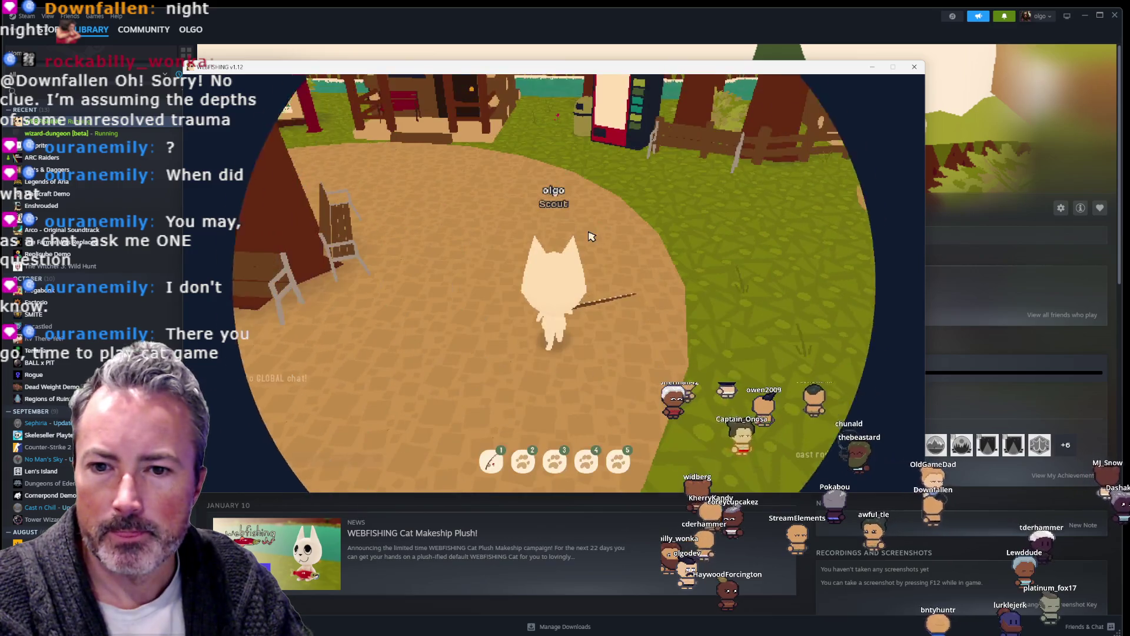
Step: Reposition the game window and walk the cat past the house to the vending machine
mouse_move(651, 75)
mouse_down()
mouse_move(718, 49)
mouse_move(701, 59)
mouse_up()
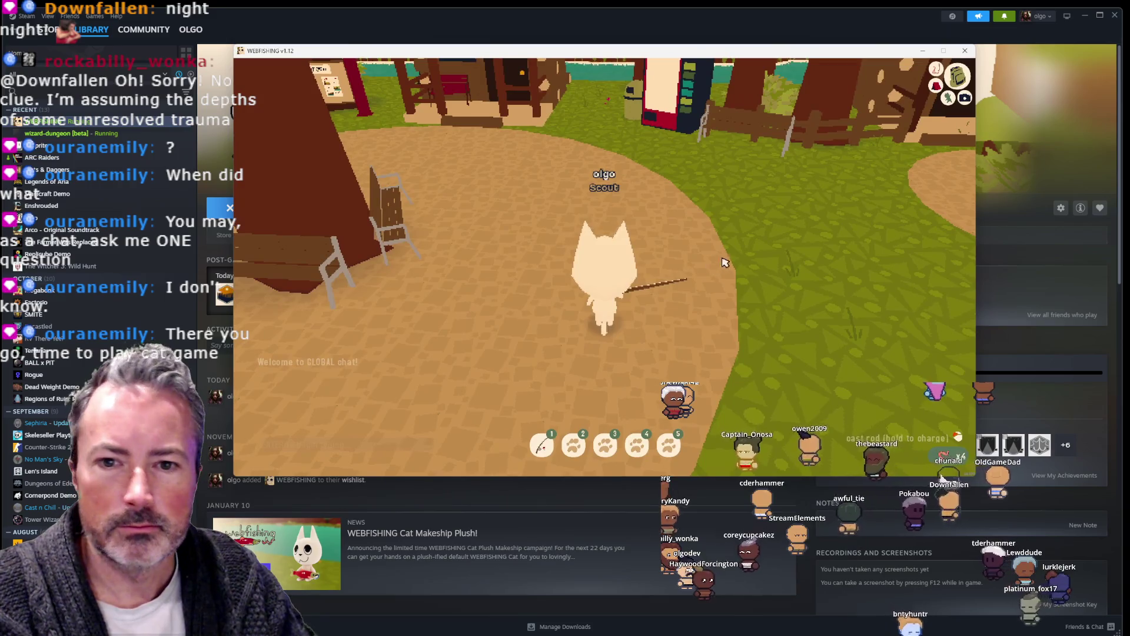
click(704, 246)
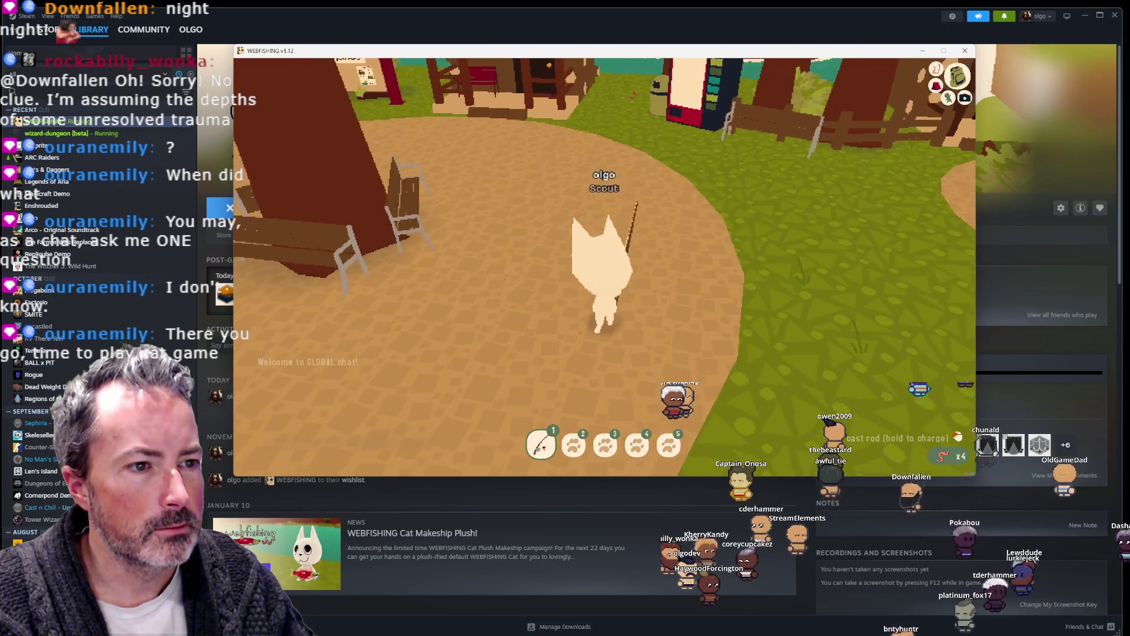
key(w)
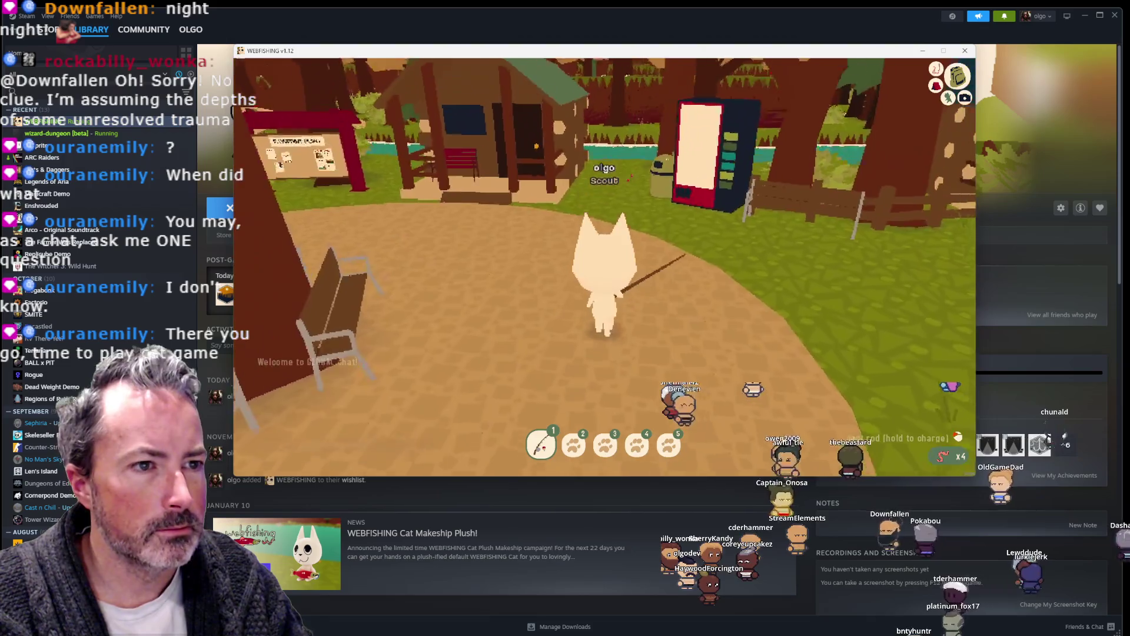
key(w)
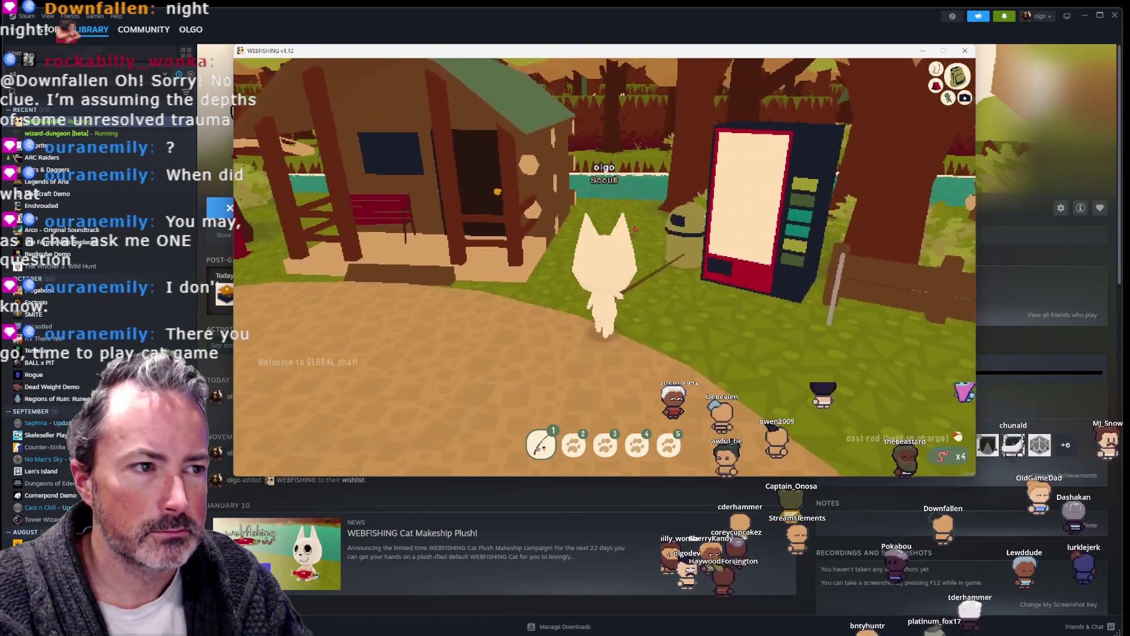
key(w)
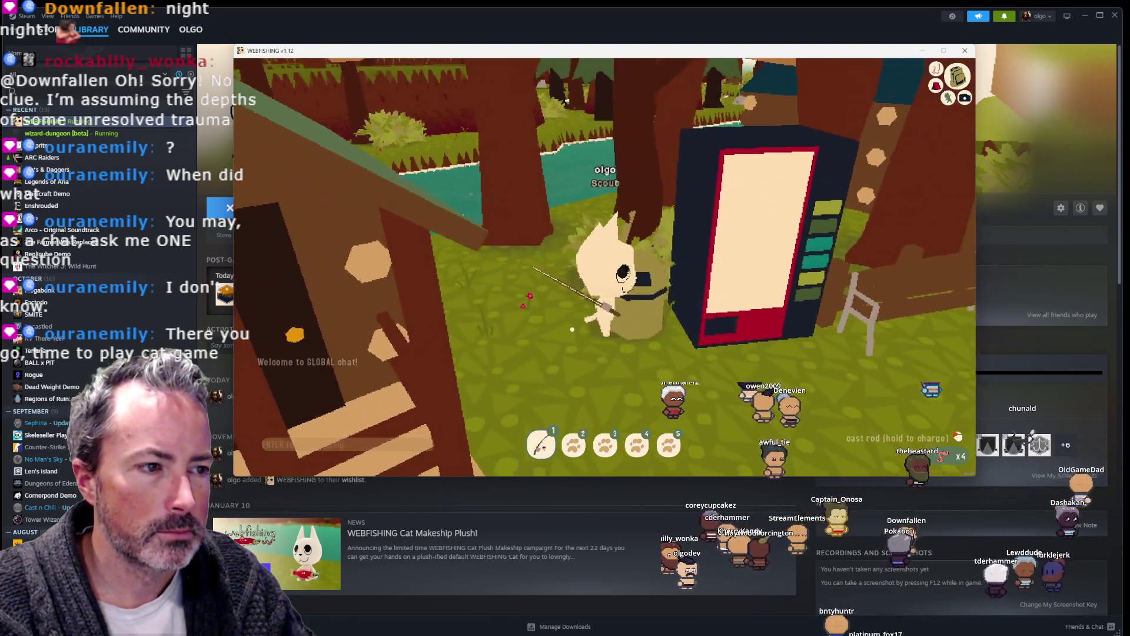
Step: Buy a Catcher's Cola from the vending machine for $25, leaving $14
key(e)
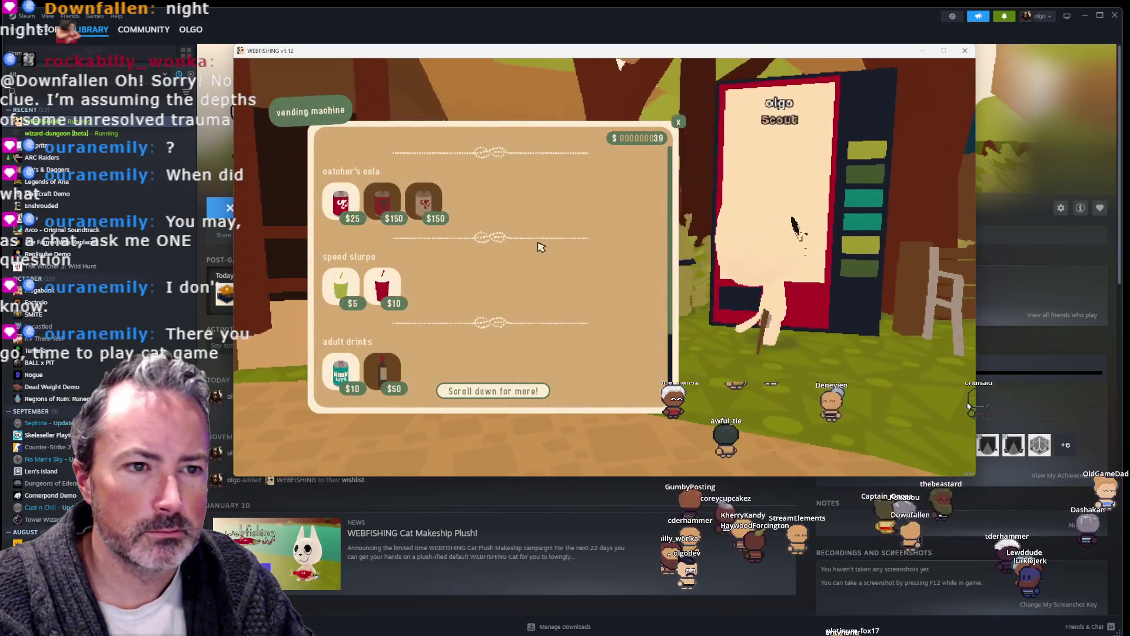
mouse_move(336, 206)
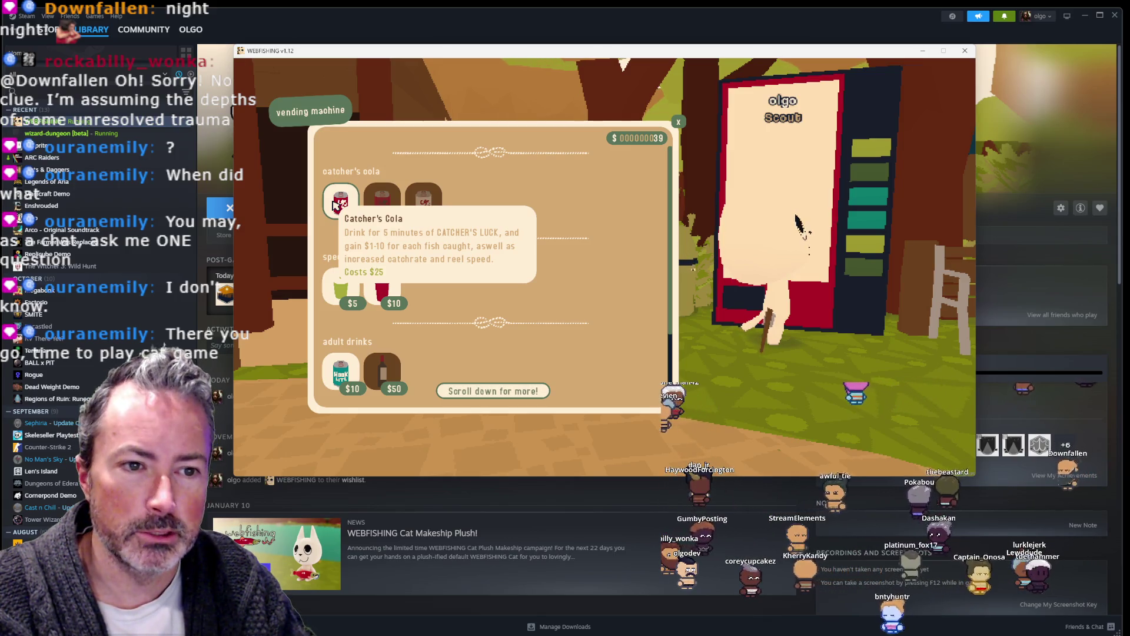
click(336, 204)
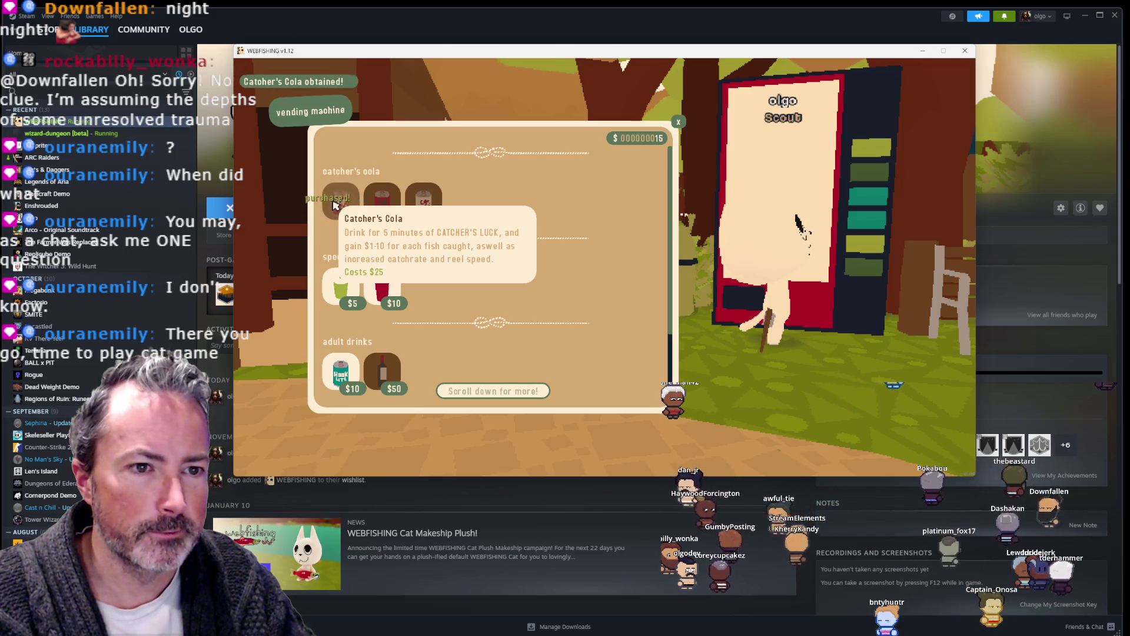
key(Escape)
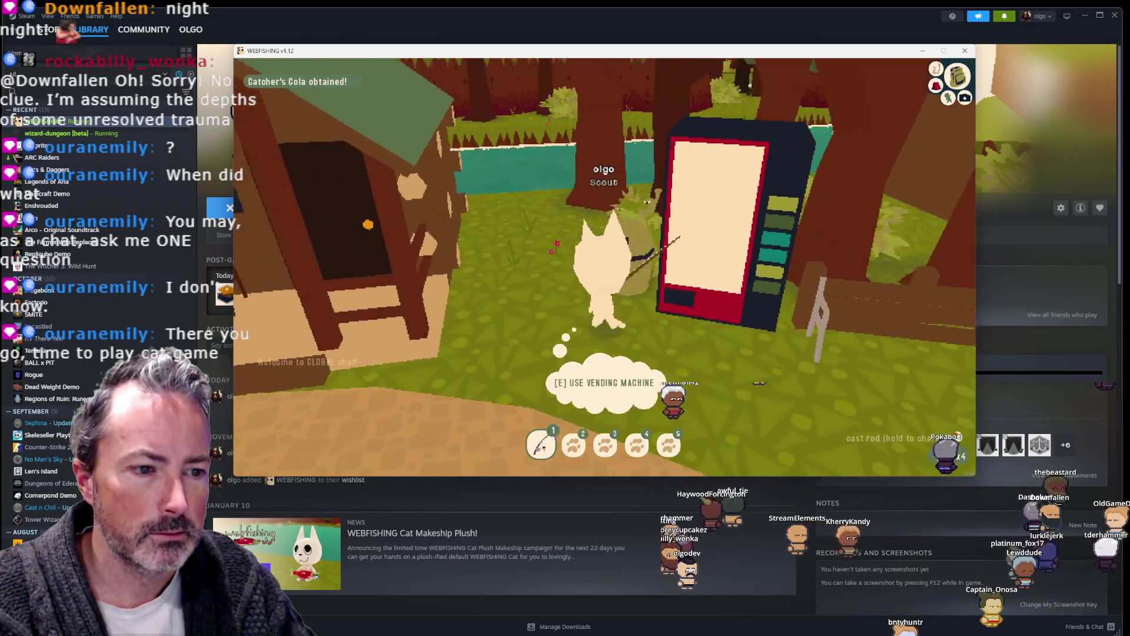
key(Tab)
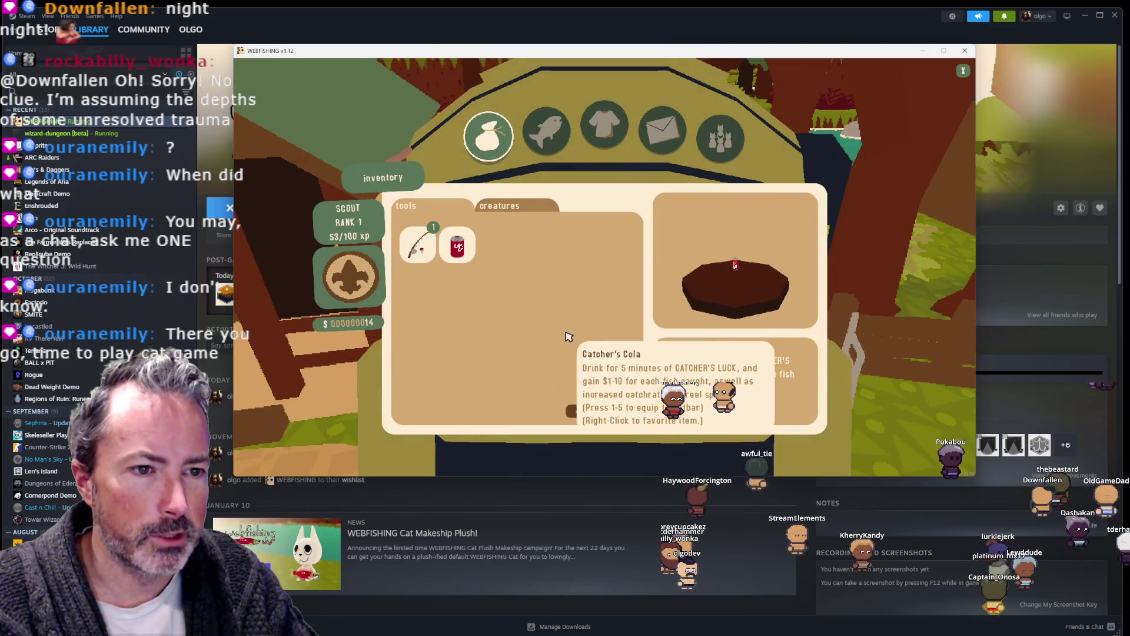
Step: Favourite the Catcher's Cola in the inventory so it fills hotbar slot 2
key(Tab)
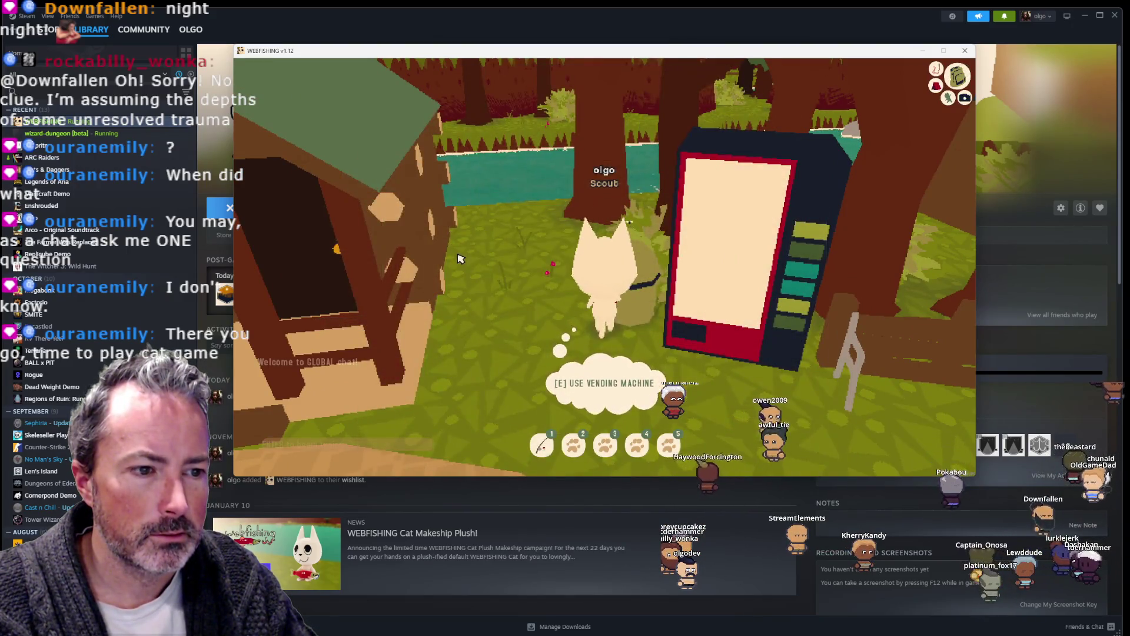
key(Tab)
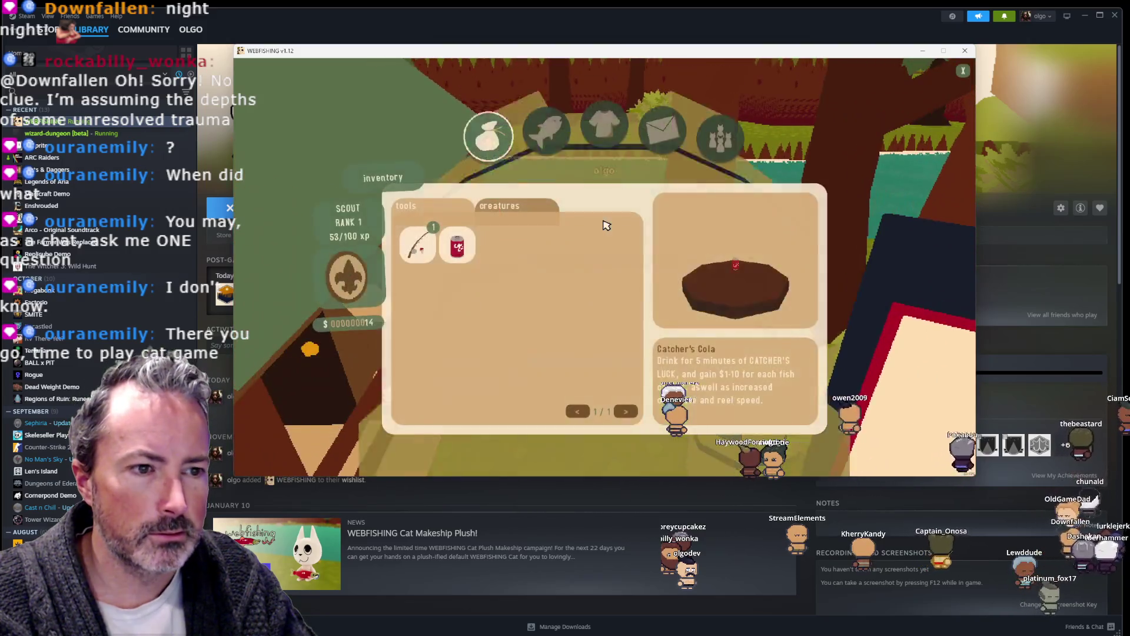
right_click(462, 244)
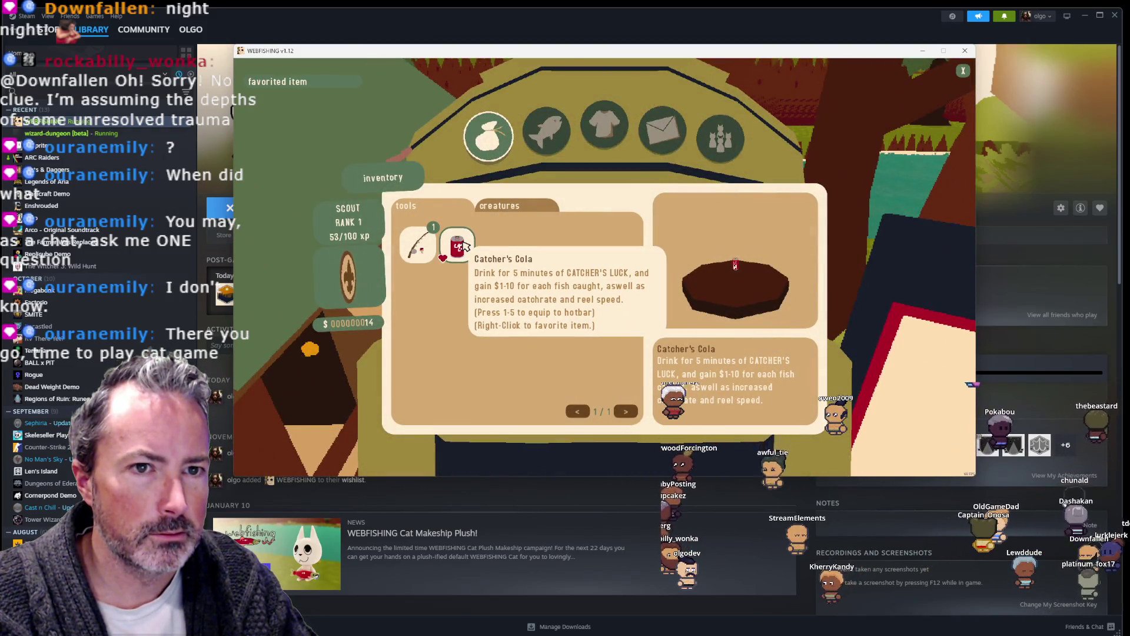
key(Tab)
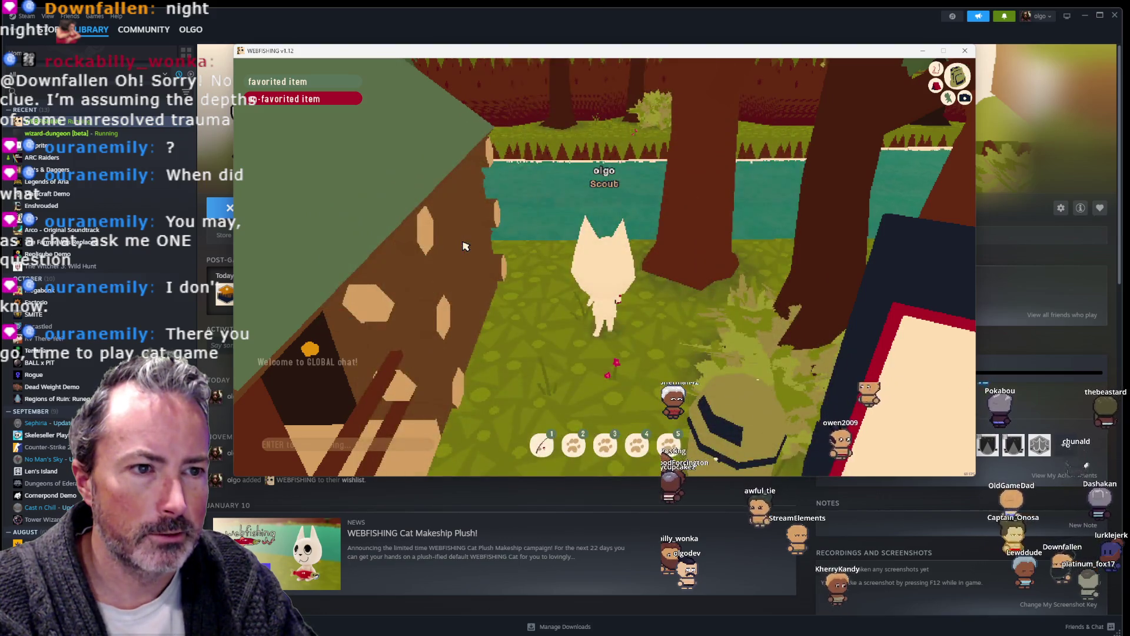
key(Tab)
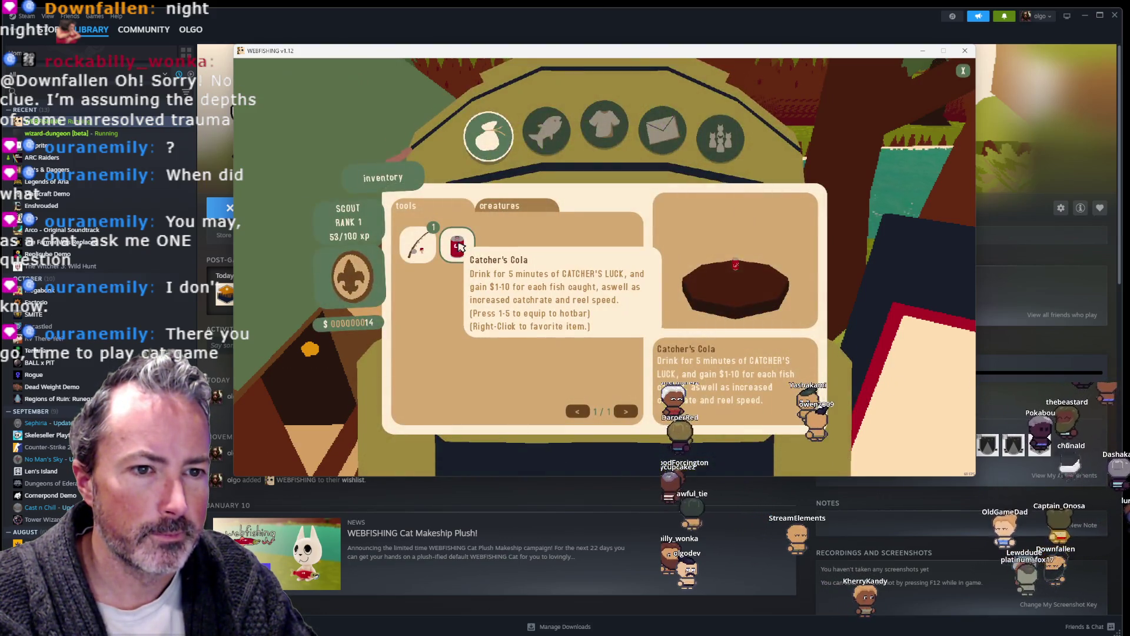
key(Tab)
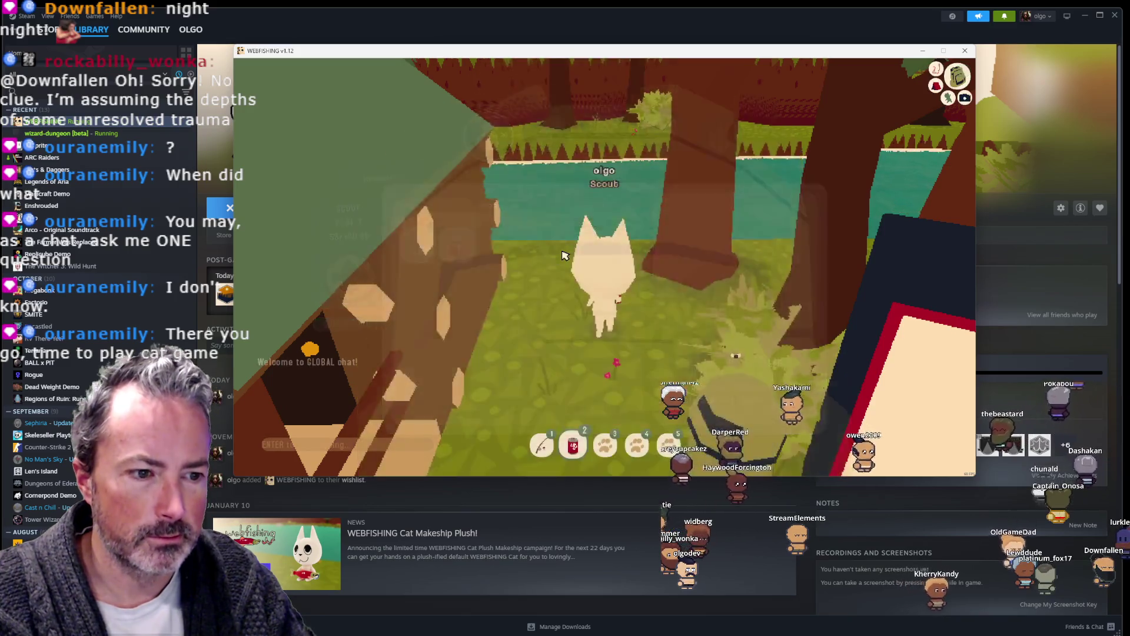
Step: Walk along the riverbank to the bridge, face the stepping stones, and equip the rod
key(w)
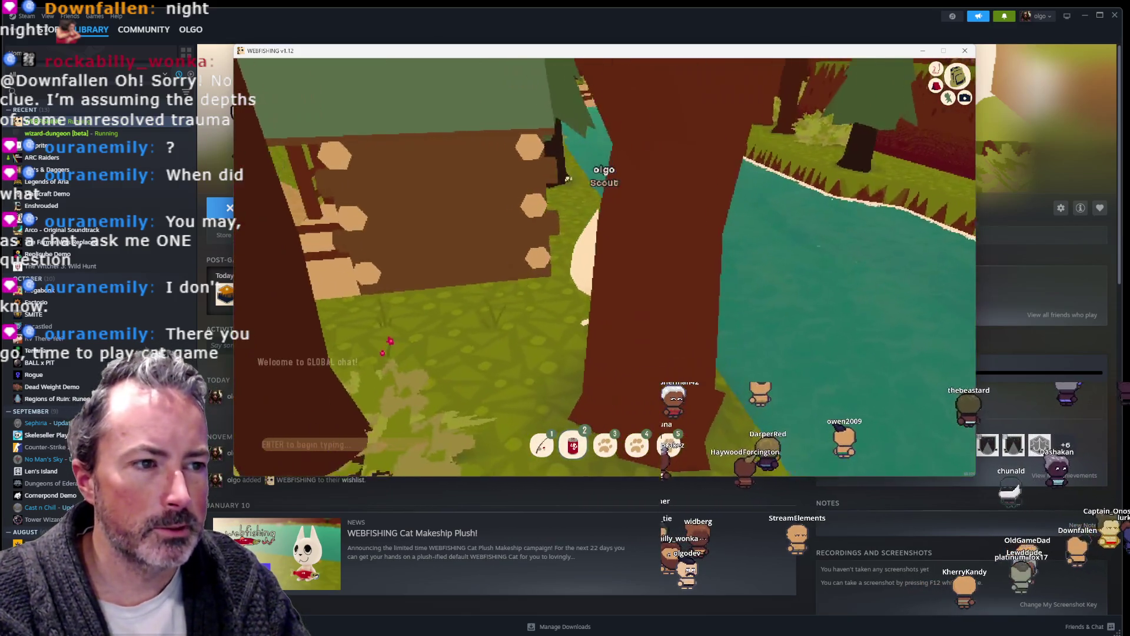
key(w)
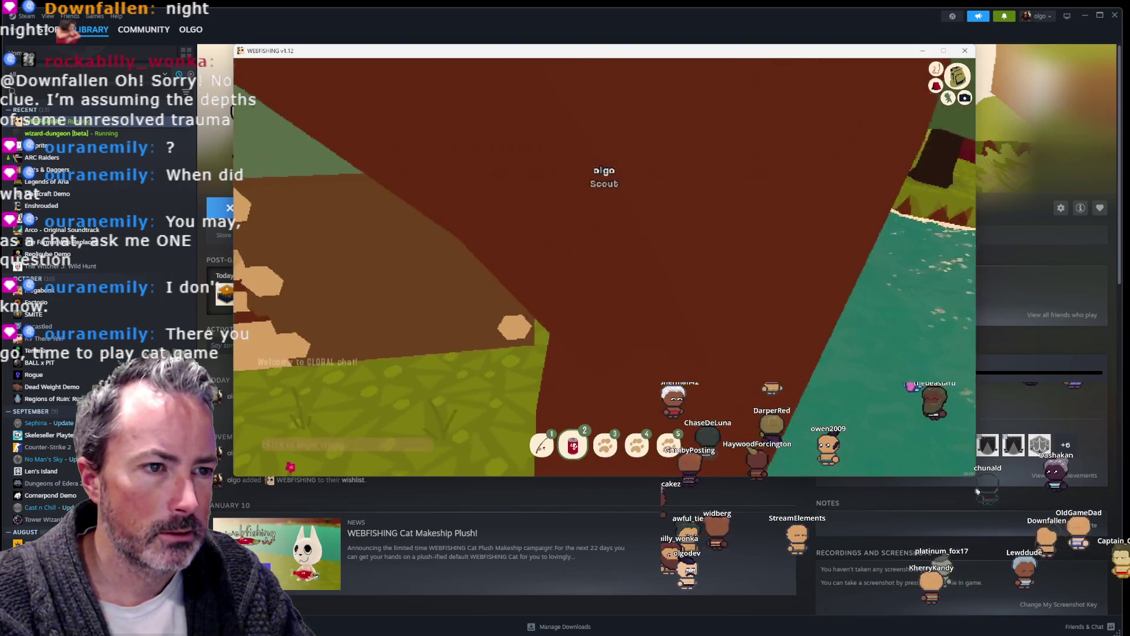
key(w)
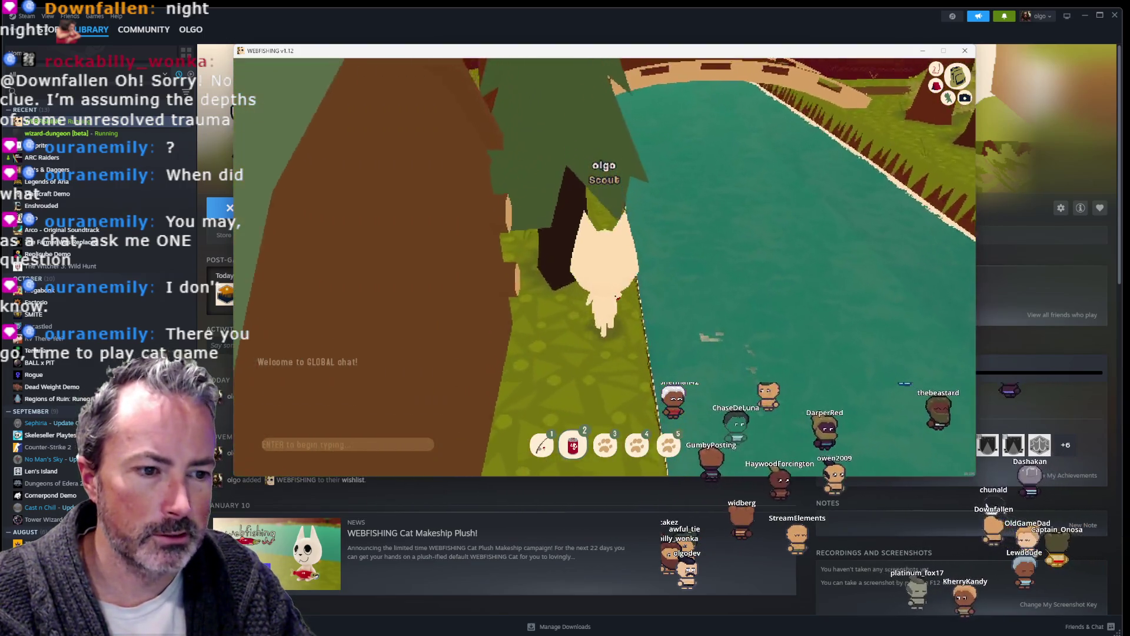
key(w)
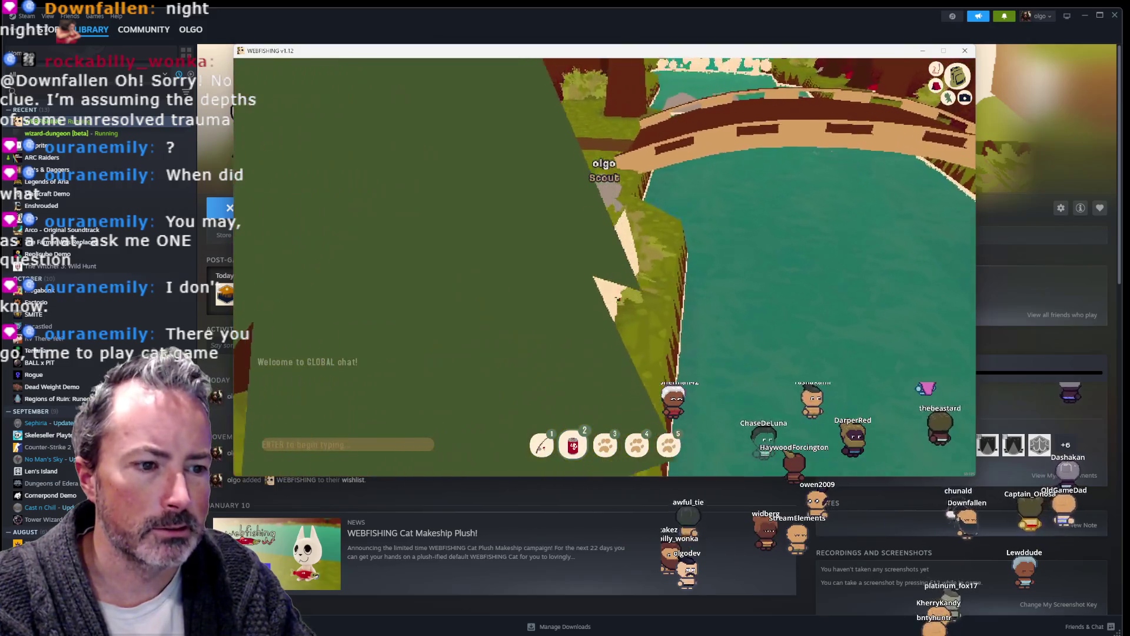
key(w)
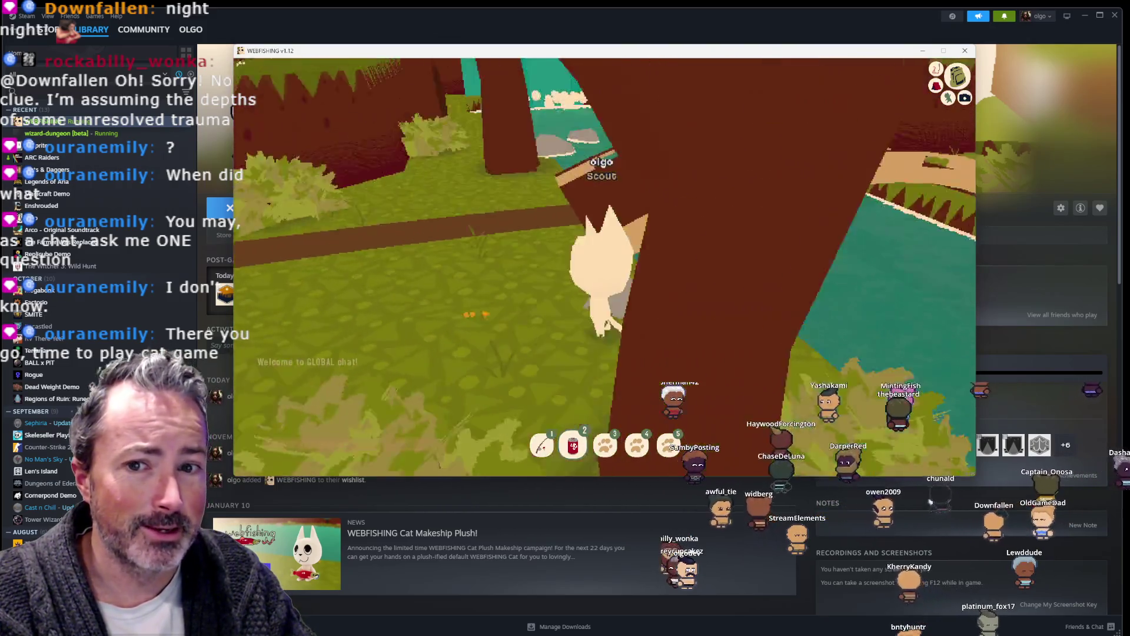
key(w)
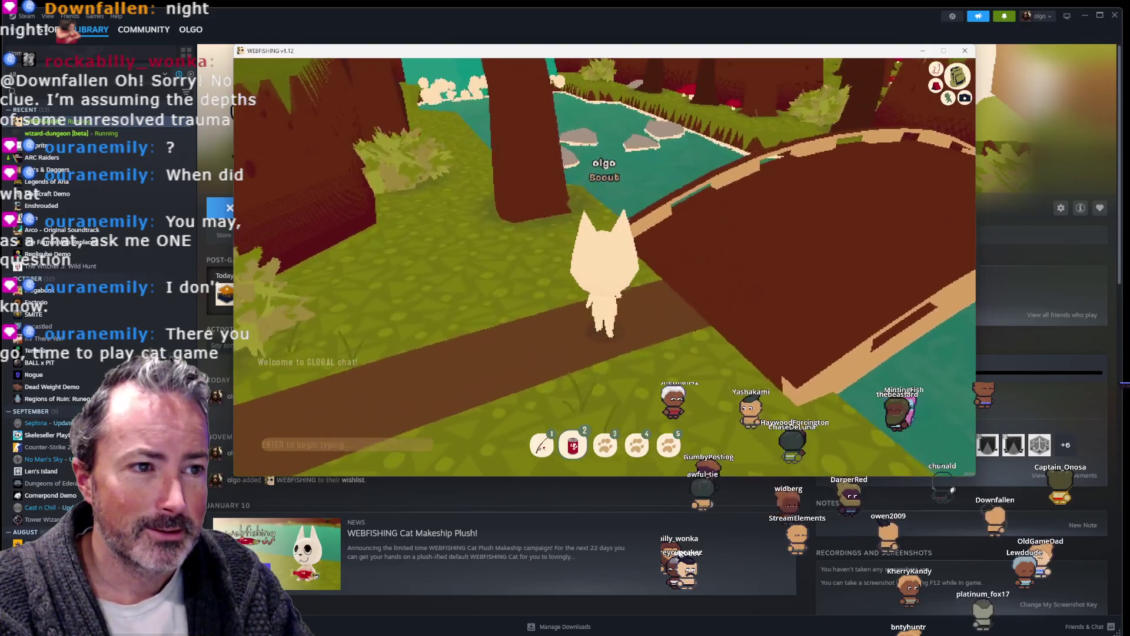
key(w)
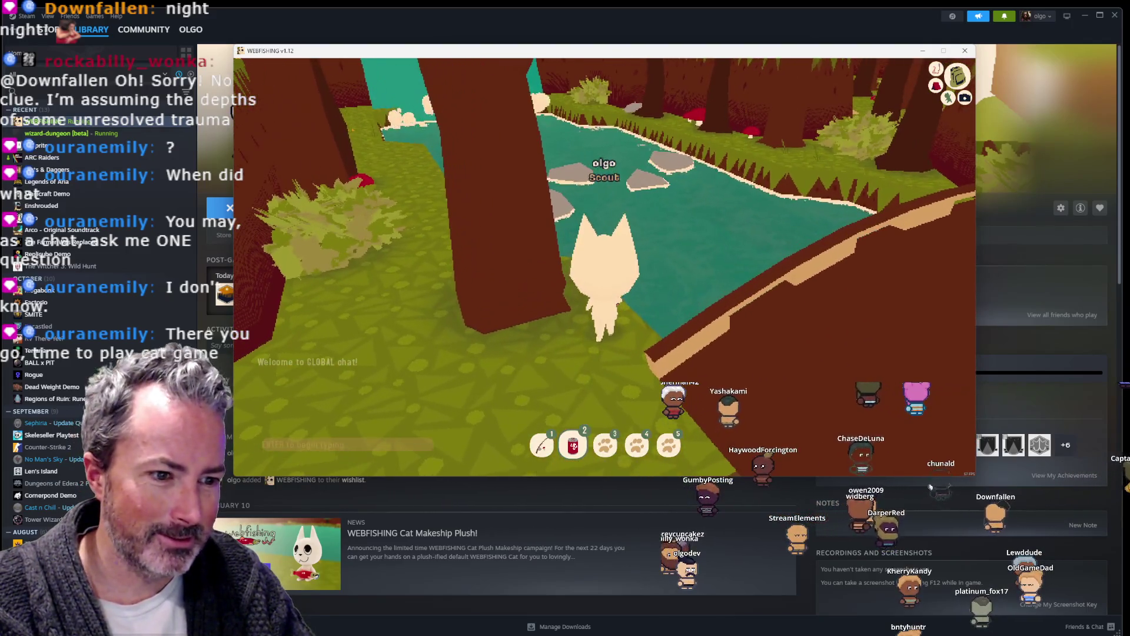
key(1)
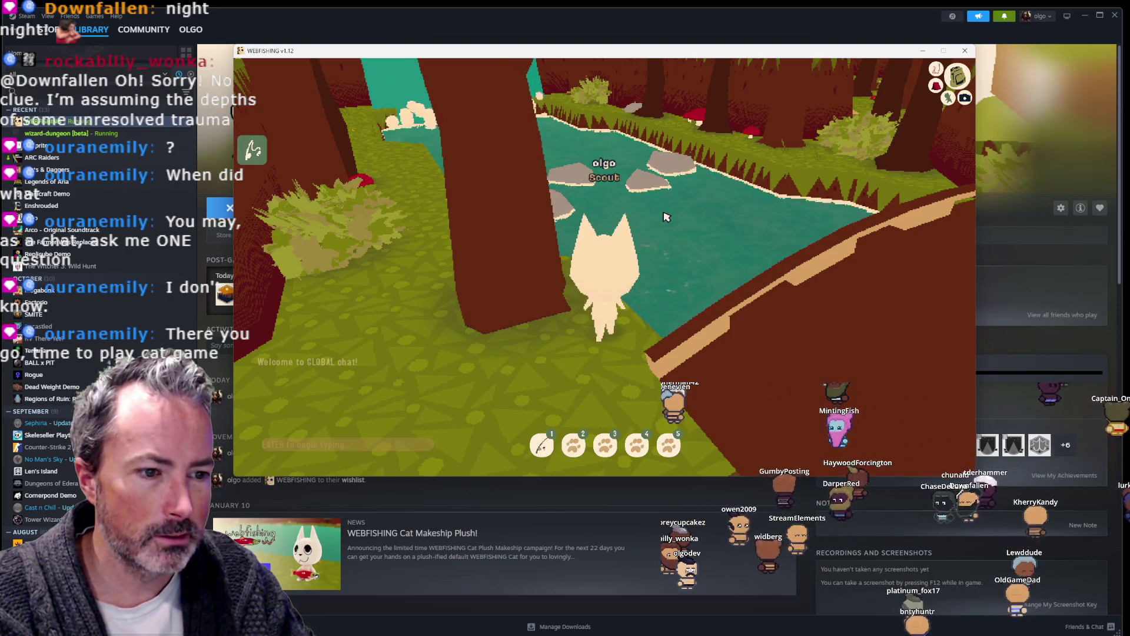
key(1)
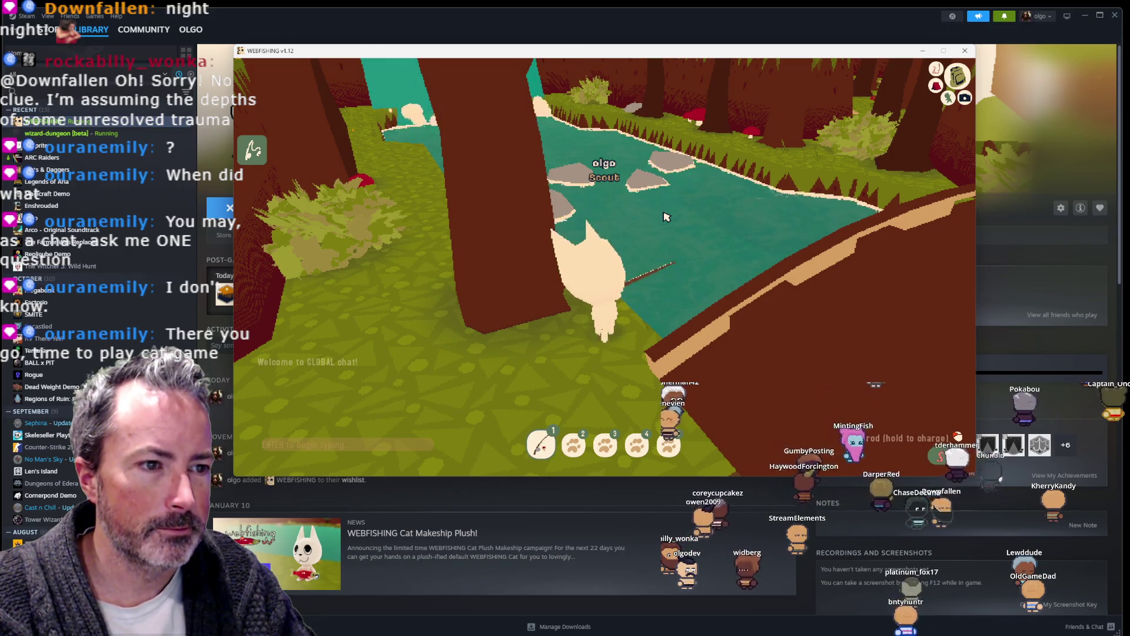
Step: Cast into the river, reel in a Koi to reach rank 2, then recast the line
click(665, 217)
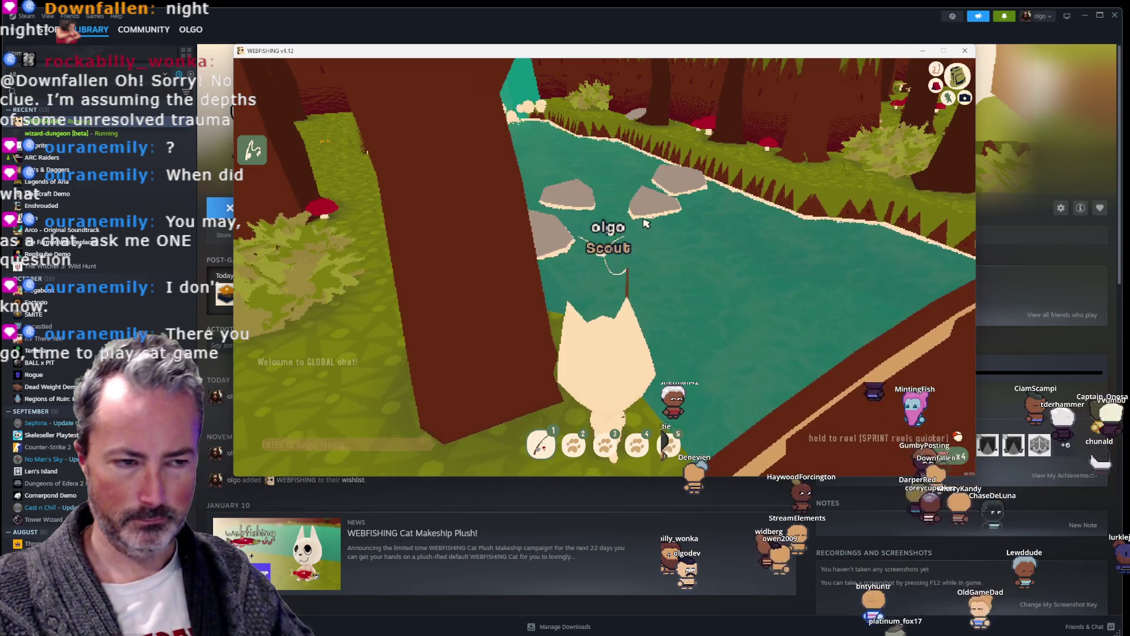
click(645, 221)
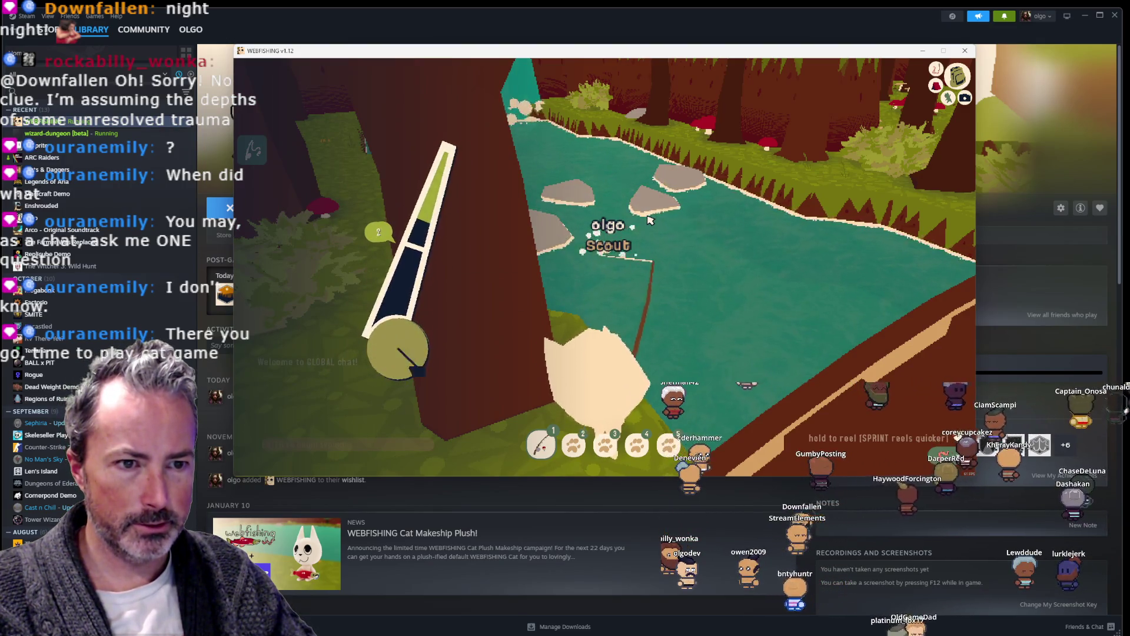
click(649, 220)
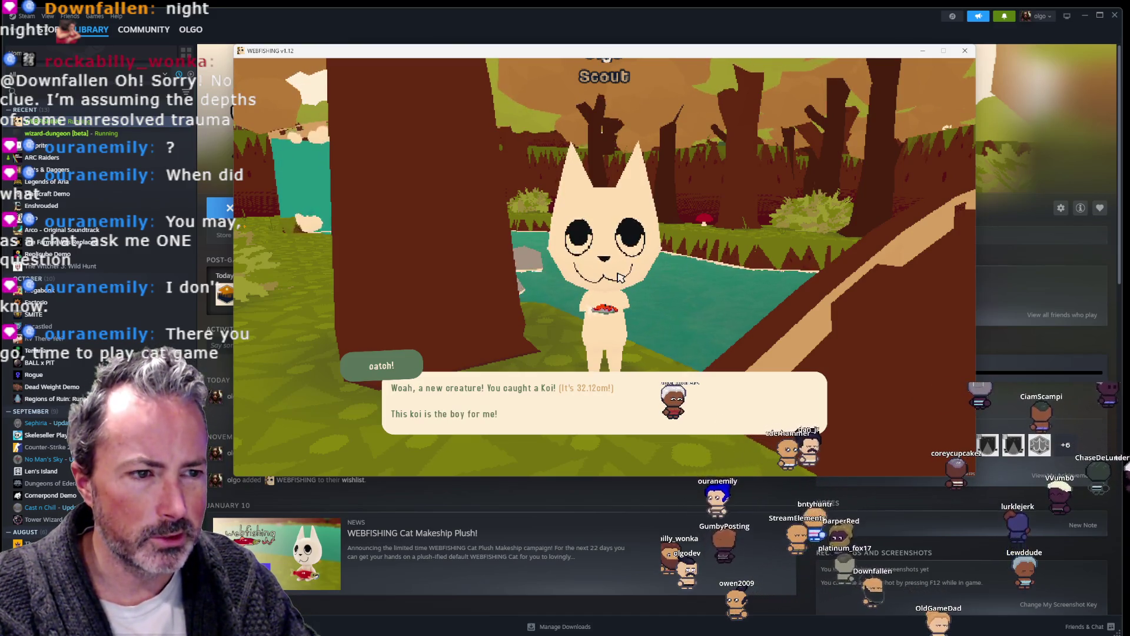
click(595, 386)
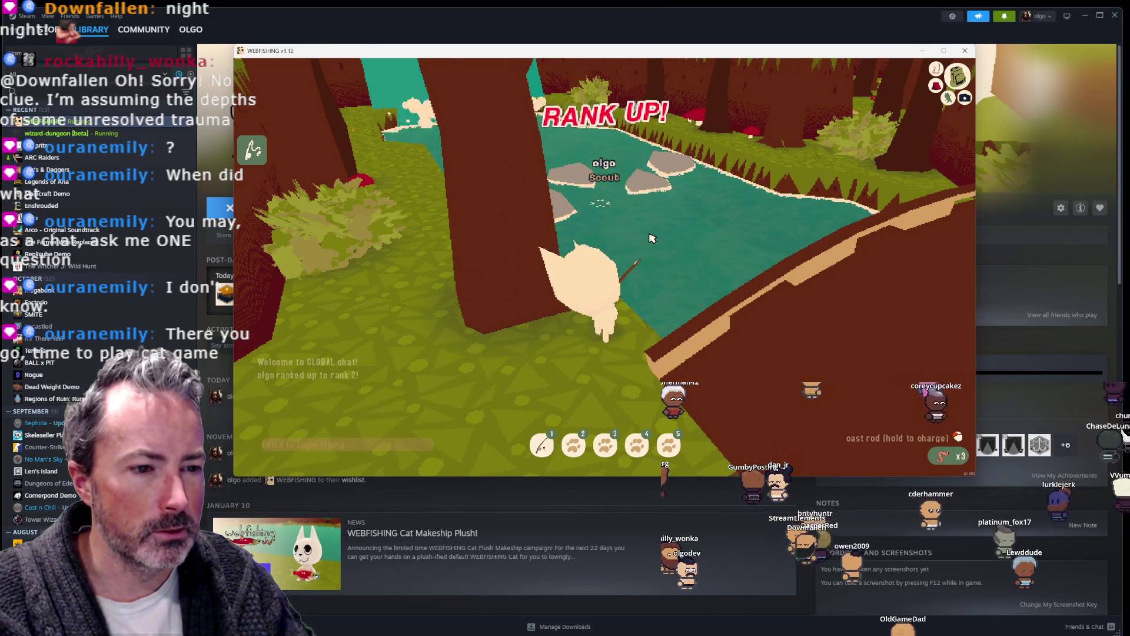
scroll(652, 238, up, 3)
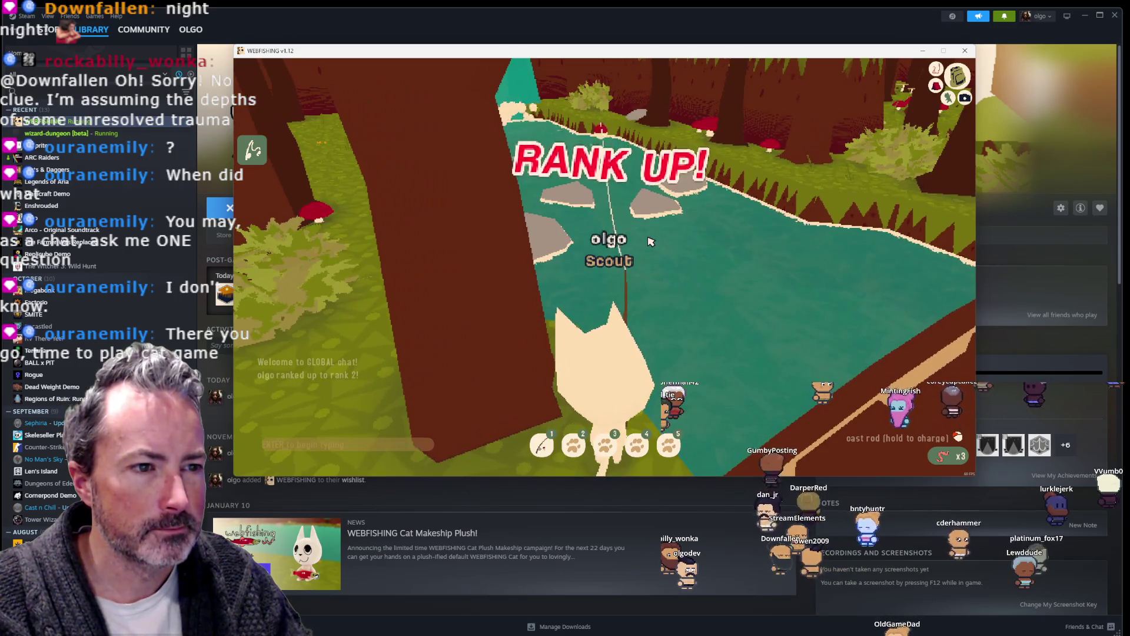
click(651, 241)
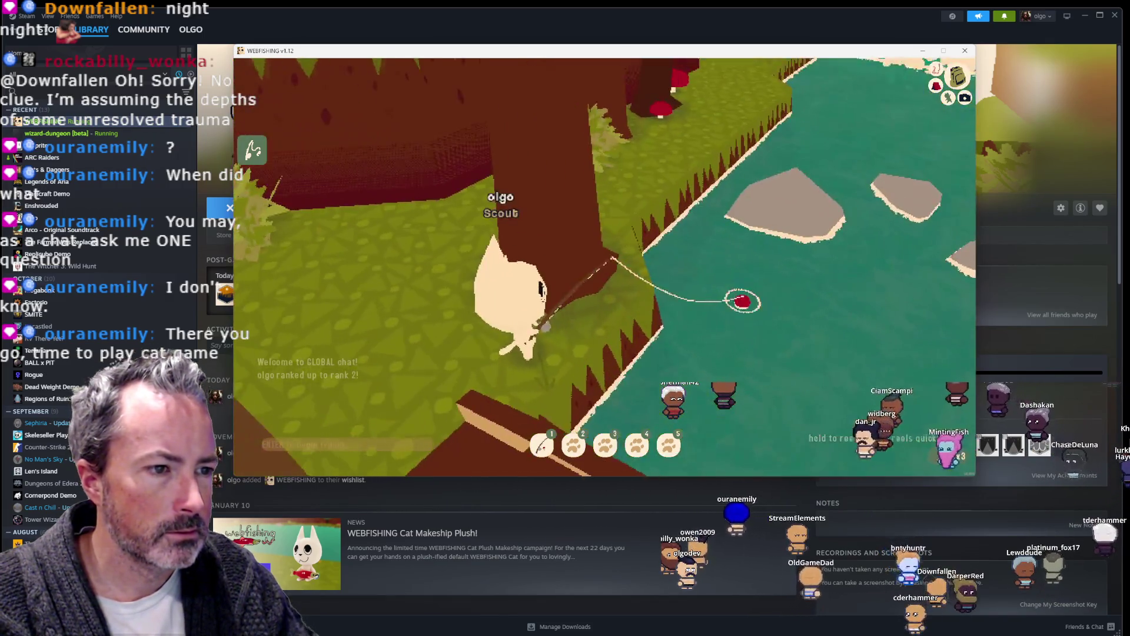
Step: Reel in the bite to land a turtle, completing the Catch Turtle quest for $4
click(684, 232)
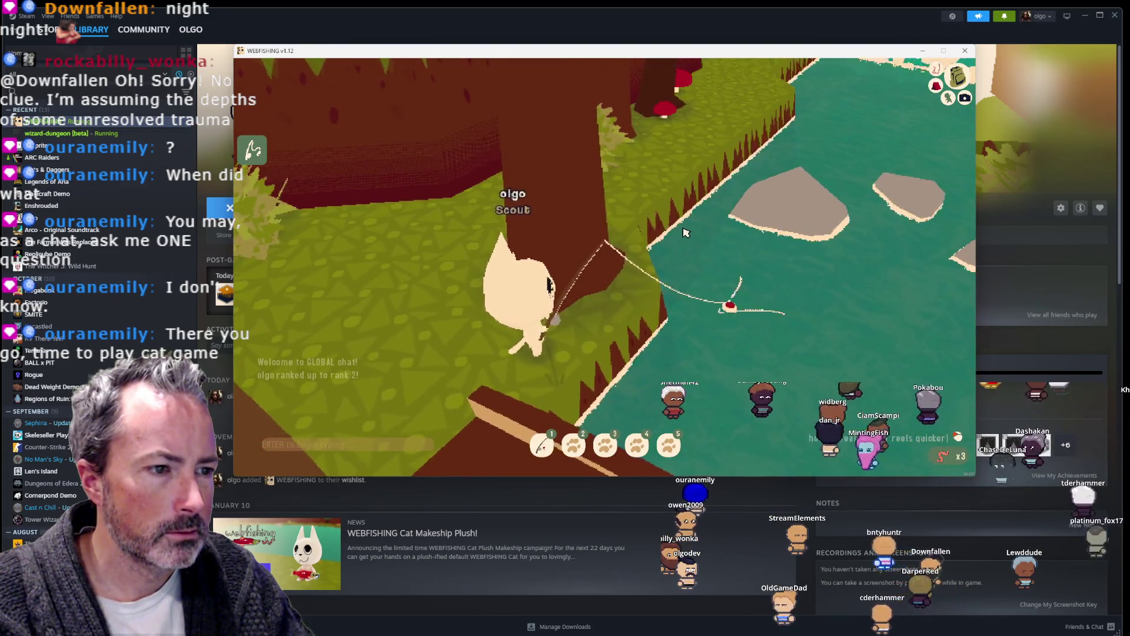
click(684, 232)
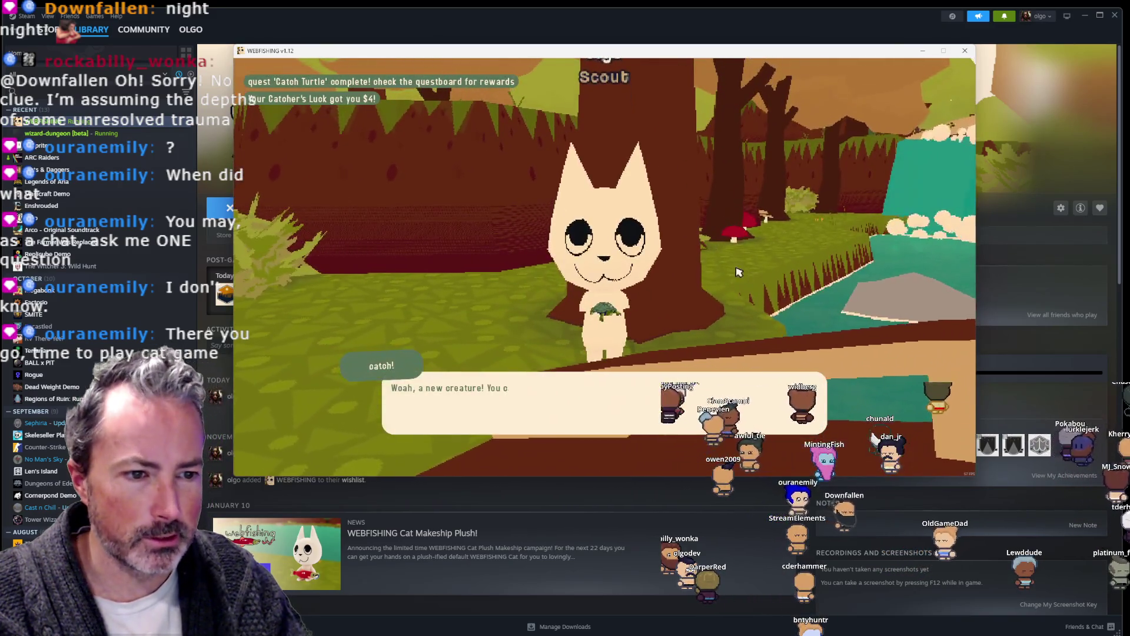
click(729, 271)
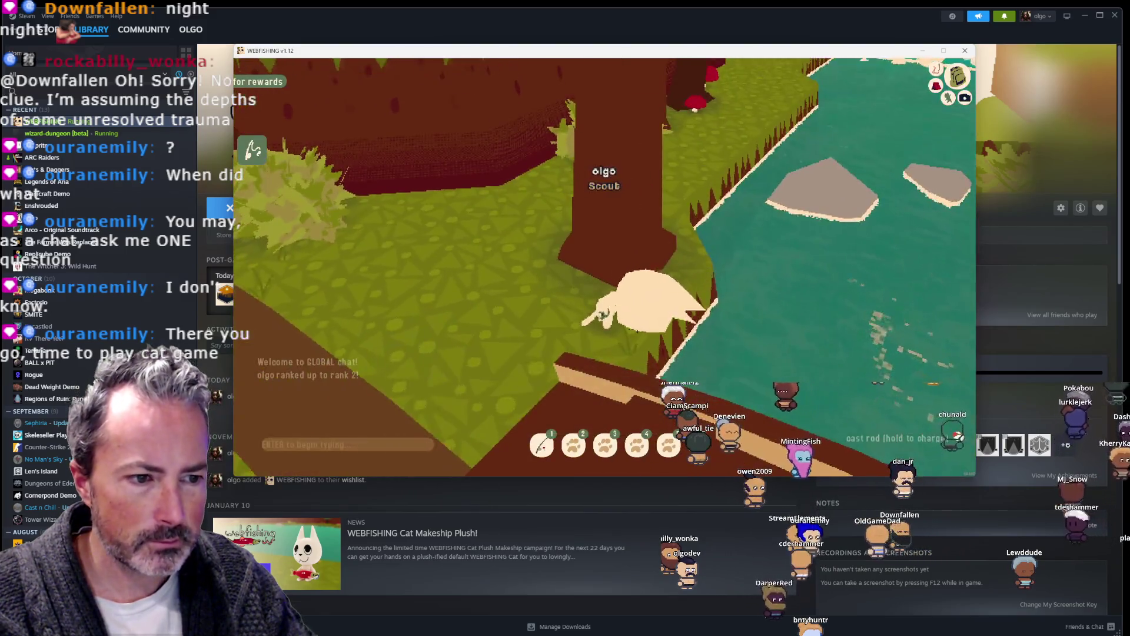
Step: Walk onto the bridge, face the river, and catch a Snail
key(w)
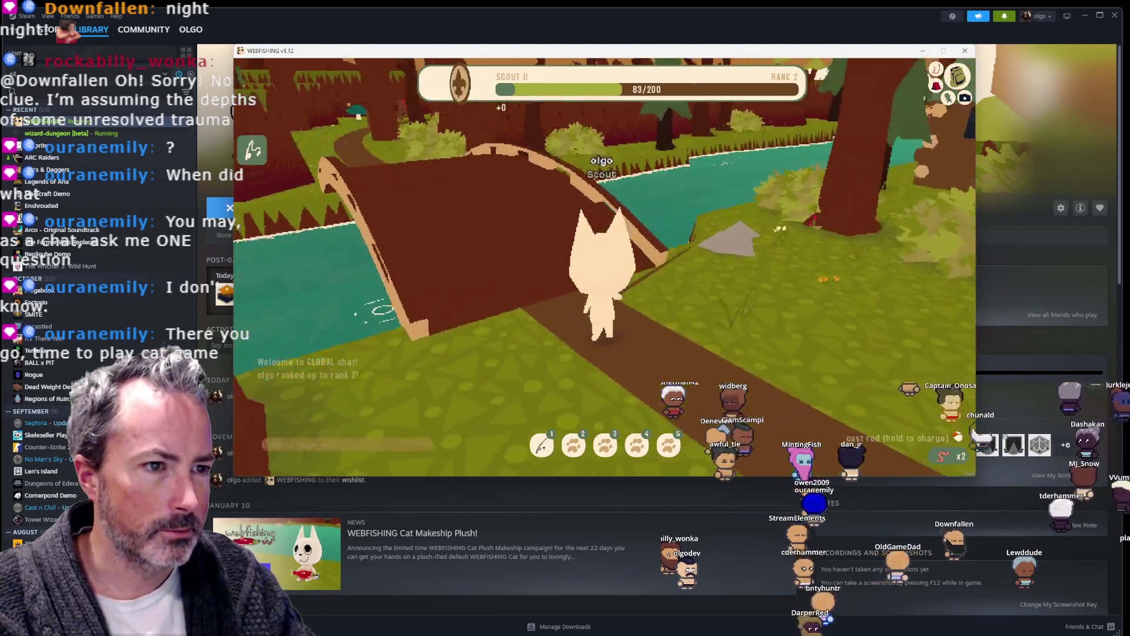
key(w)
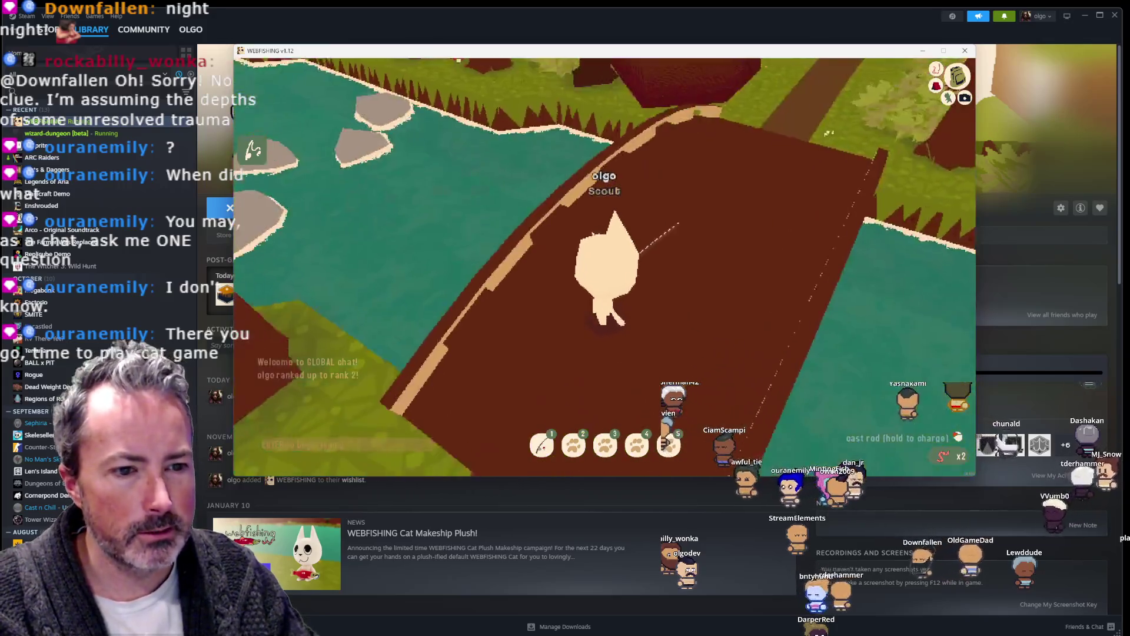
key(w)
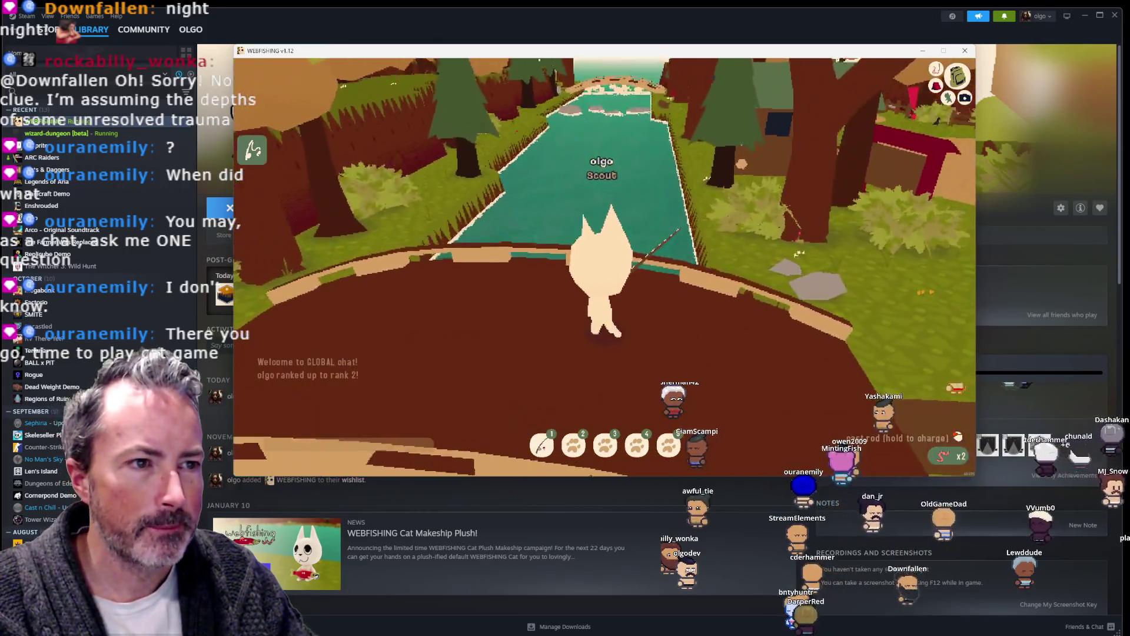
key(a)
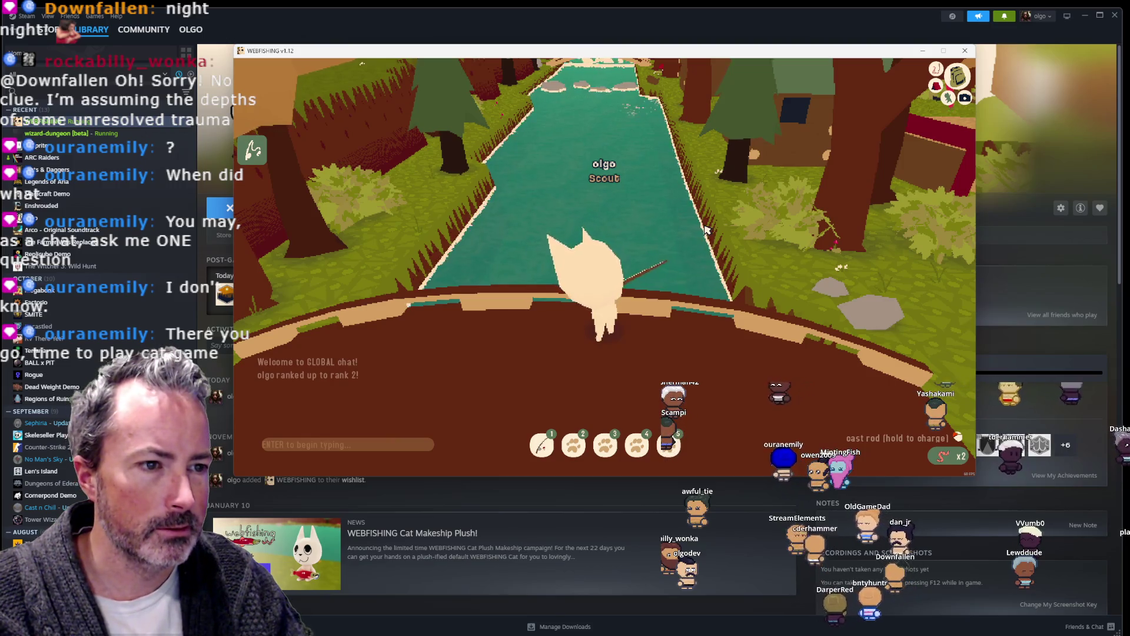
click(707, 230)
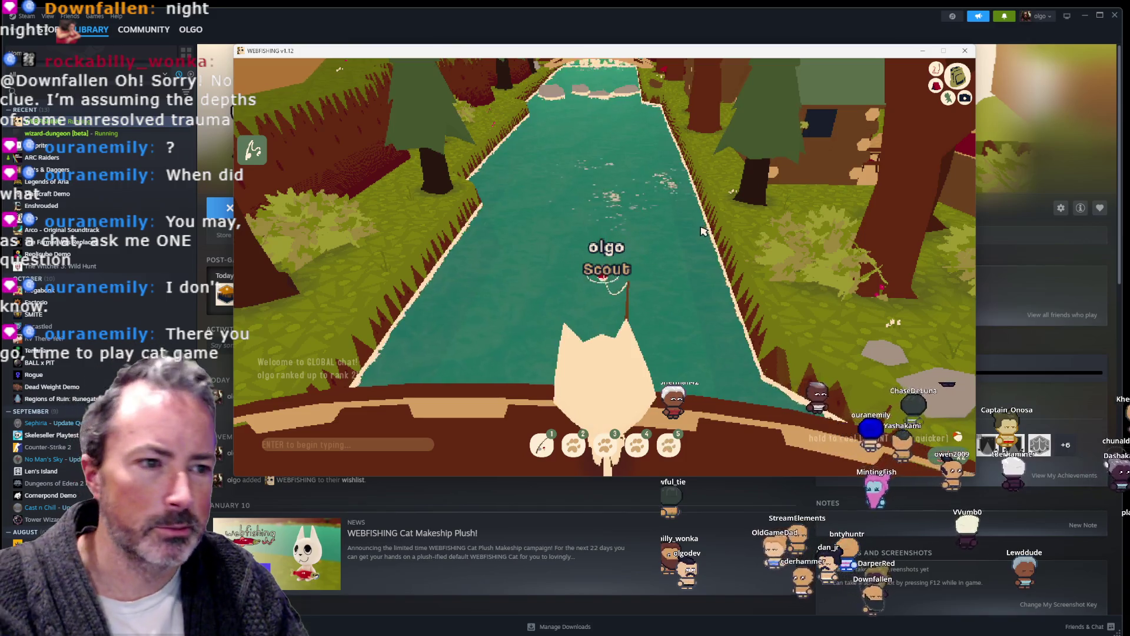
click(702, 232)
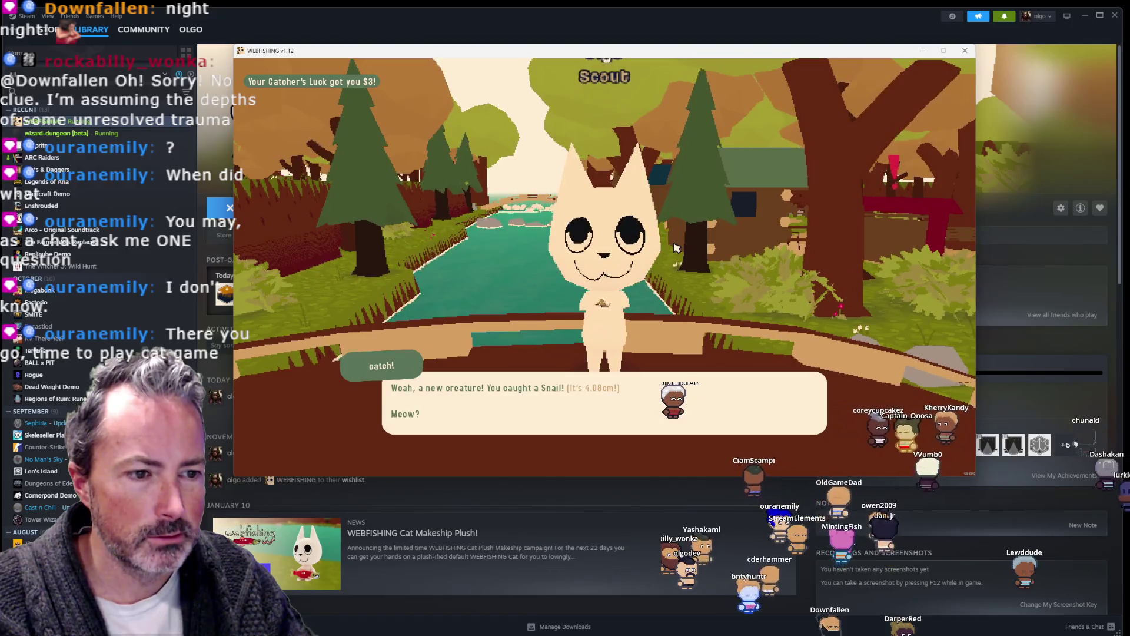
click(676, 242)
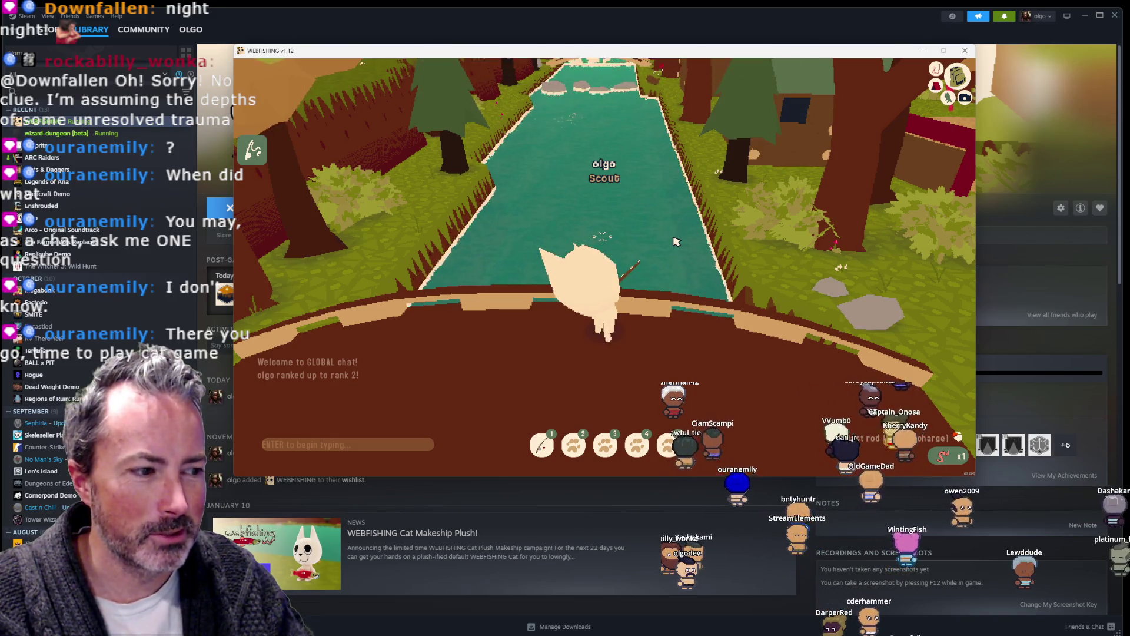
Step: Recast and land a 36.95 cm Koi, completing the Catch Lake Fish quest for $8
click(676, 242)
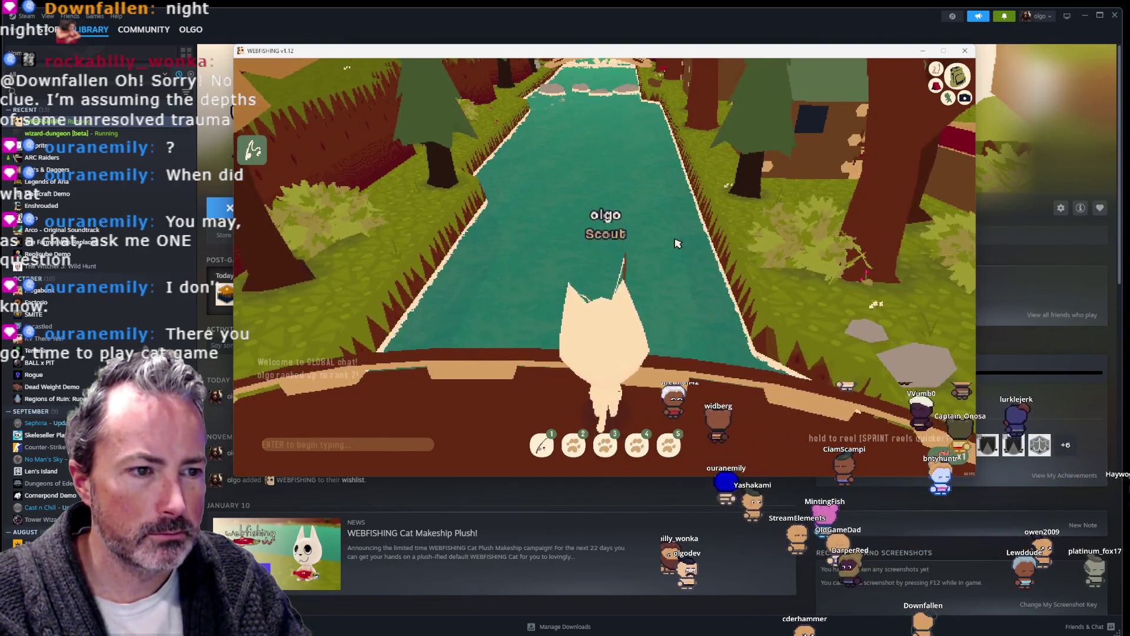
key(d)
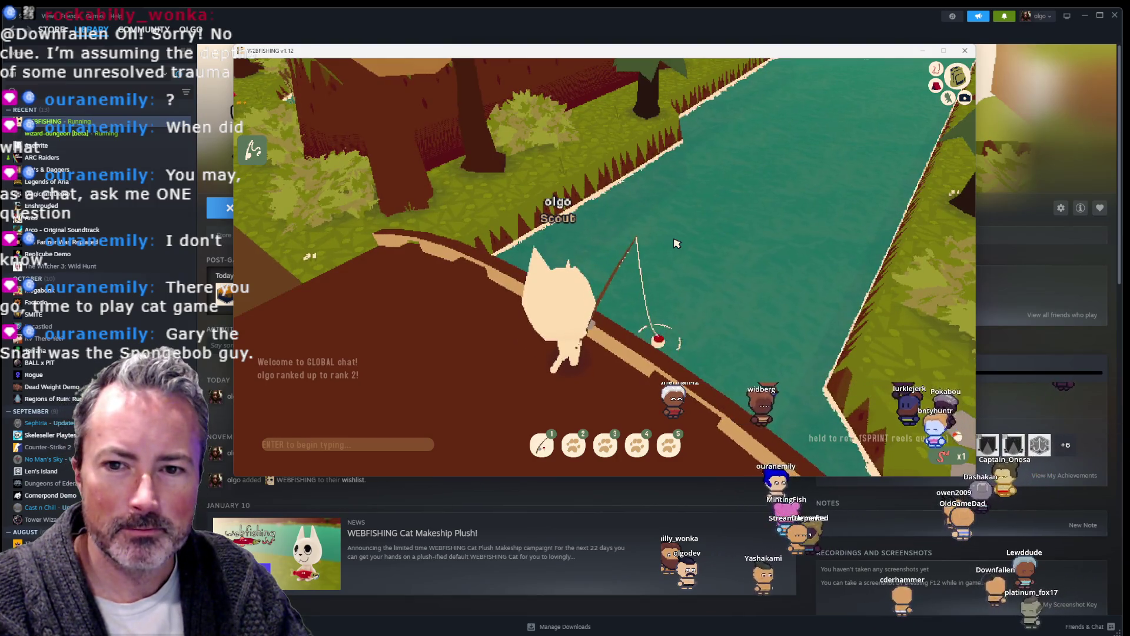
click(676, 243)
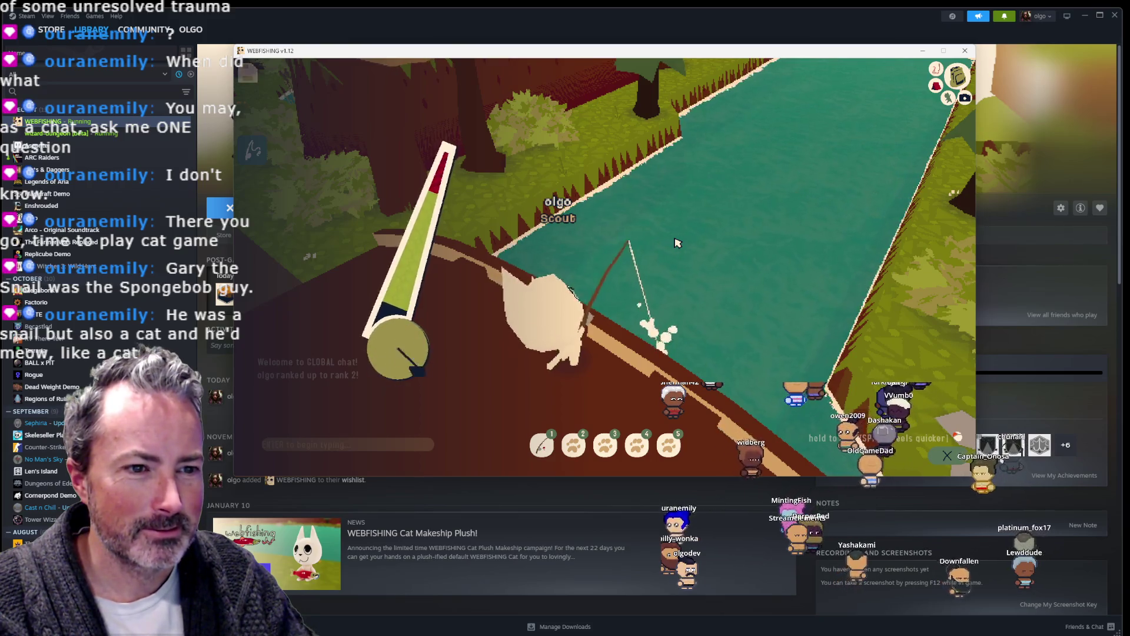
drag(676, 244, 676, 243)
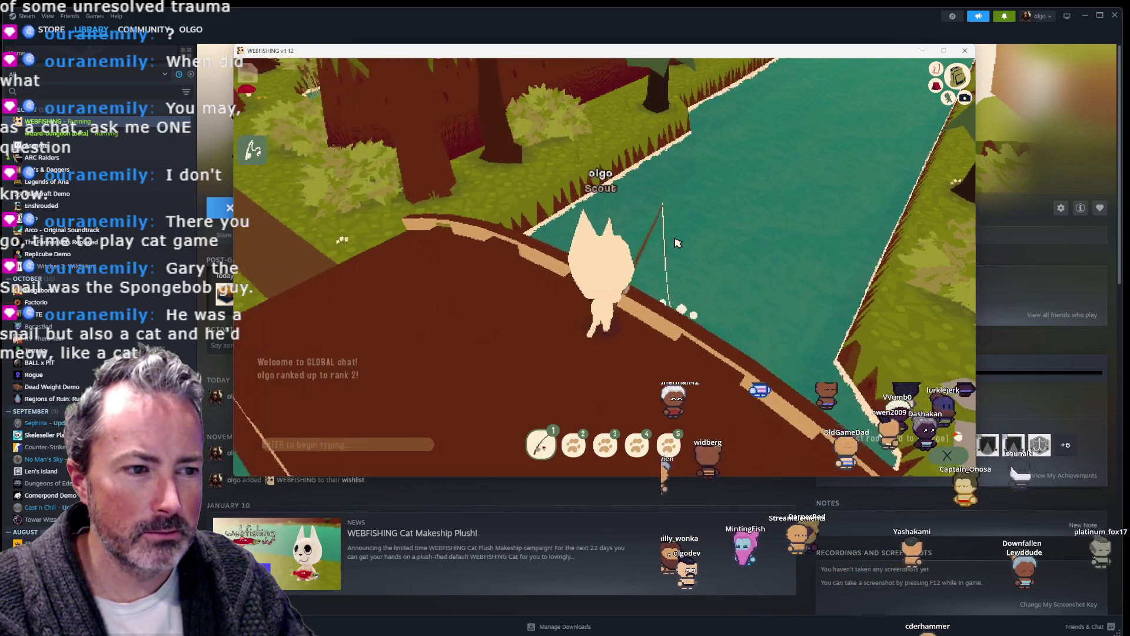
click(676, 243)
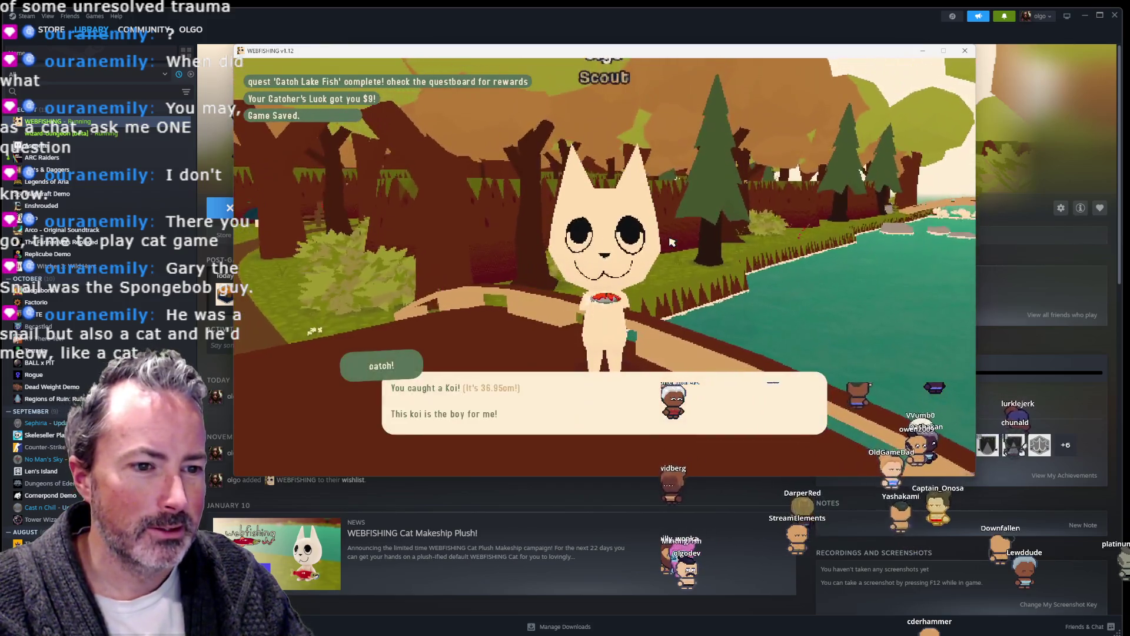
Step: Walk the forest path to the Sell & Bait sign and sell all four catches for $163
key(w)
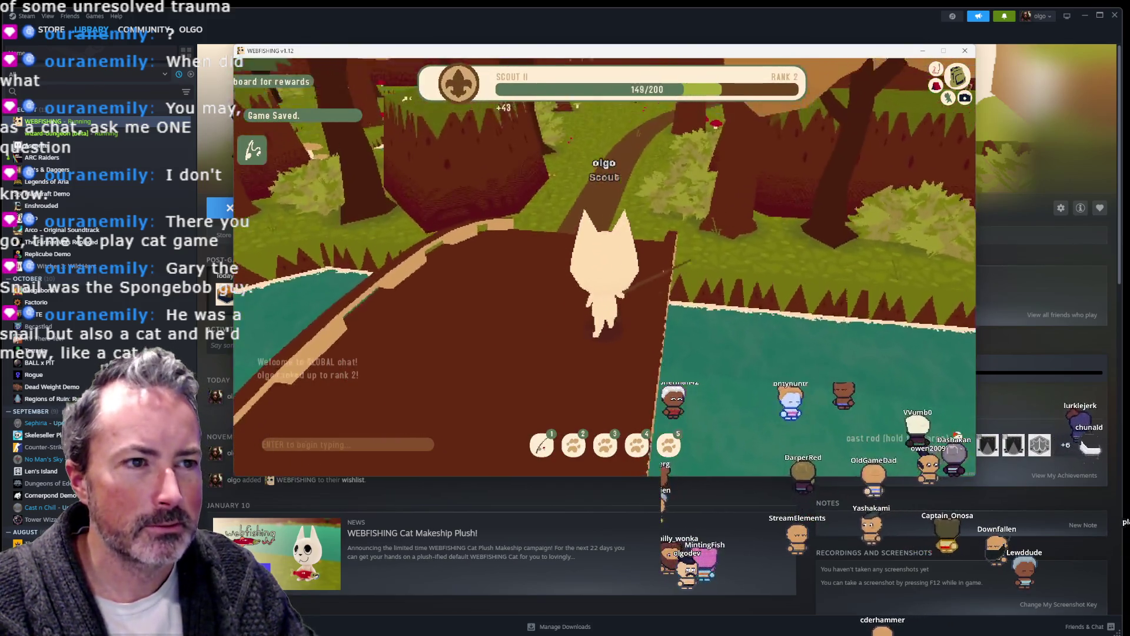
key(w)
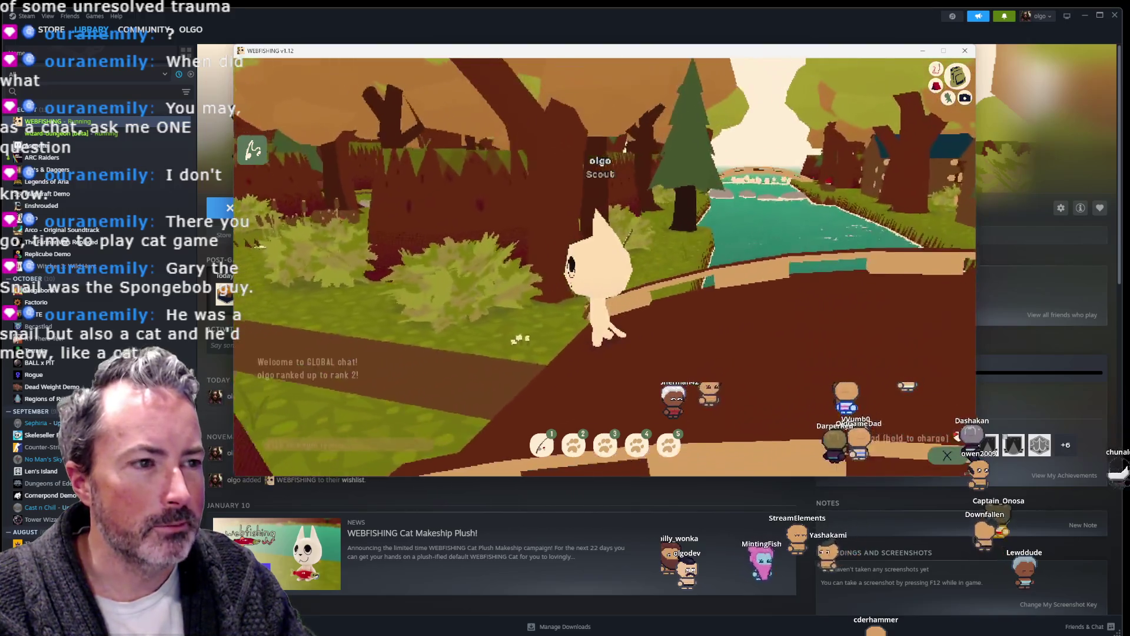
key(w)
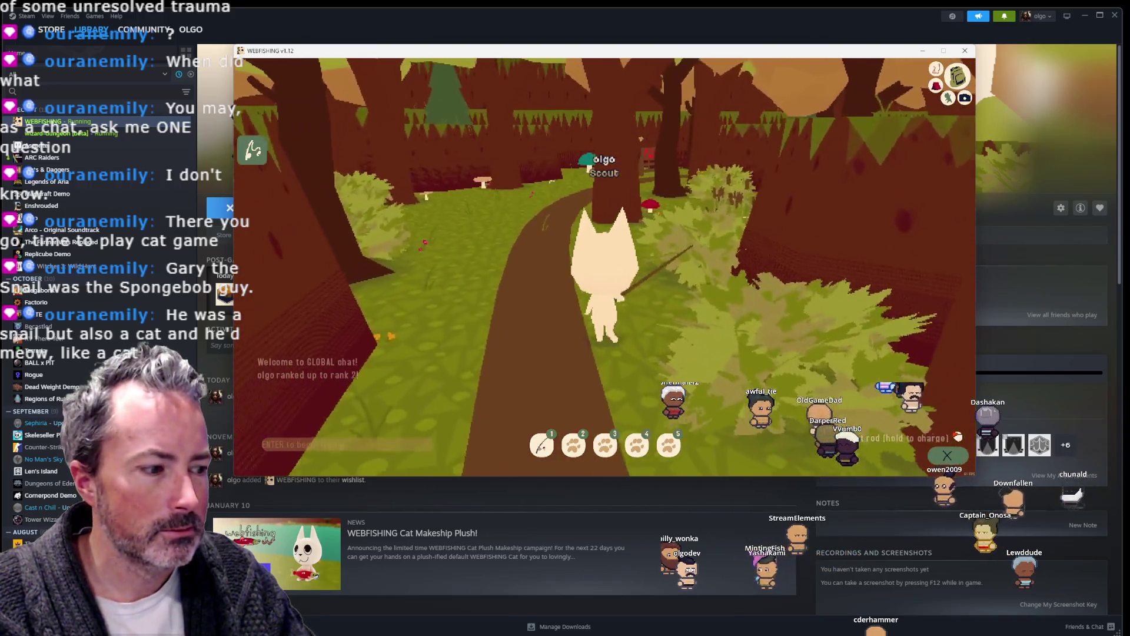
key(w)
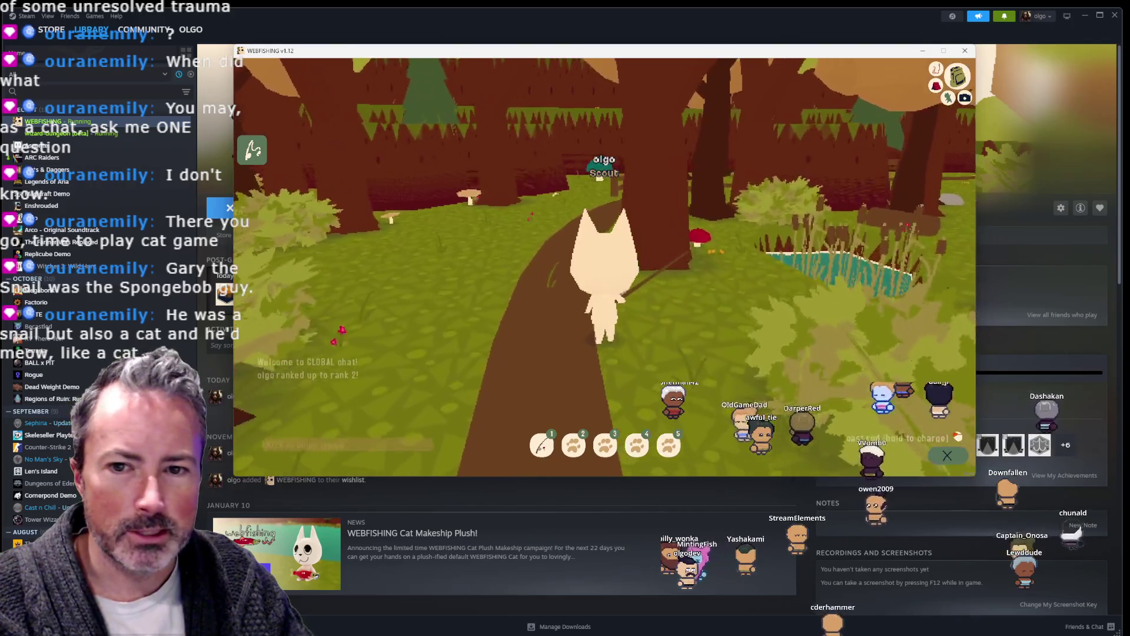
key(w)
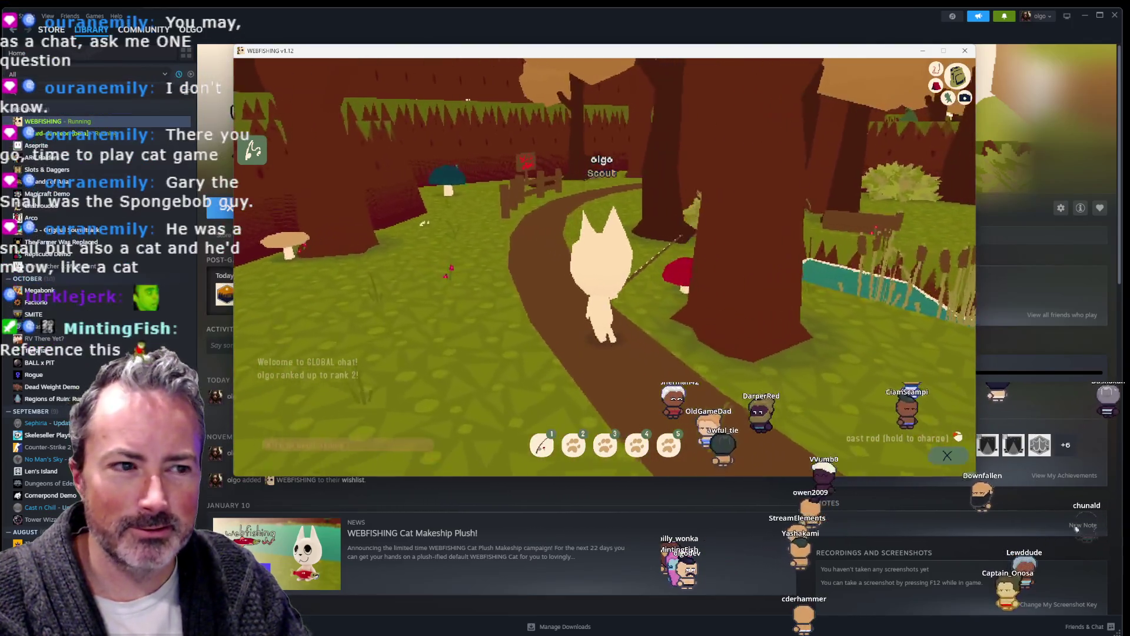
key(w)
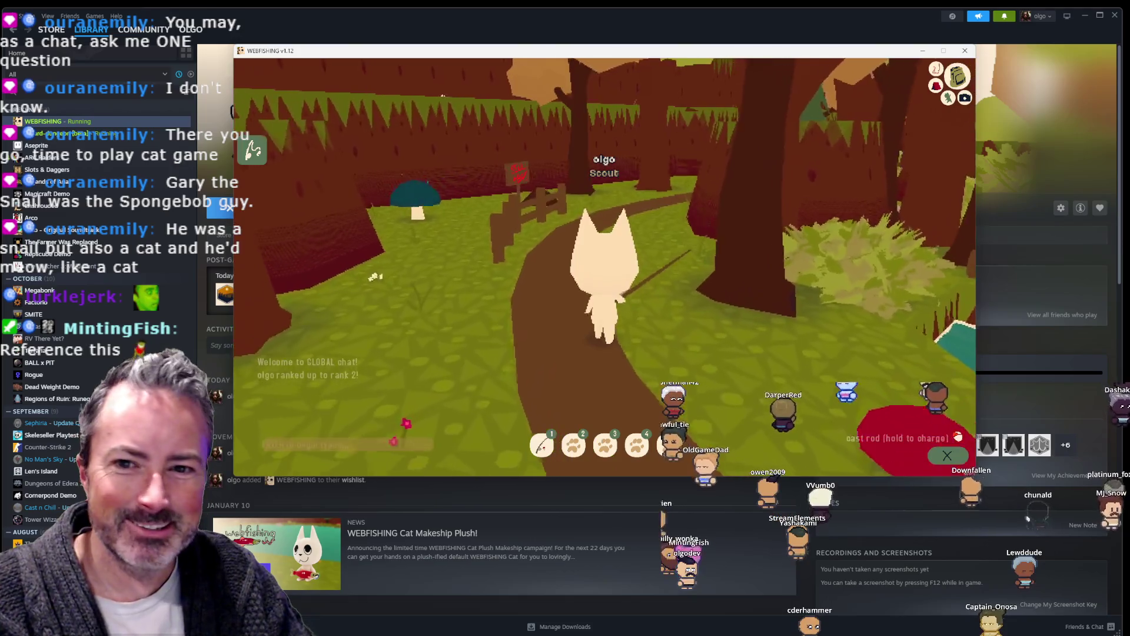
key(w)
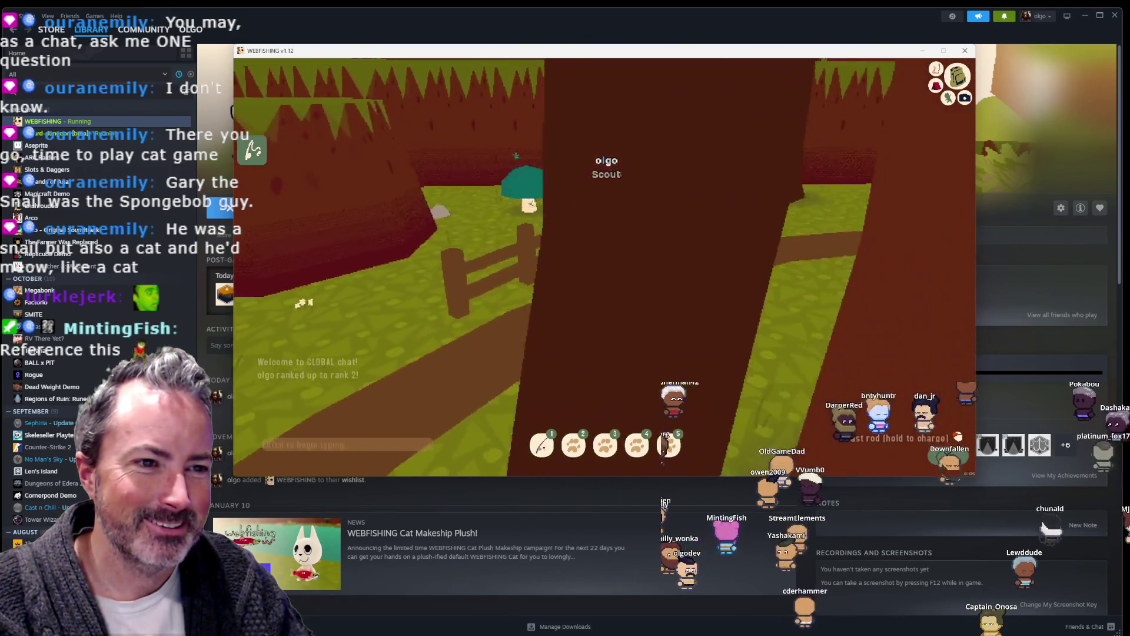
key(w)
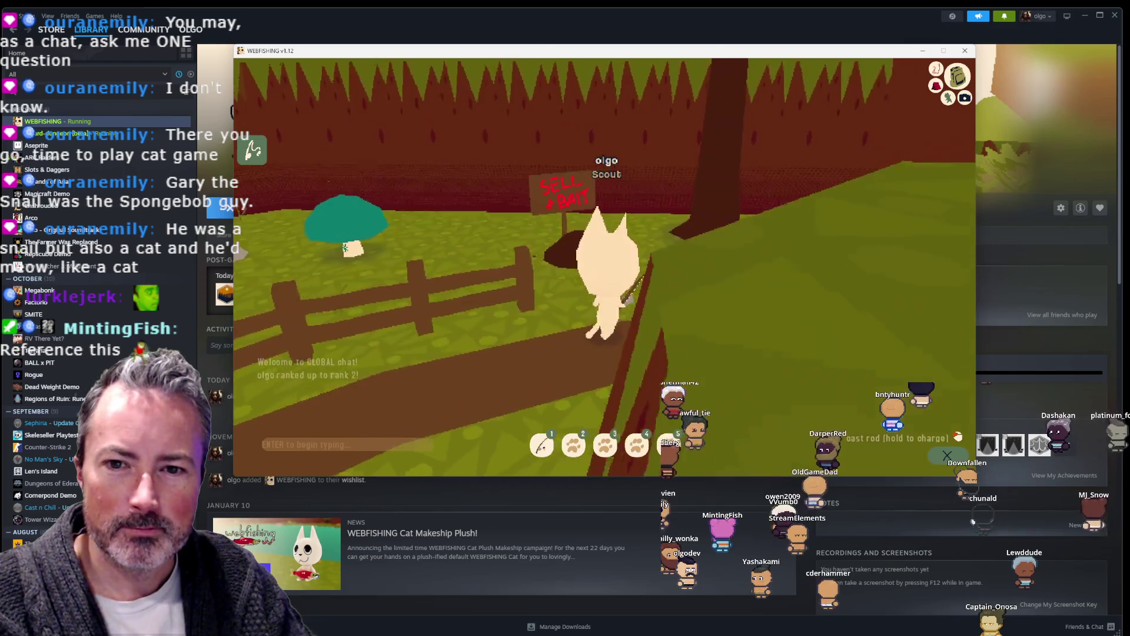
key(e)
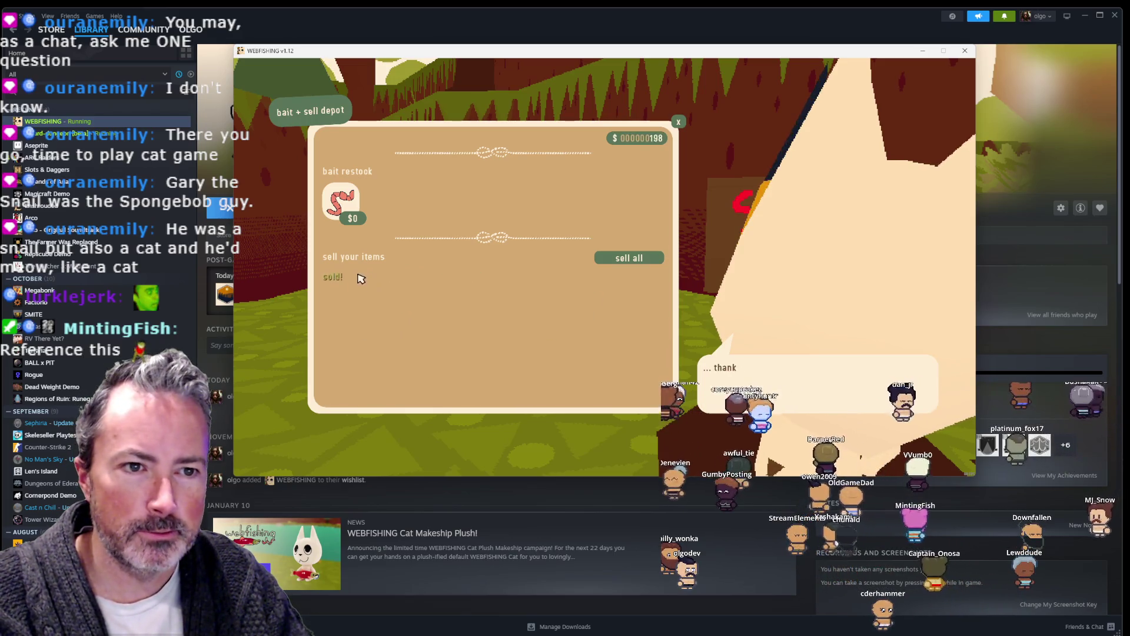
key(Escape)
Step: Walk from the shop along the forest path to the pond's edge
key(w)
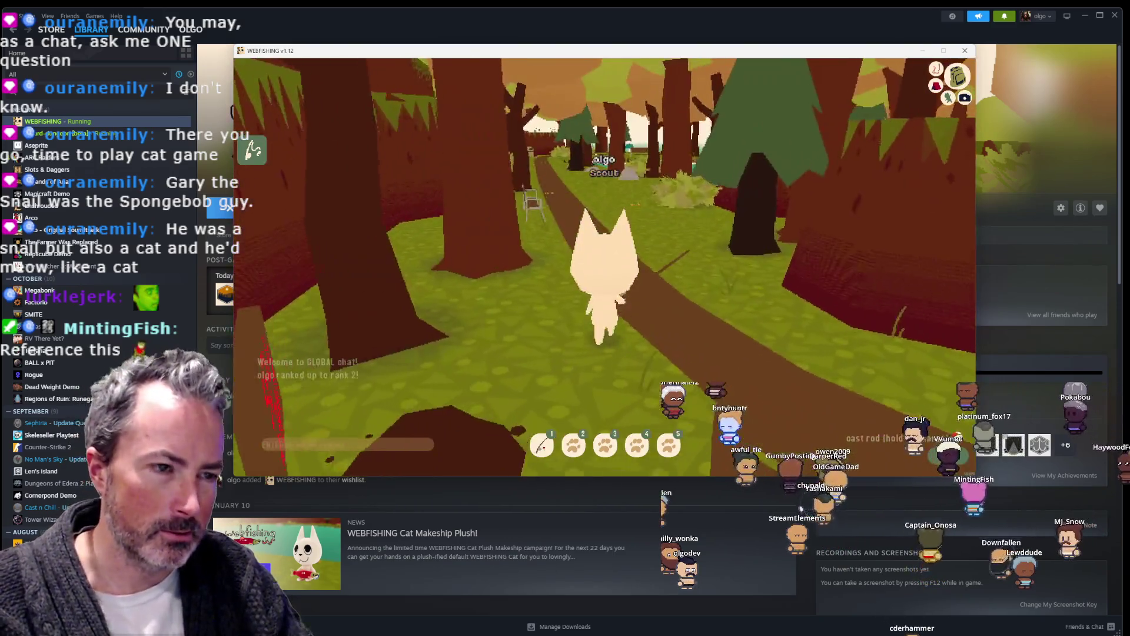
key(w)
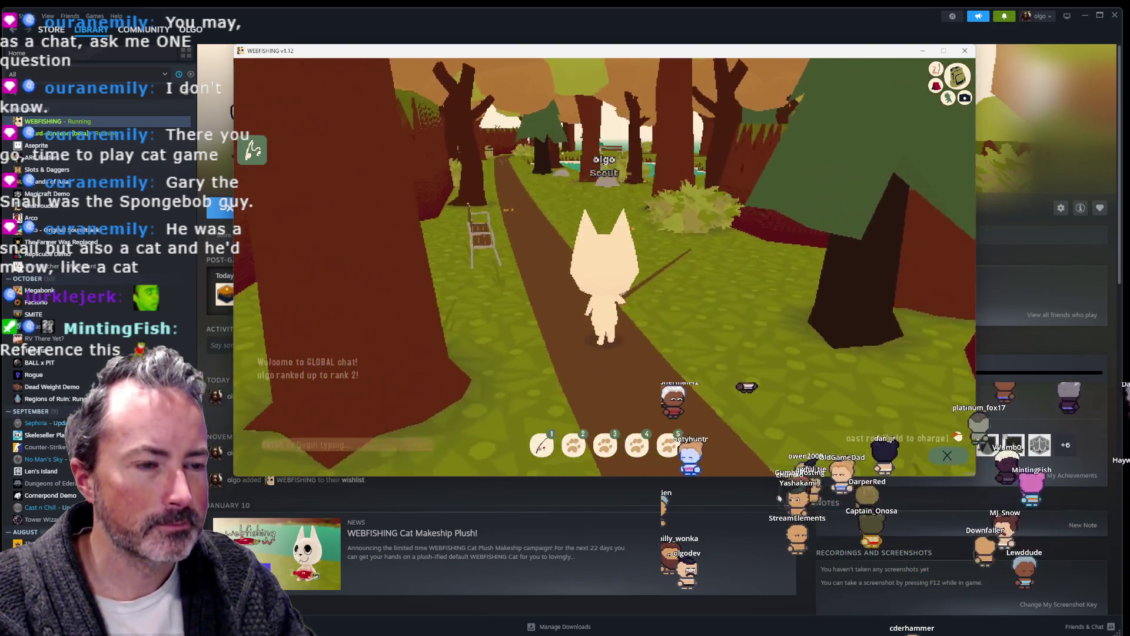
key(w)
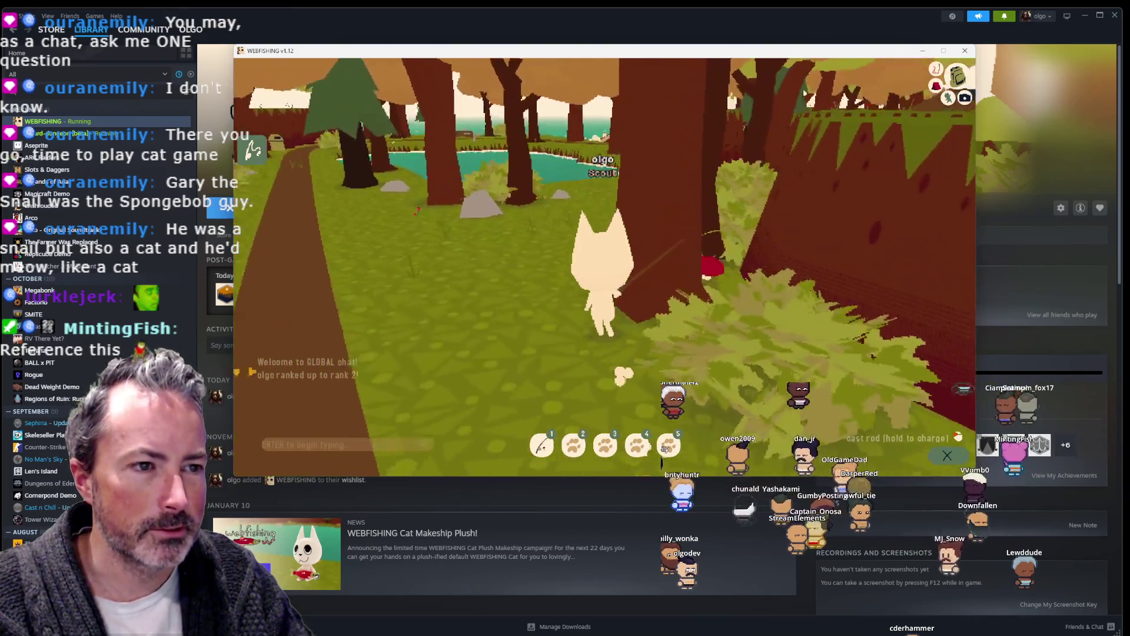
key(w)
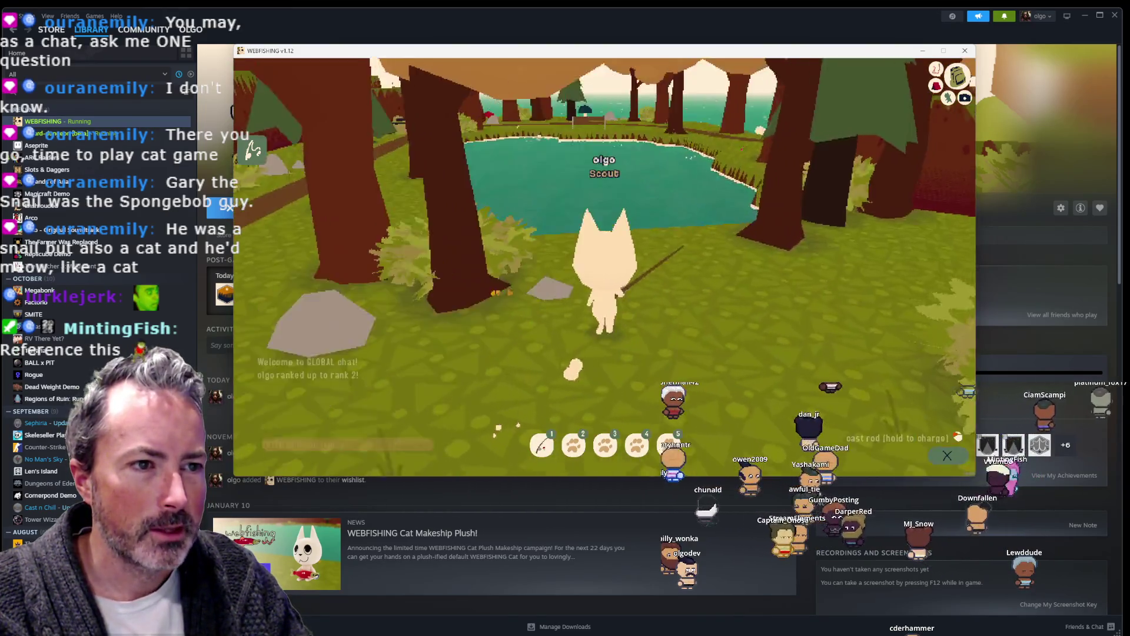
key(w)
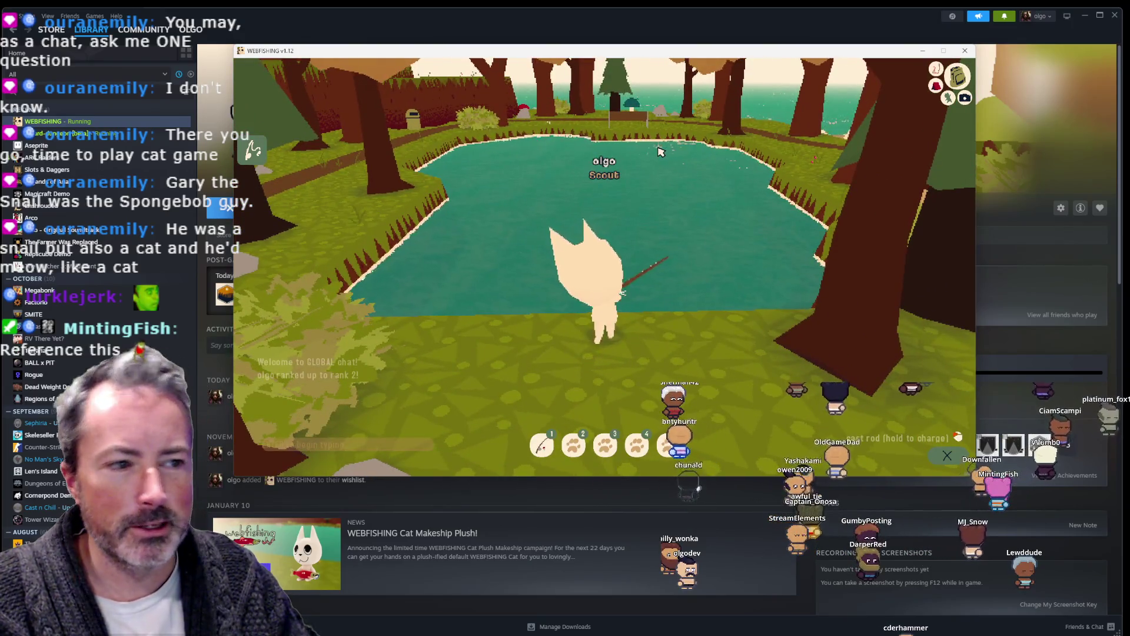
Step: Try casting into the pond, get the no-bait warning, and turn back toward the path and bench
key(w)
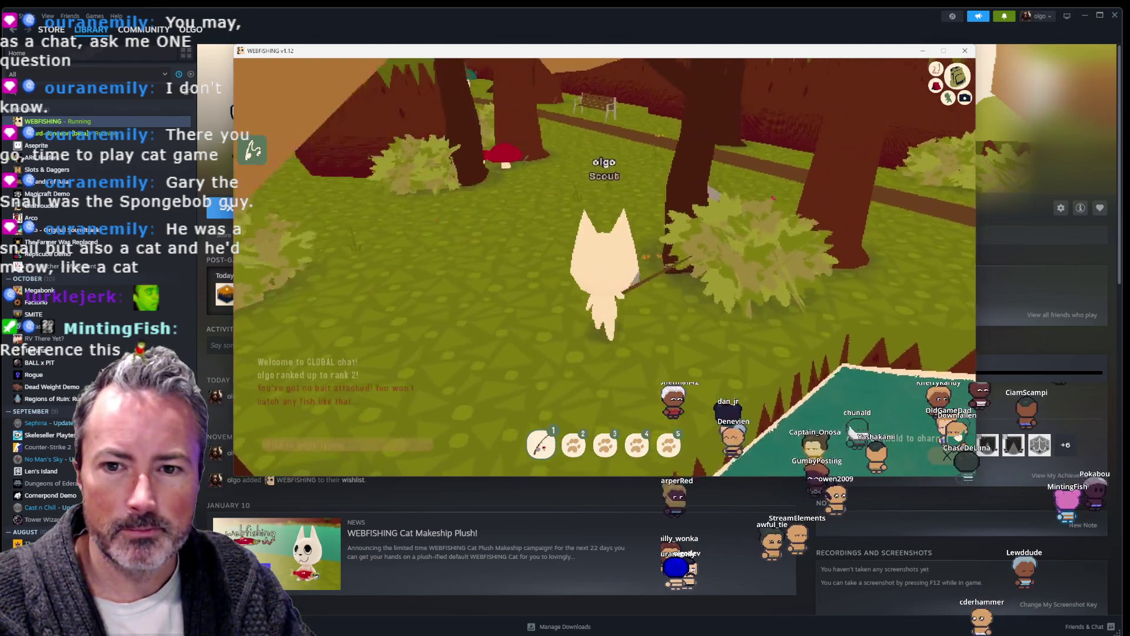
drag(736, 200, 667, 198)
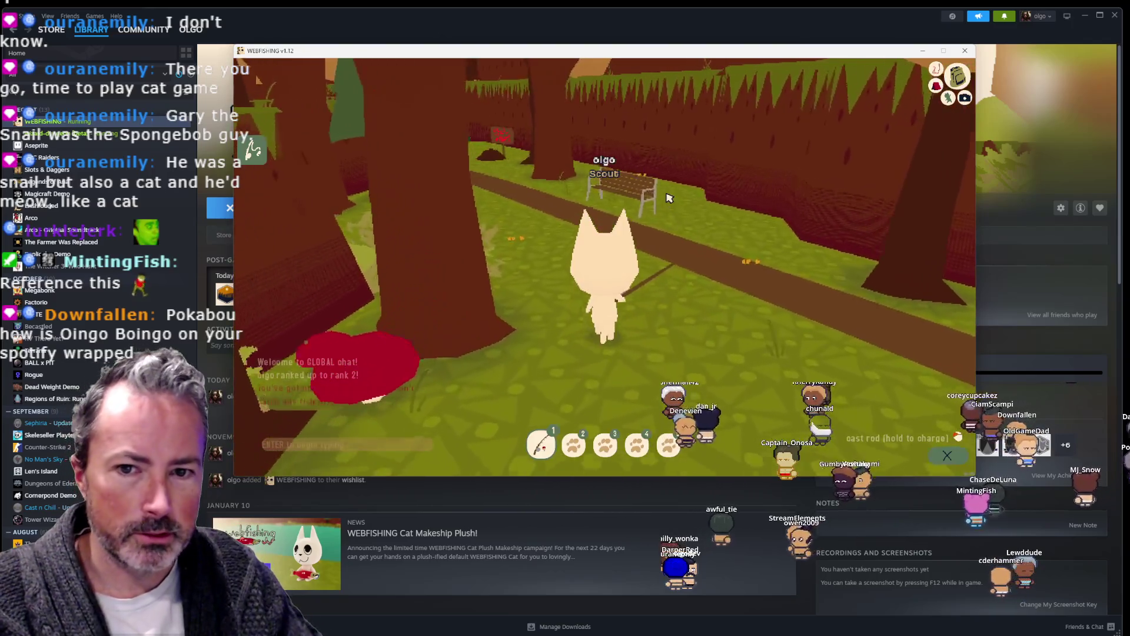
drag(668, 198, 662, 196)
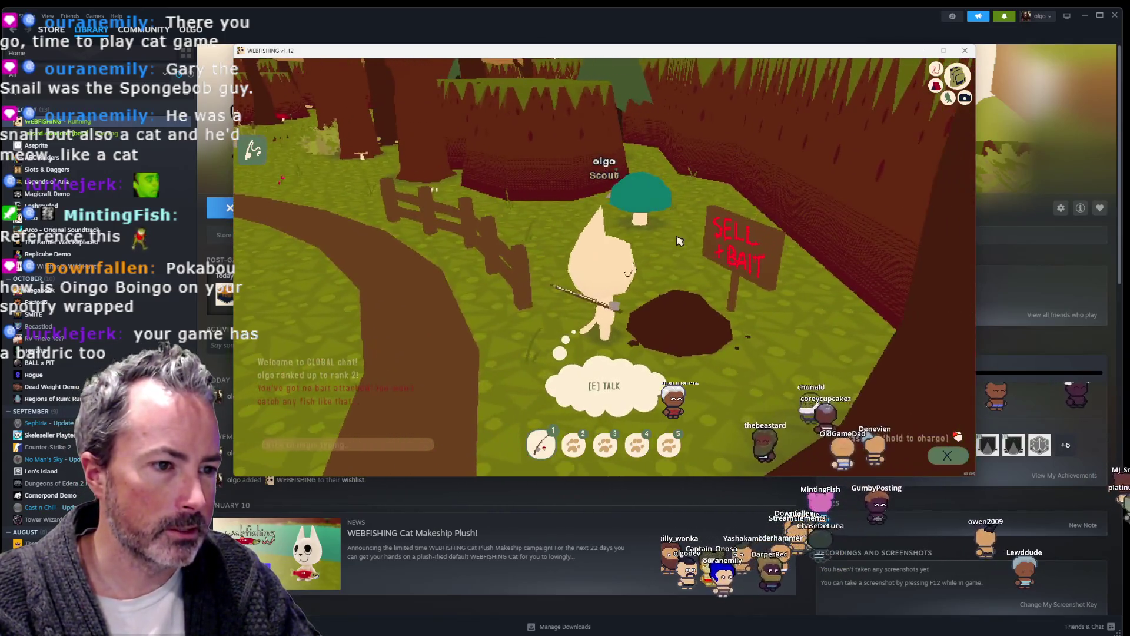
Step: Briefly reopen the bait depot, then walk along the forest path past the trash can
key(e)
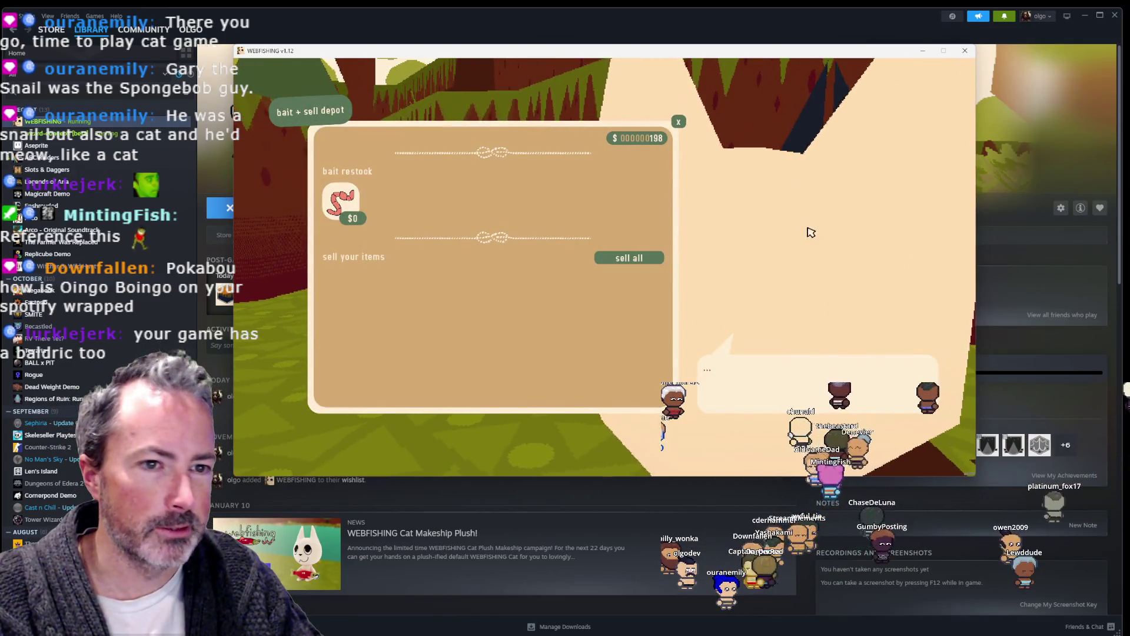
key(w)
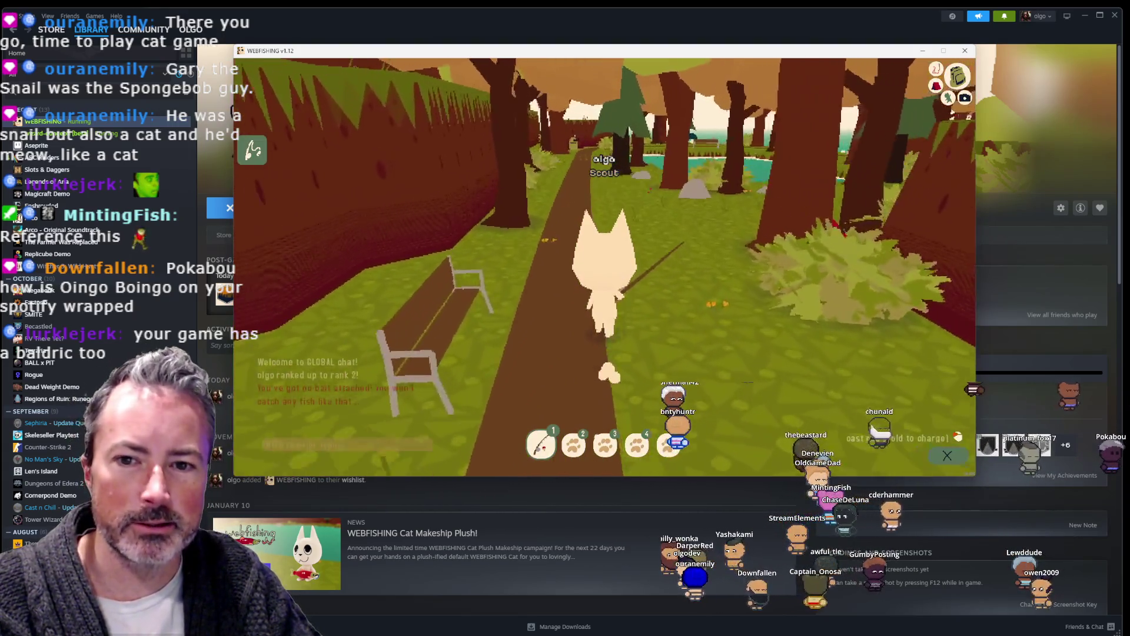
key(w)
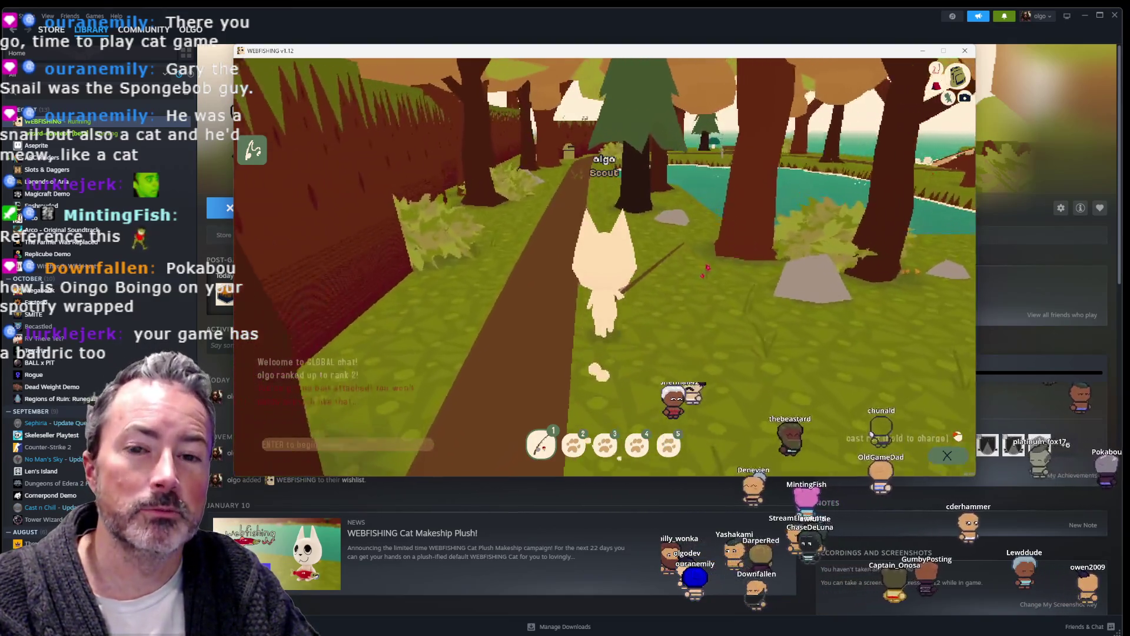
key(w)
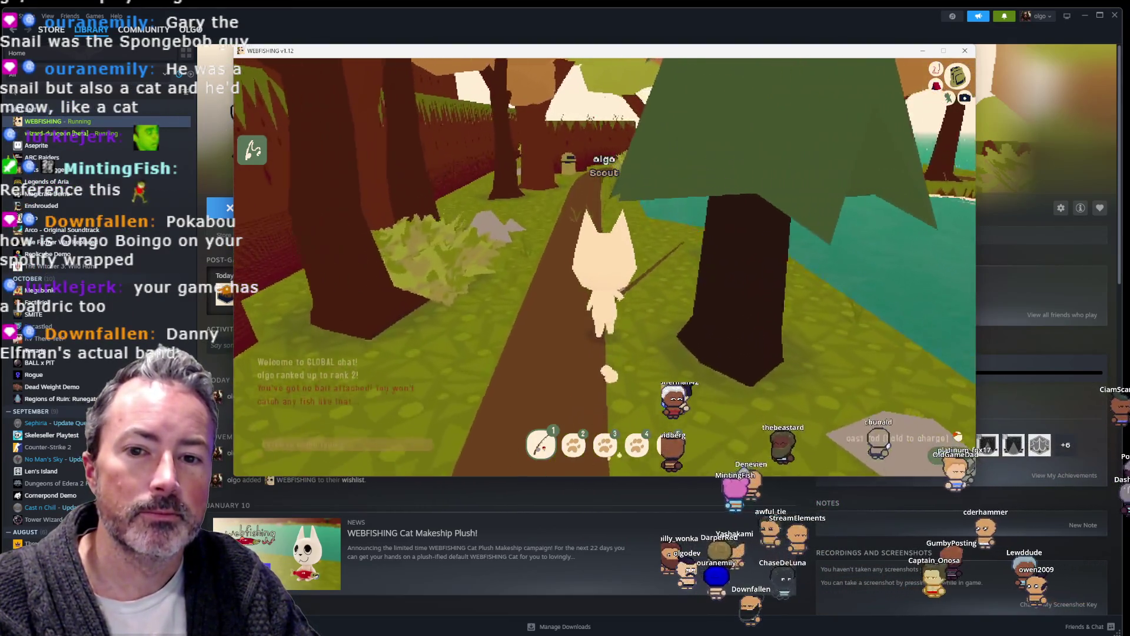
key(w)
key(w)
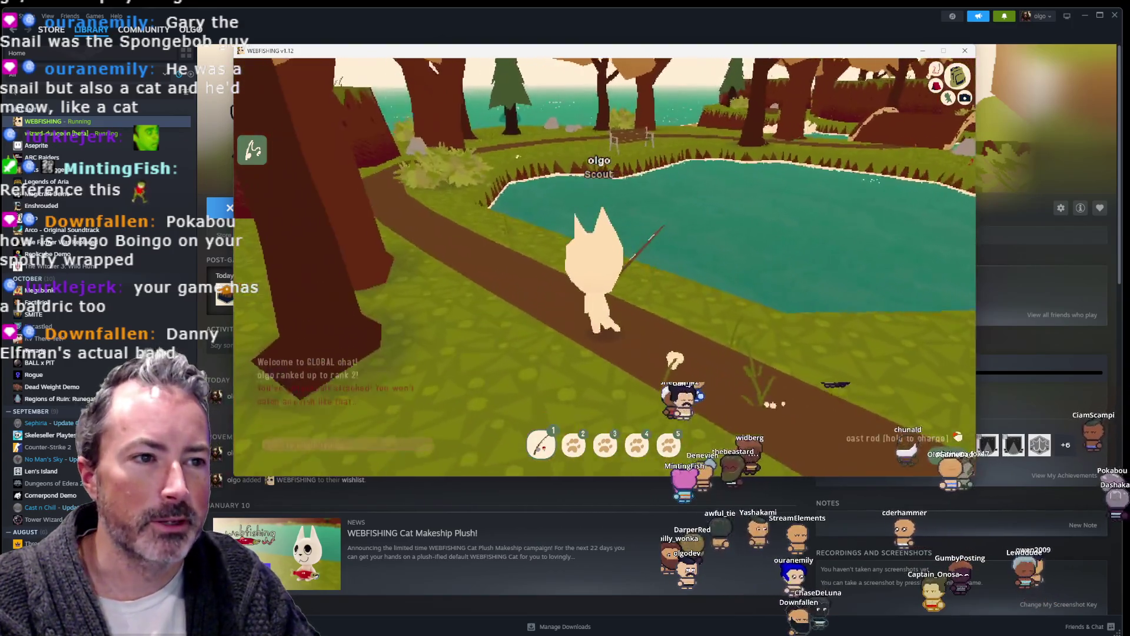
key(w)
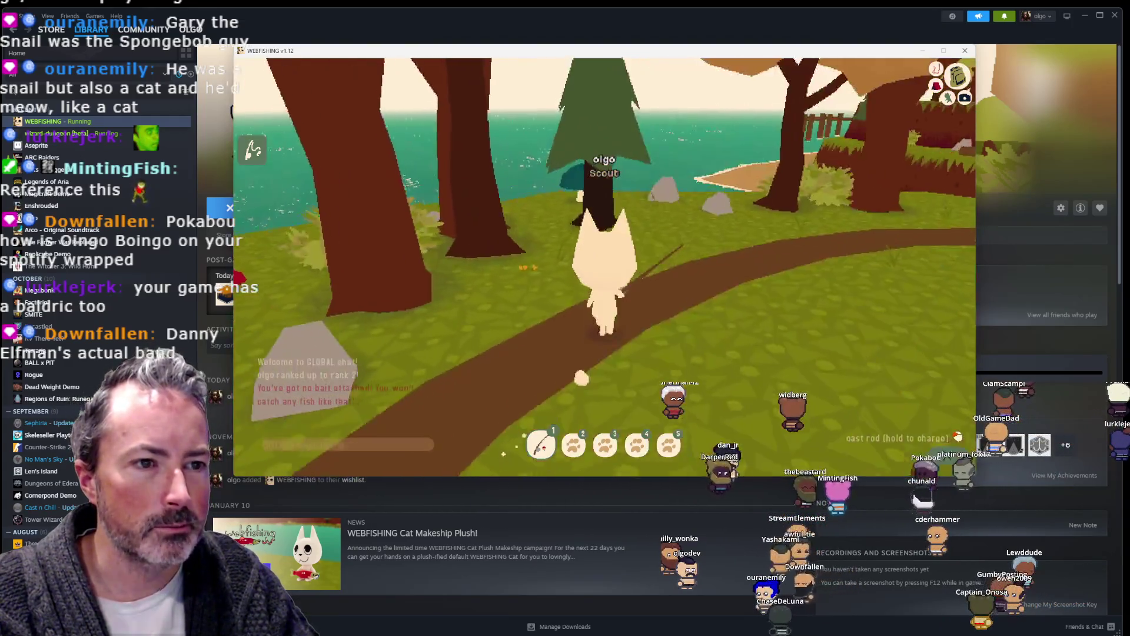
Step: Continue past the pond toward the bench, closing the player list, and on through the forest
key(w)
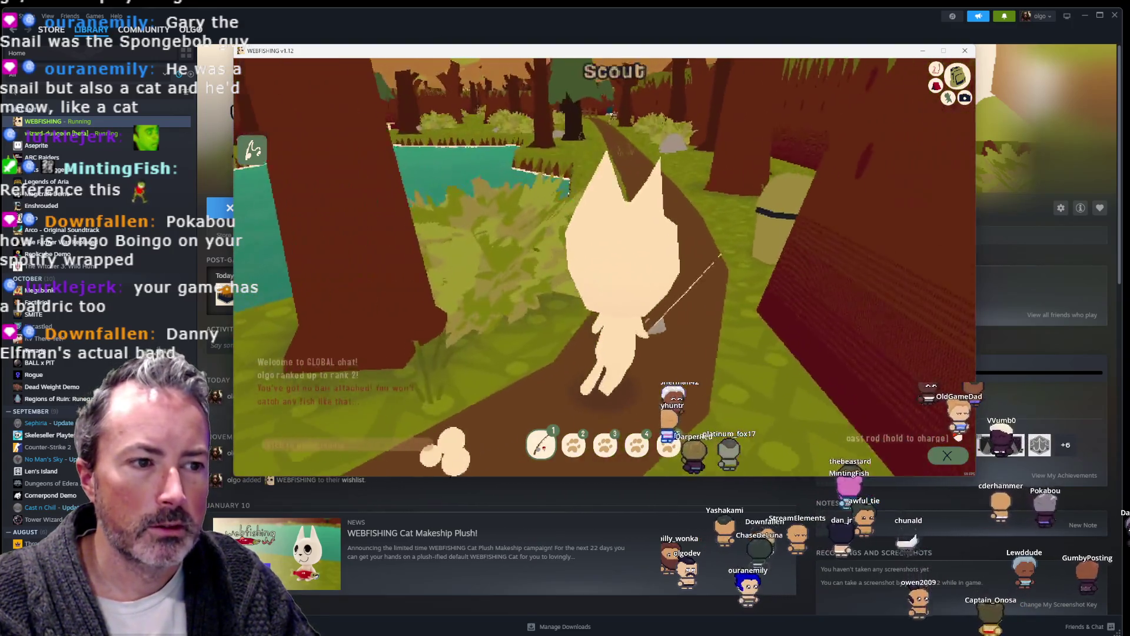
key(w)
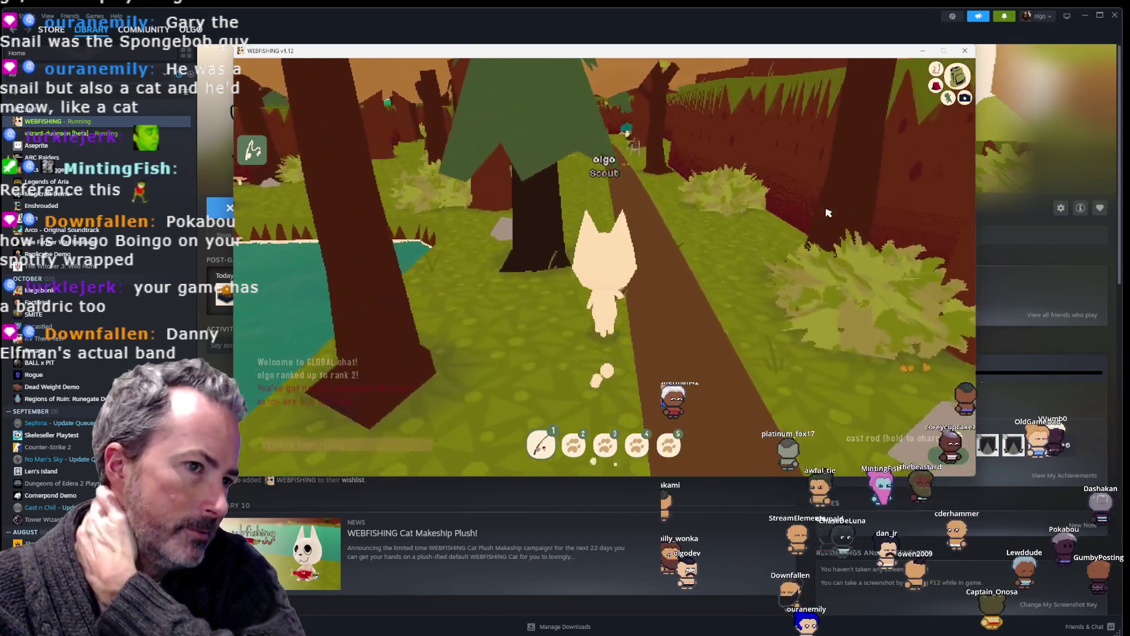
key(w)
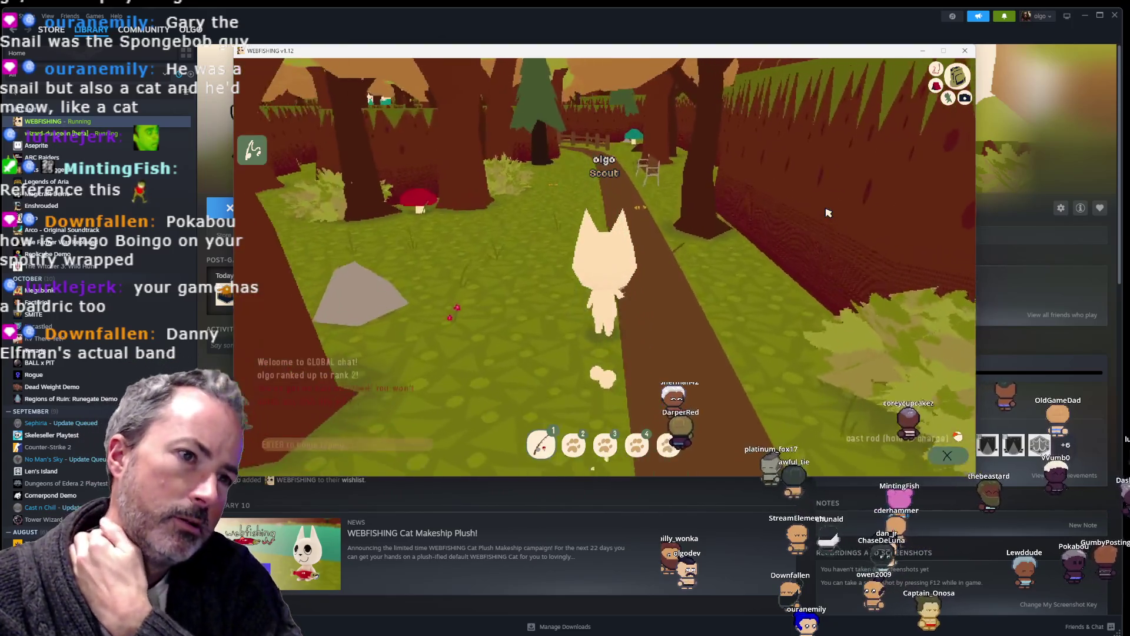
key(w)
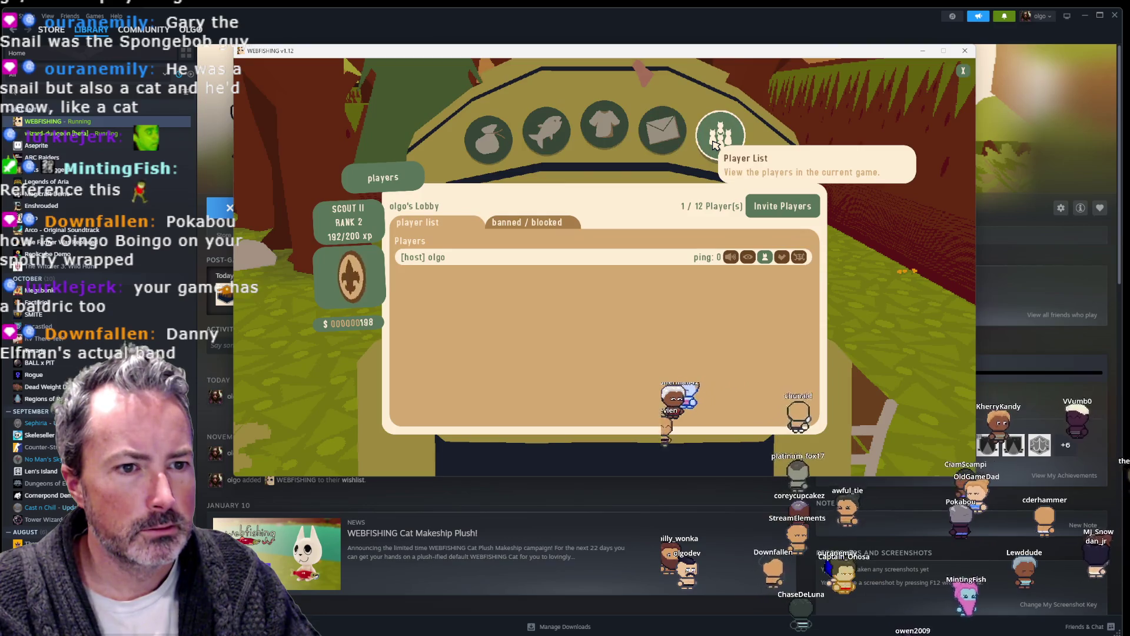
key(Escape)
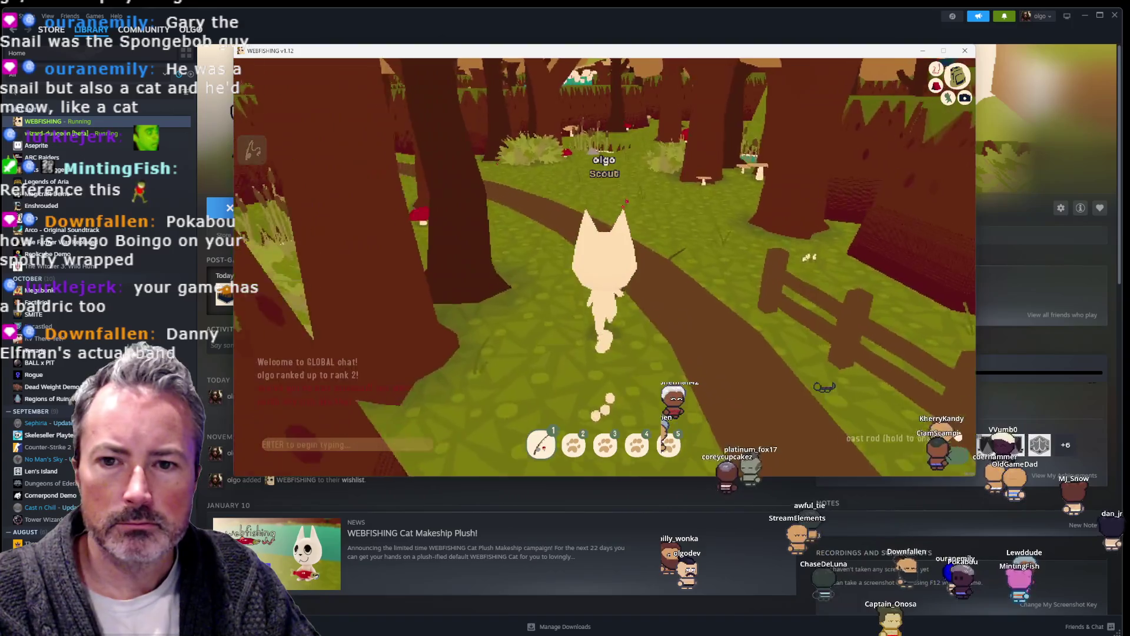
key(w)
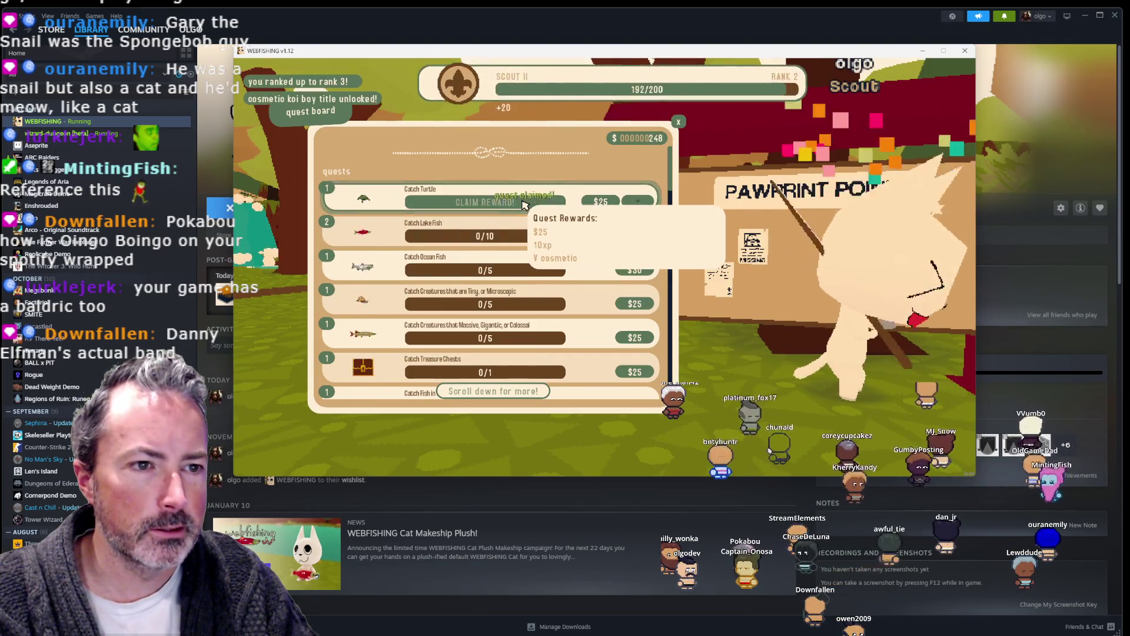
Step: Close the quest board after claiming Catch Turtle, then browse the vending machine drinks
key(Escape)
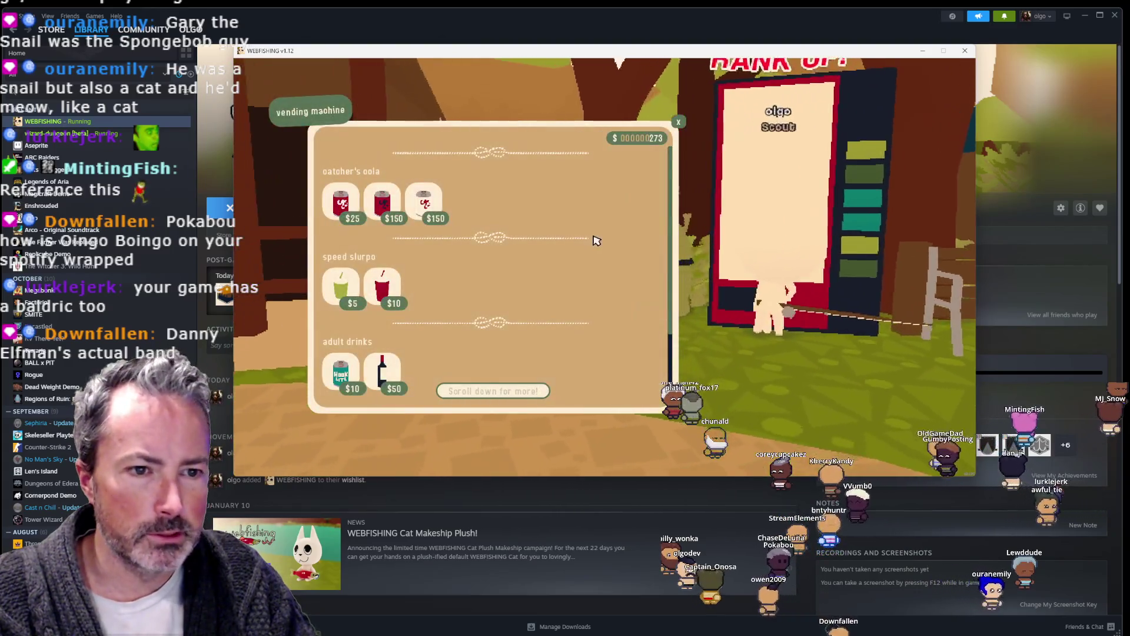
scroll(459, 287, up, 2)
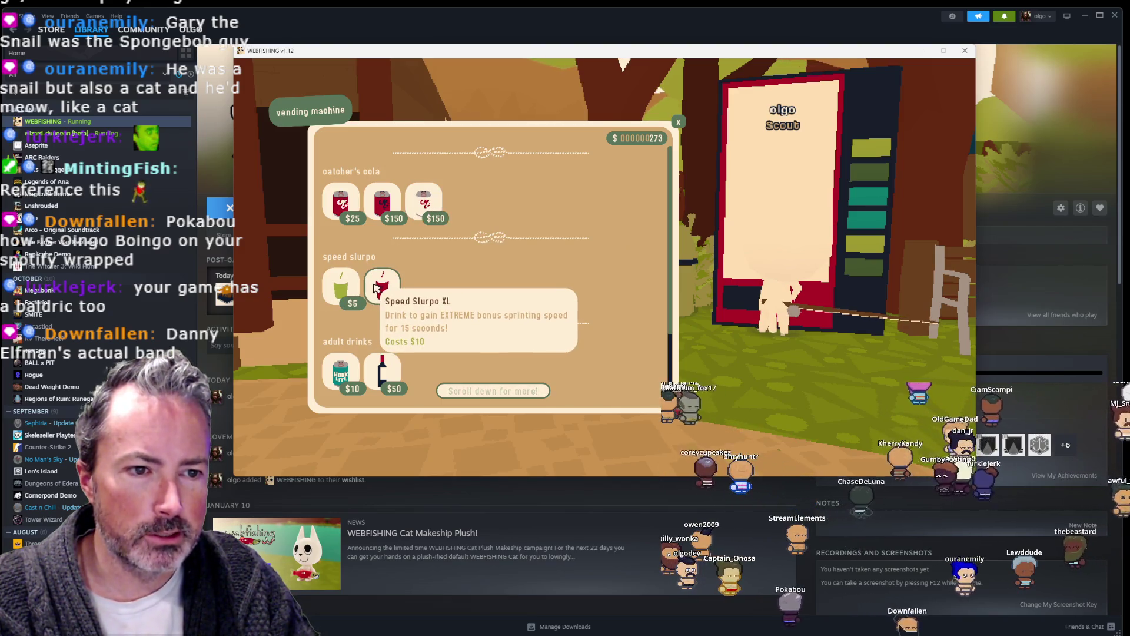
scroll(354, 287, down, 2)
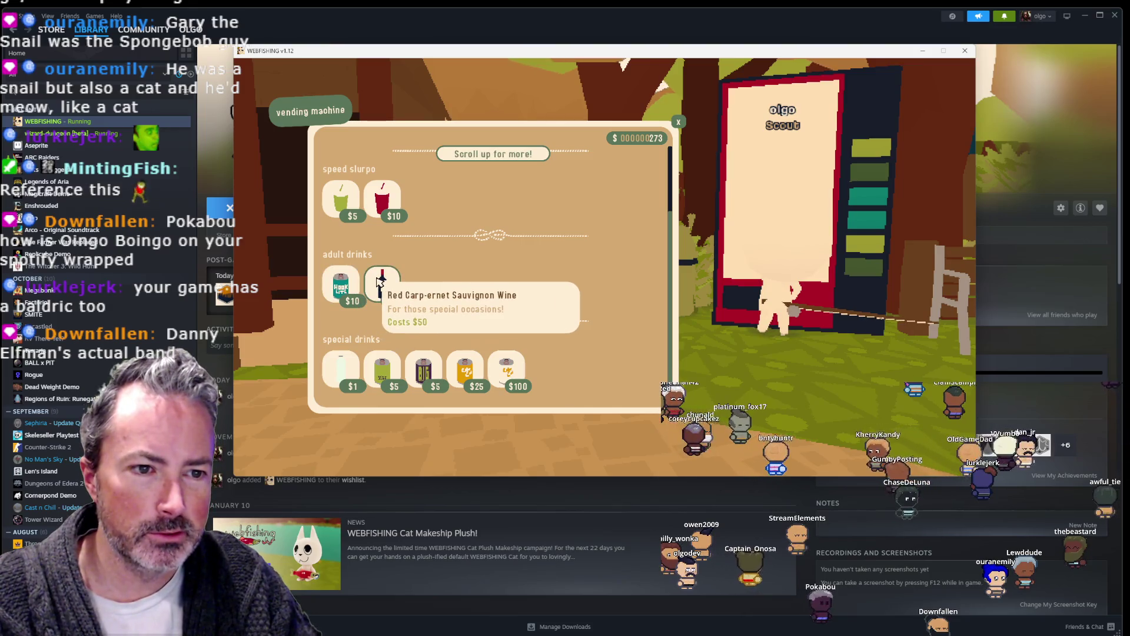
key(Escape)
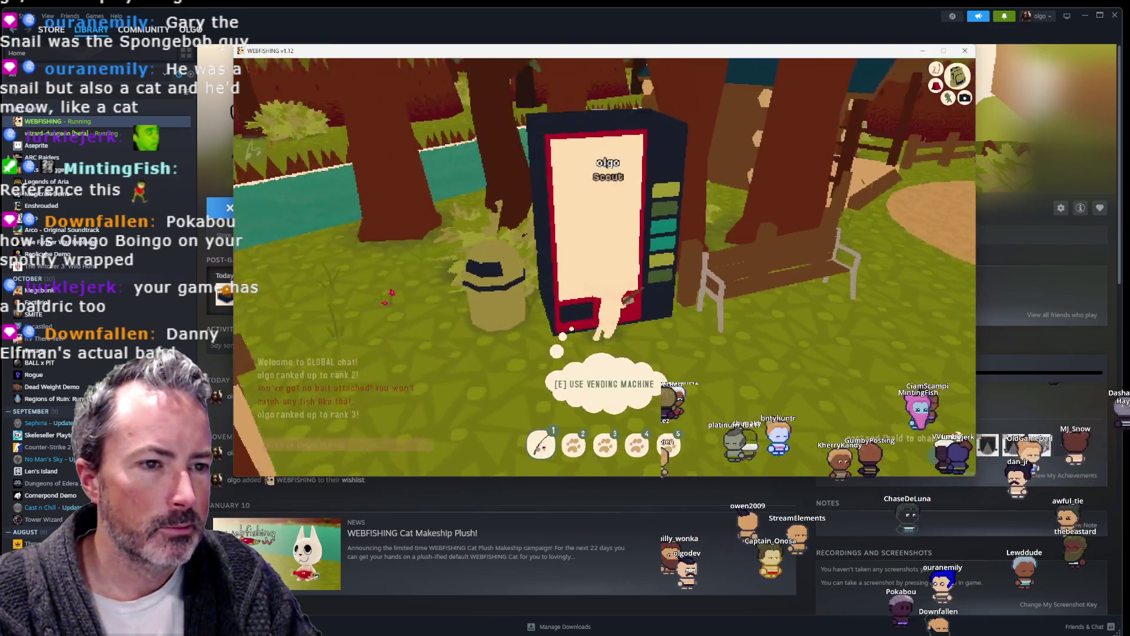
Step: Walk from the vending machine into the hub house and over to the frog shopkeeper
key(w)
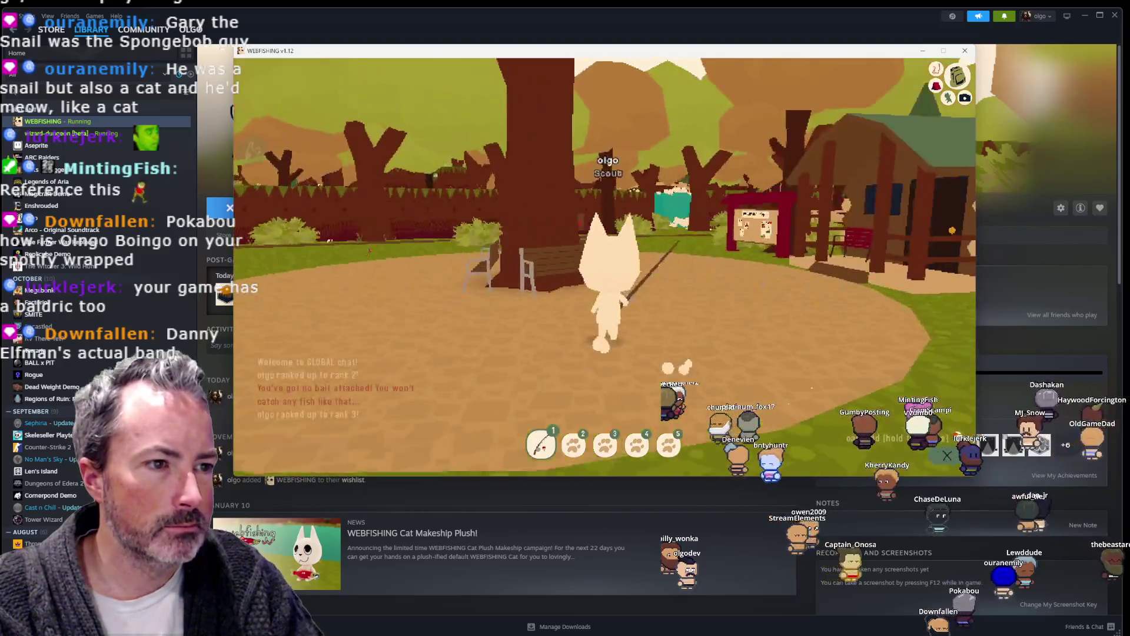
key(w)
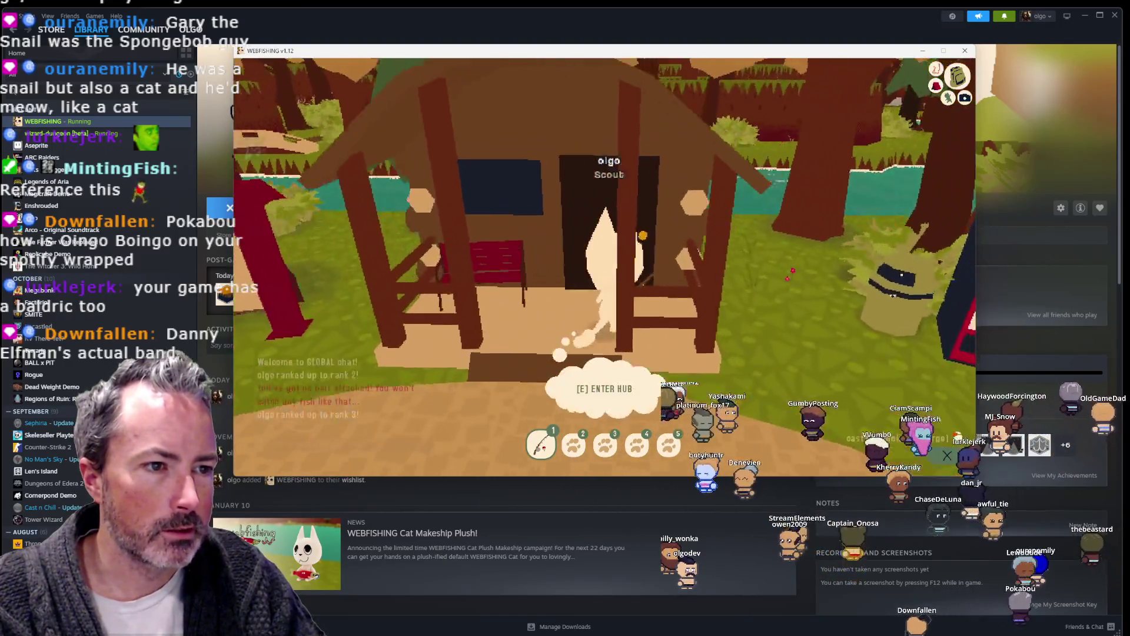
key(e)
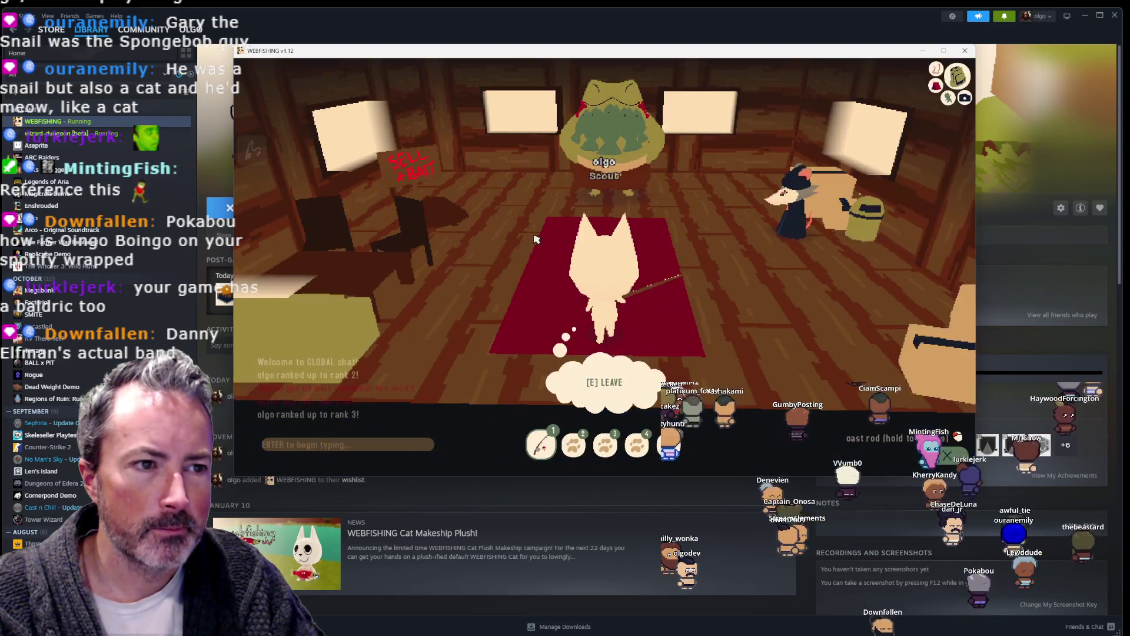
key(w)
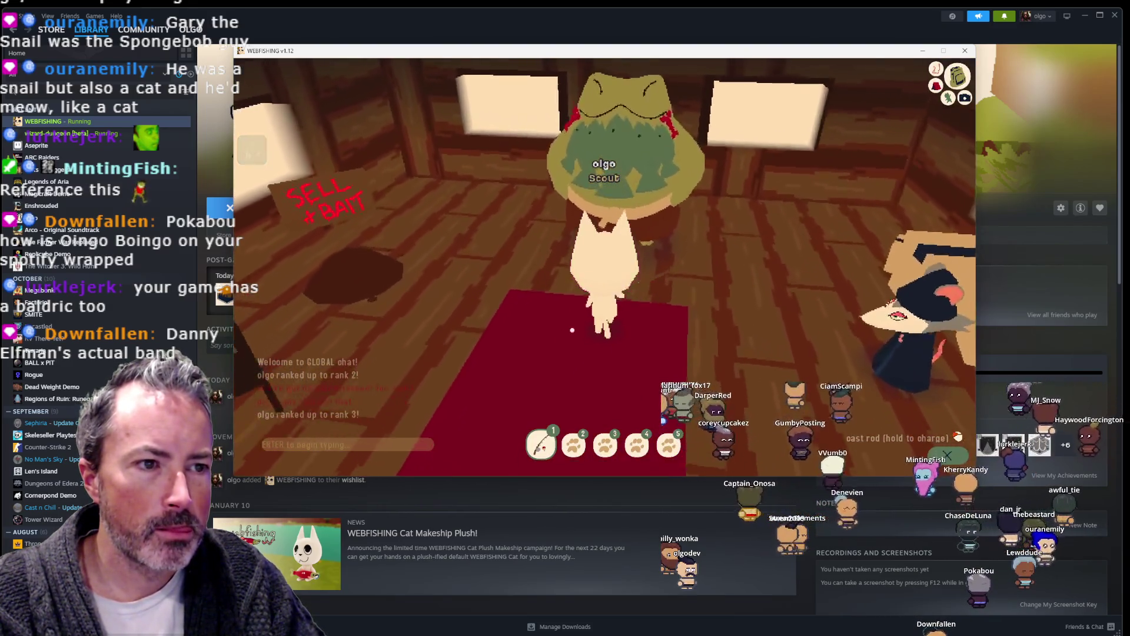
Step: Buy the Crickets License for $100 at the frog's store, leaving $173, and browse the stock
key(e)
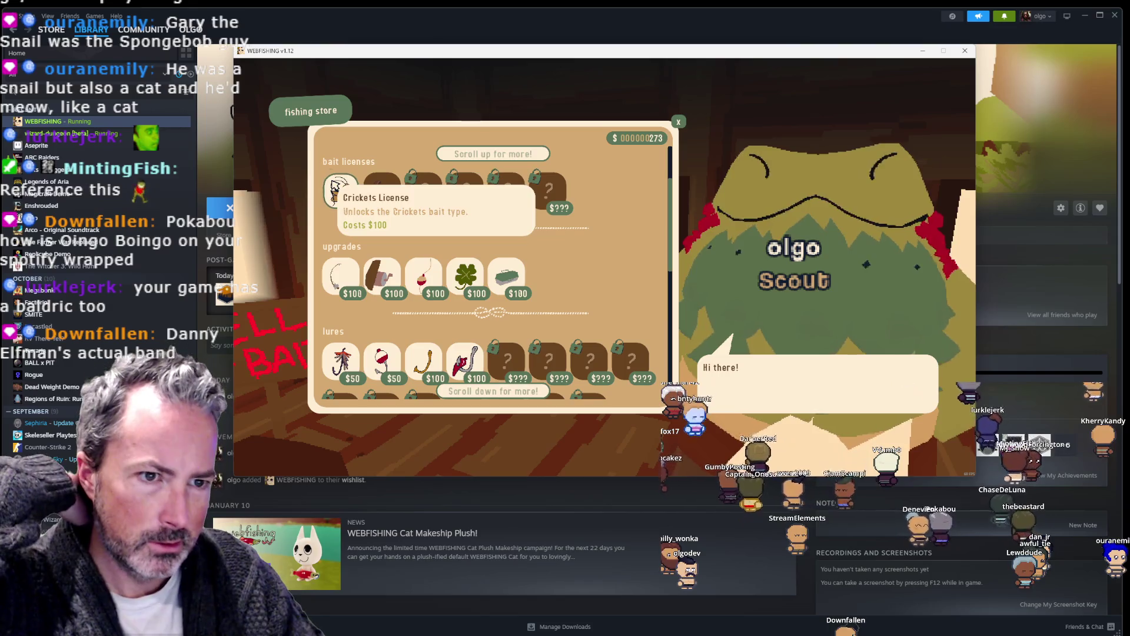
click(334, 186)
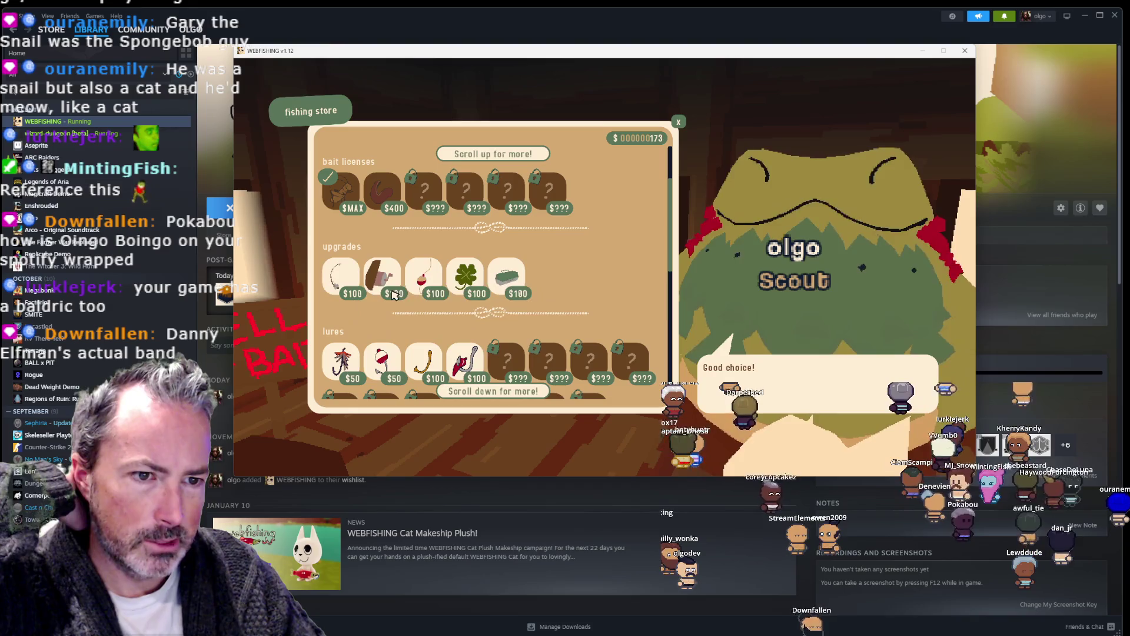
scroll(469, 266, down, 1)
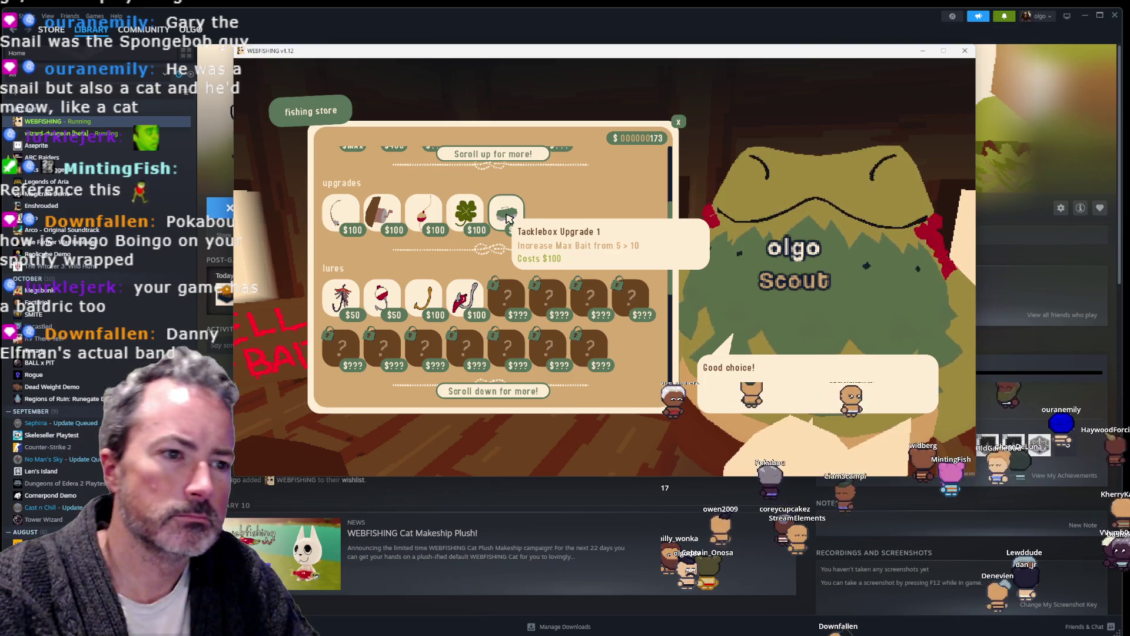
scroll(547, 213, down, 3)
scroll(547, 213, down, 3)
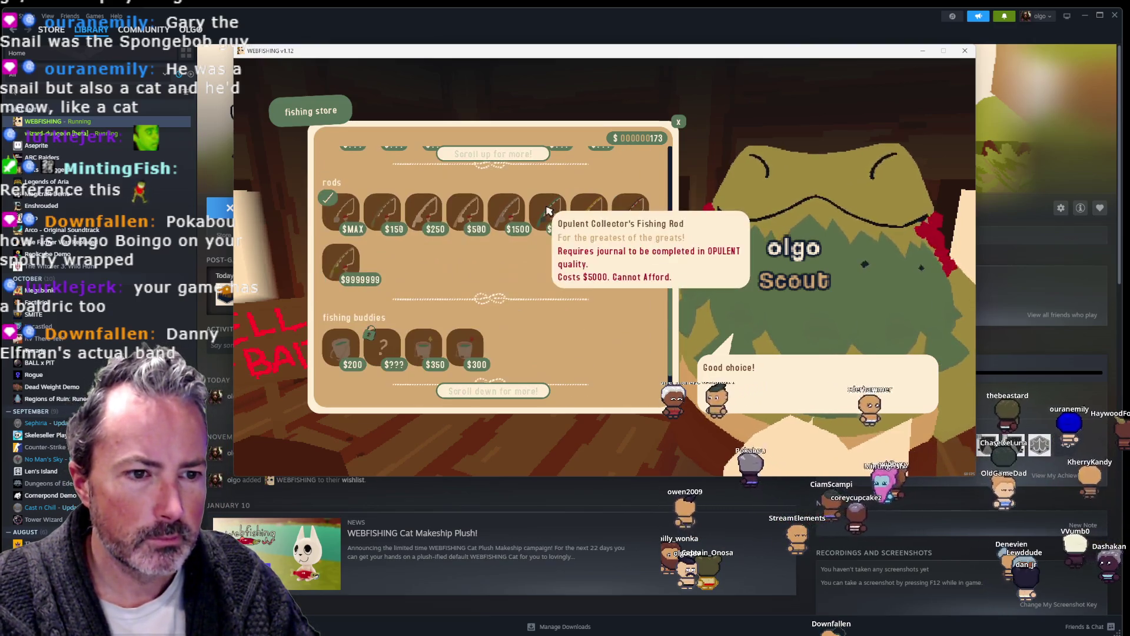
mouse_move(330, 362)
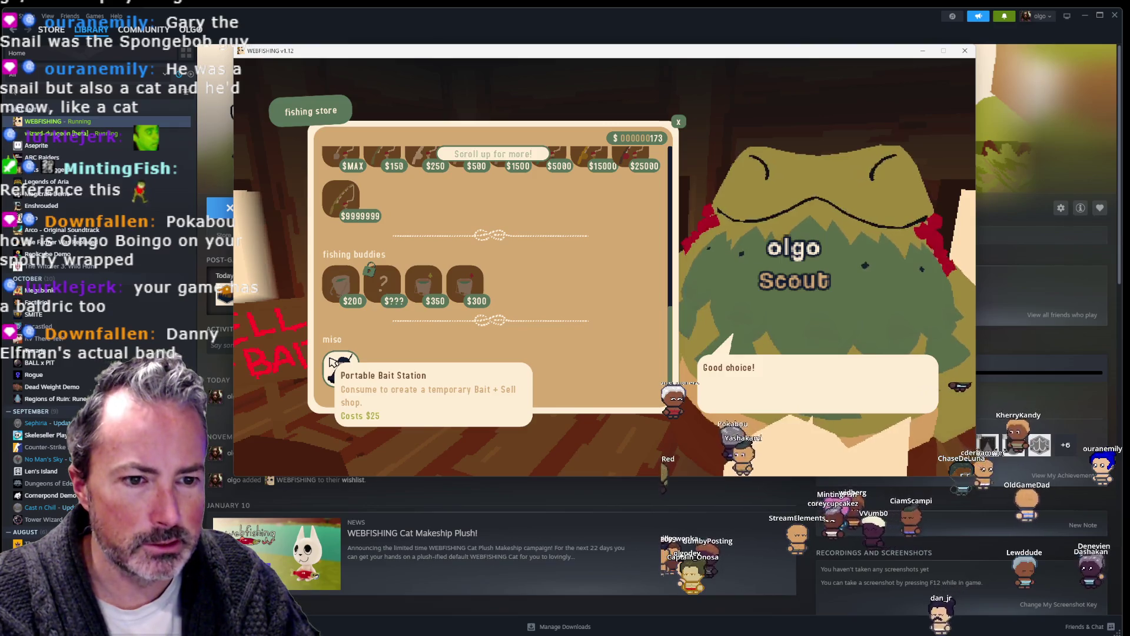
key(Escape)
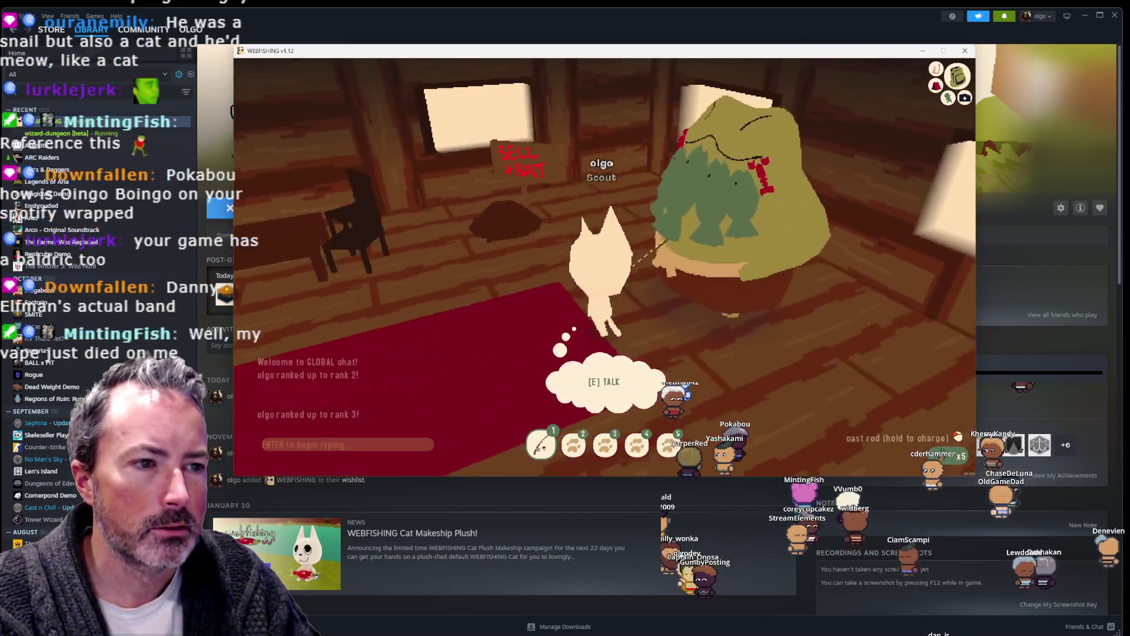
Step: Refill the Worms and Crickets bait at the bait + sell depot
key(e)
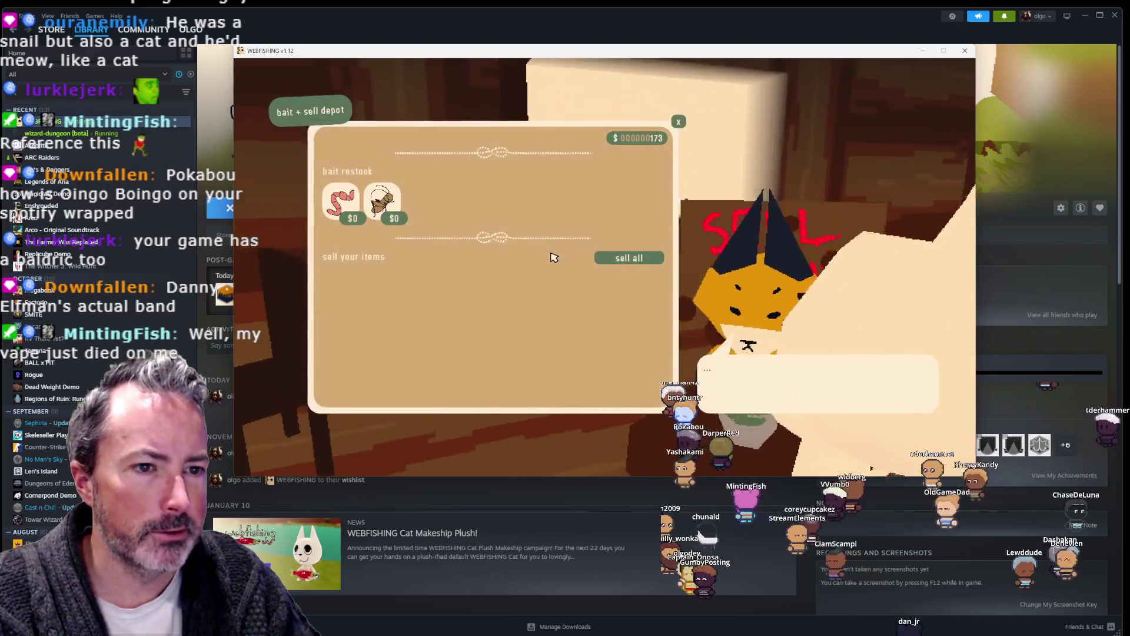
click(352, 203)
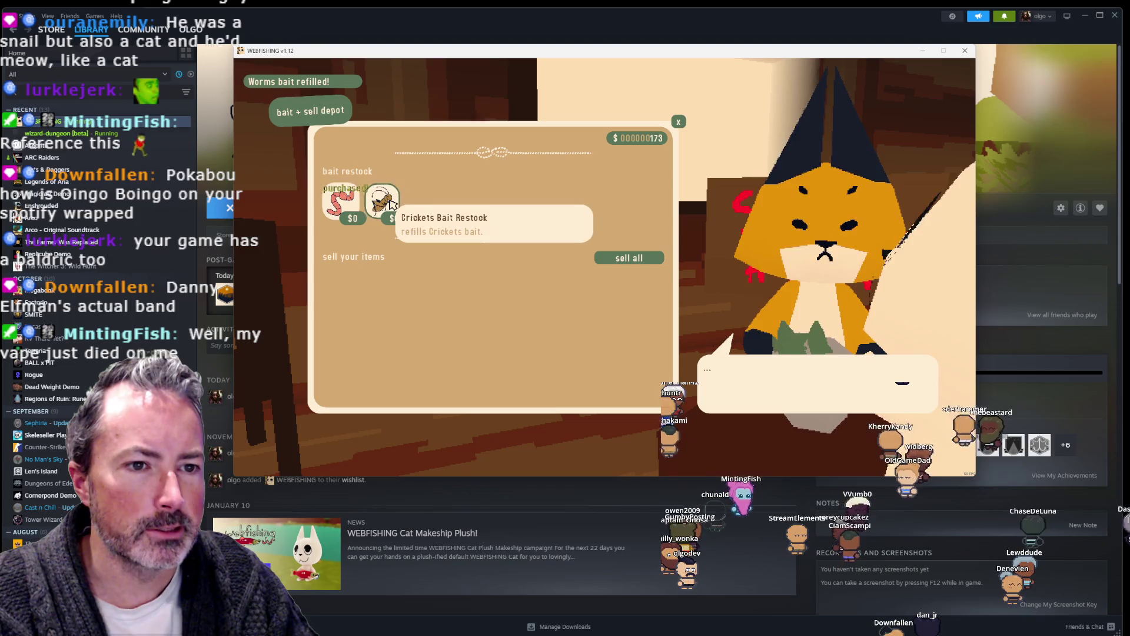
click(393, 205)
key(Escape)
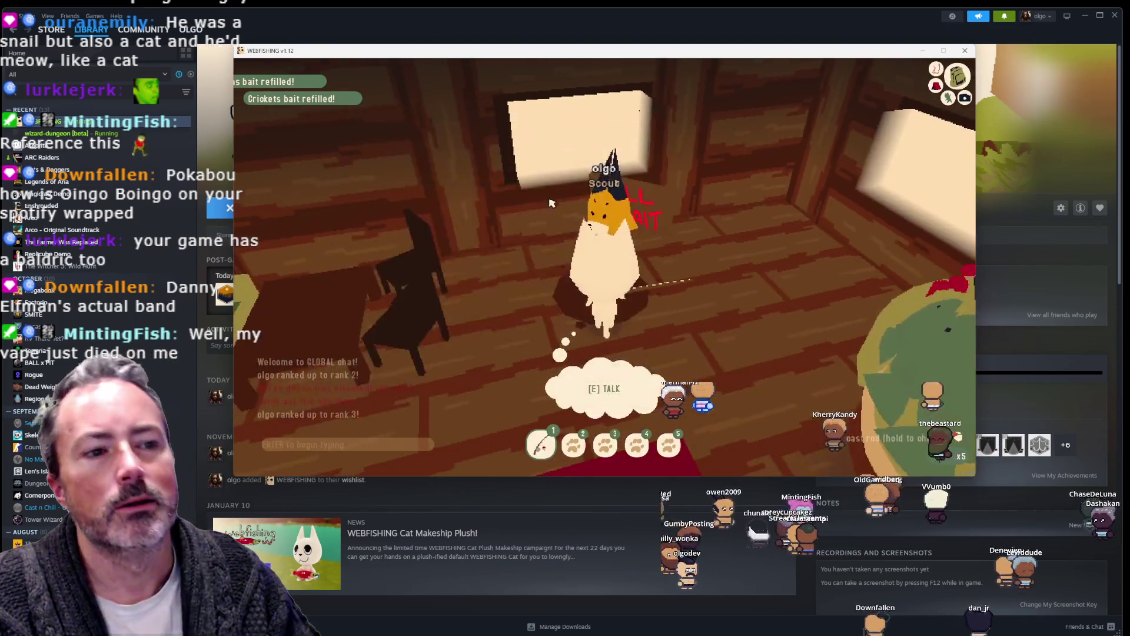
Step: Leave the building, walk to the river's edge, and cast the fishing line
key(w)
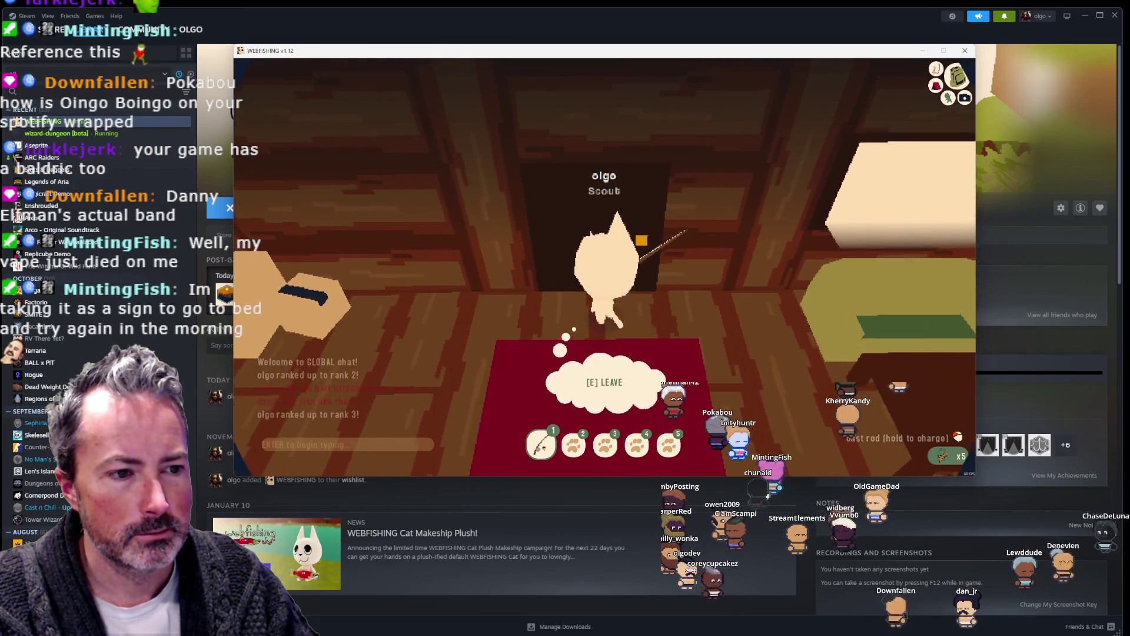
key(e)
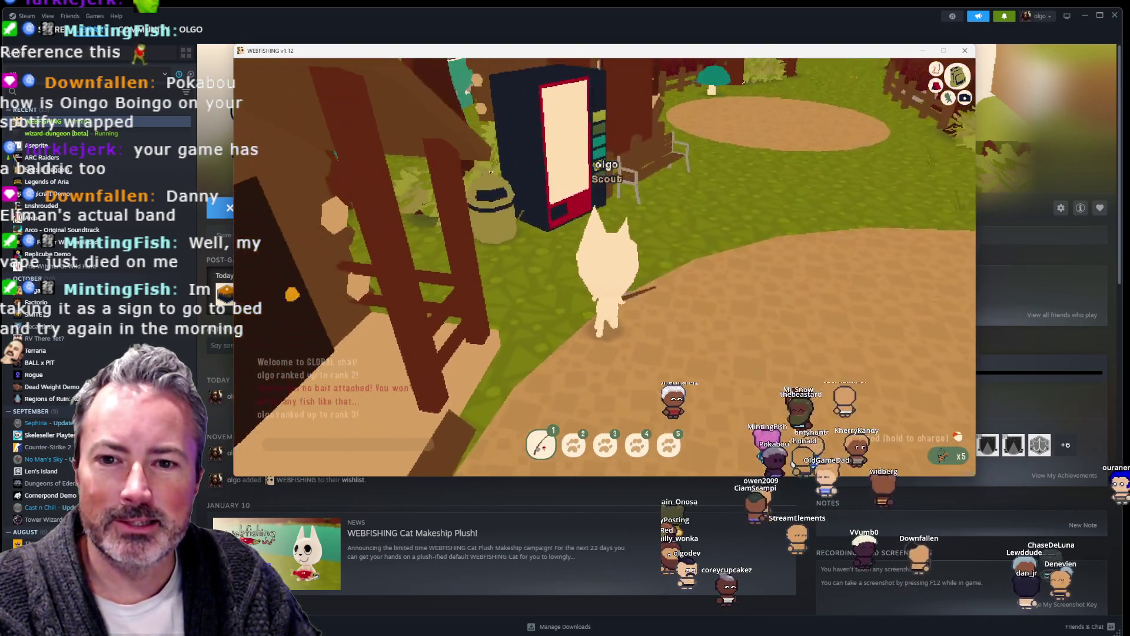
key(a)
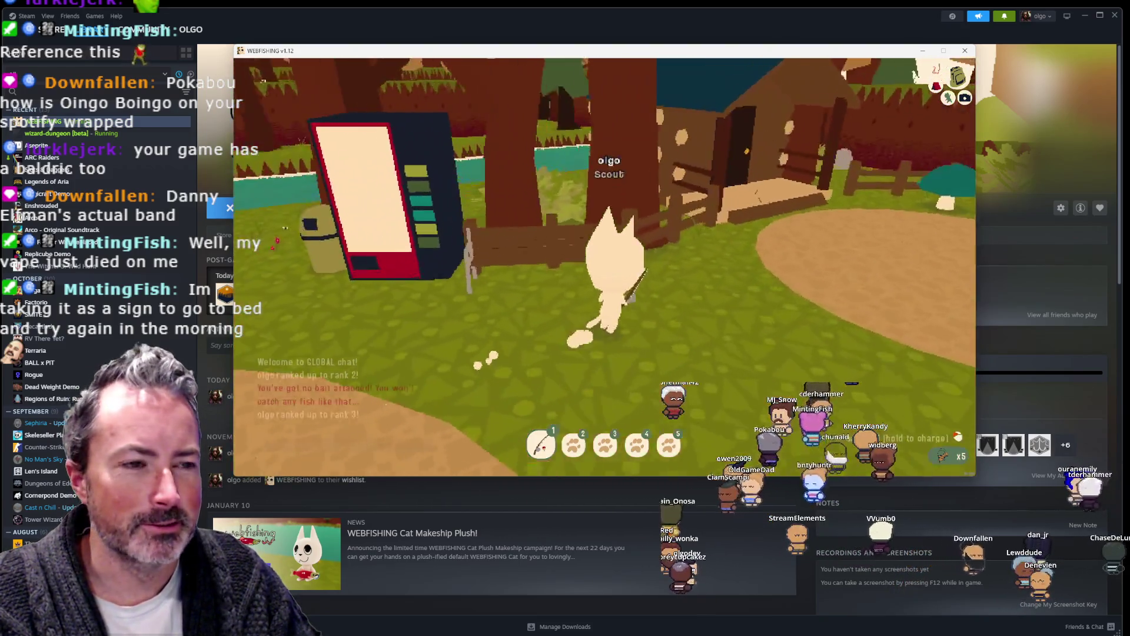
key(w)
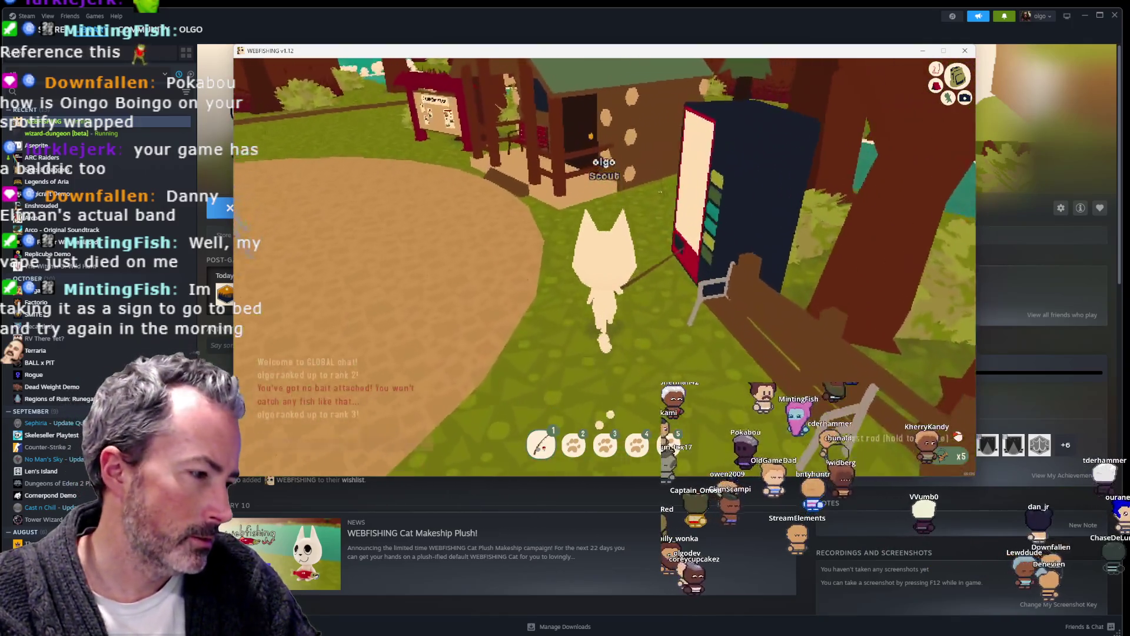
key(w)
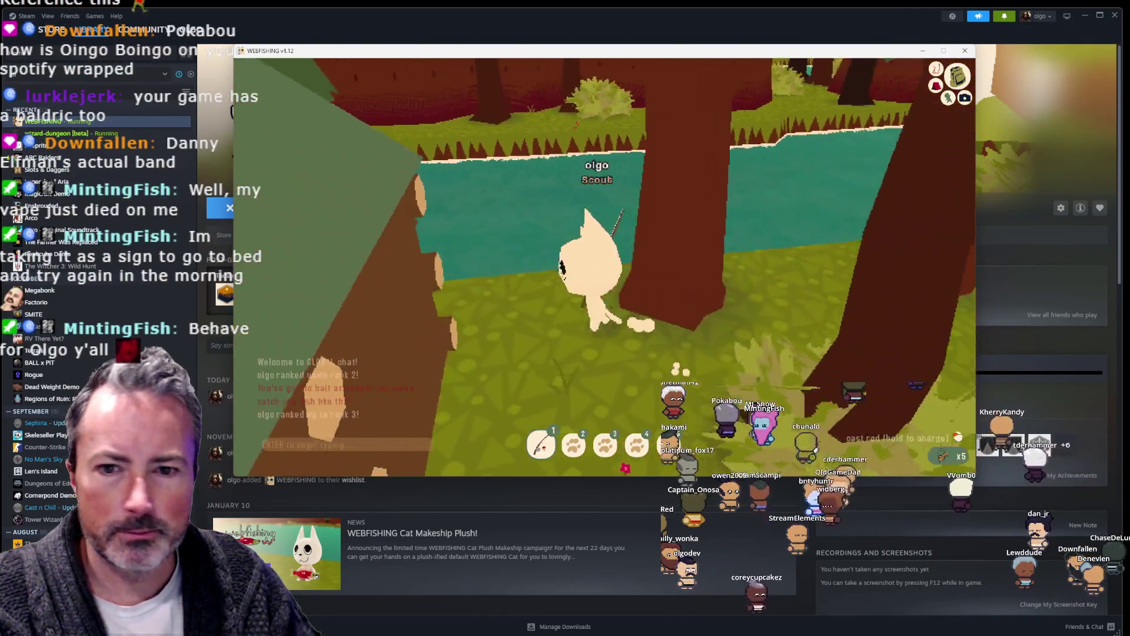
key(w)
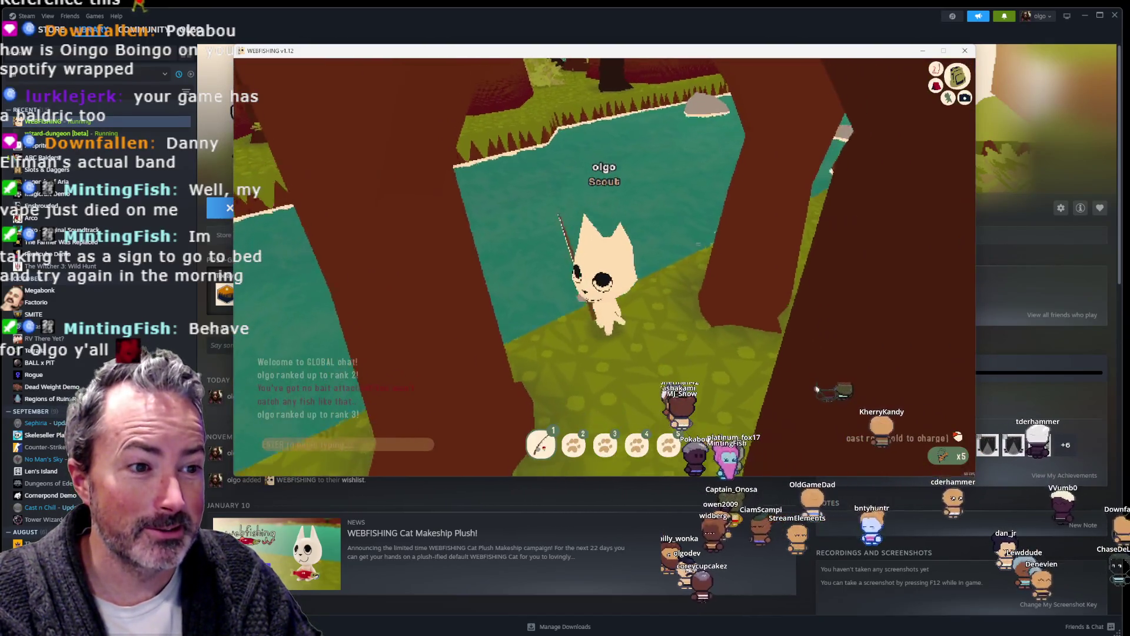
click(601, 192)
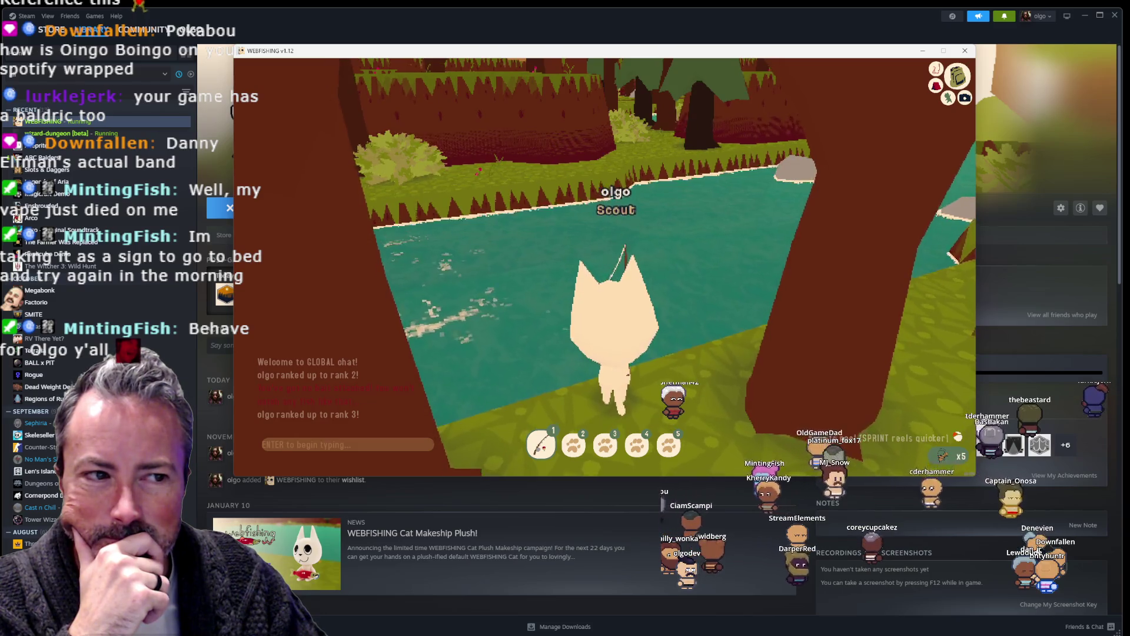
Step: While waiting for a bite, check the lobby's player and banned lists and the inventory
key(a)
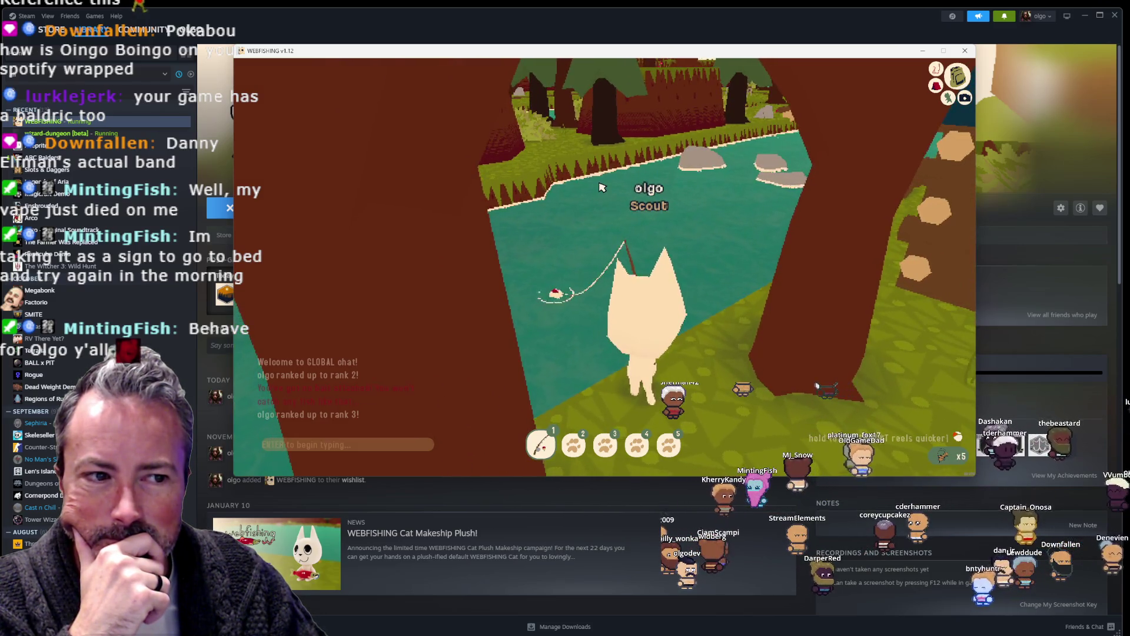
key(Escape)
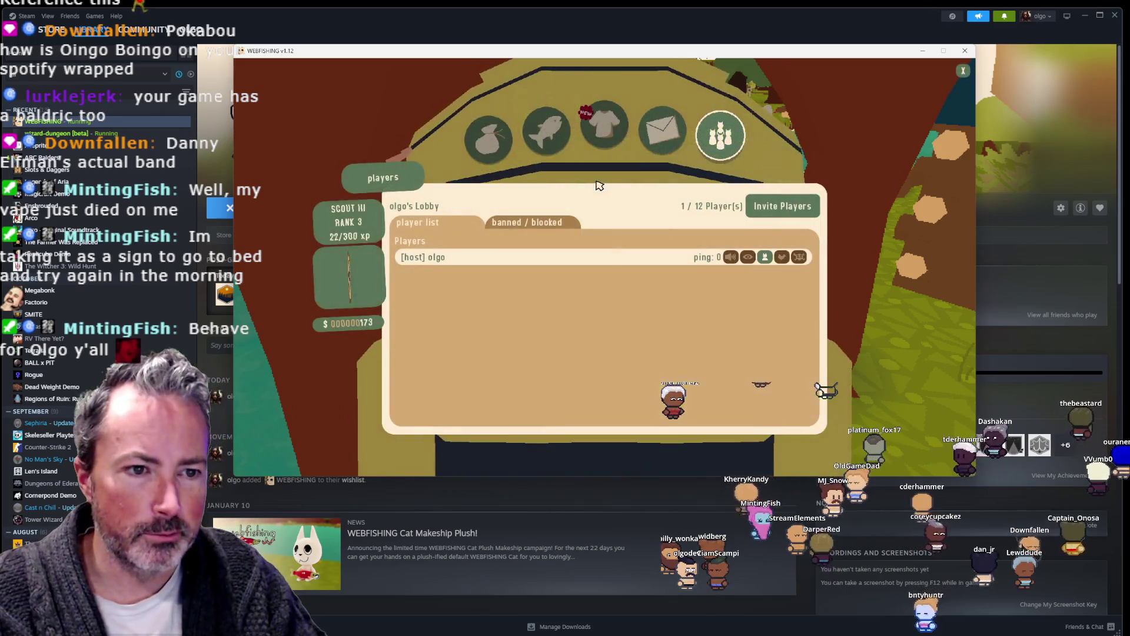
click(506, 222)
click(462, 222)
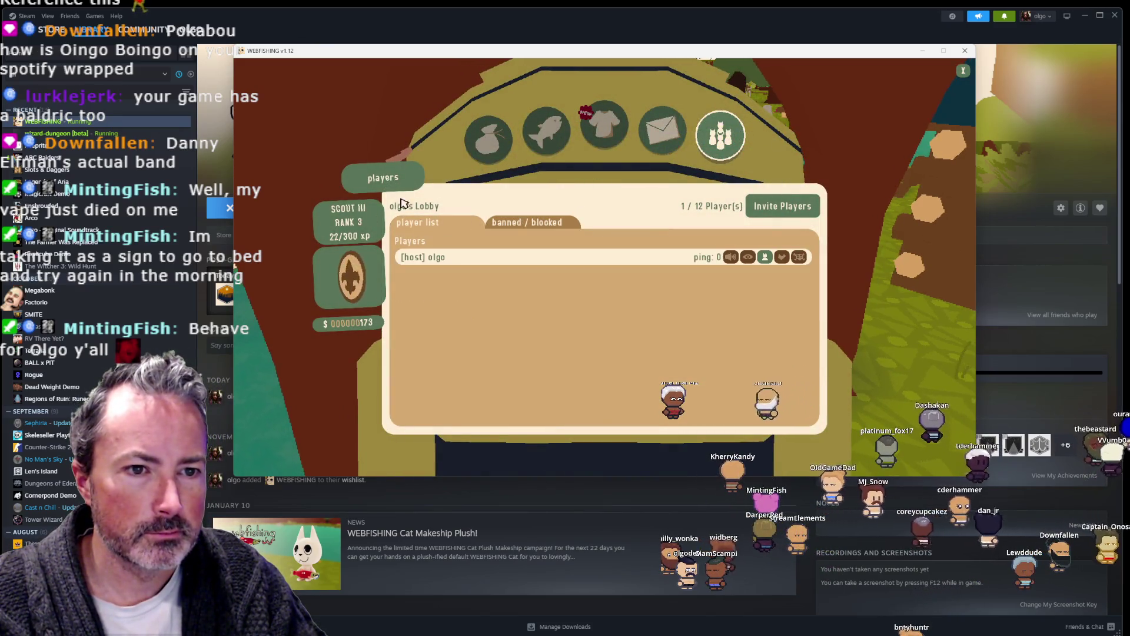
key(i)
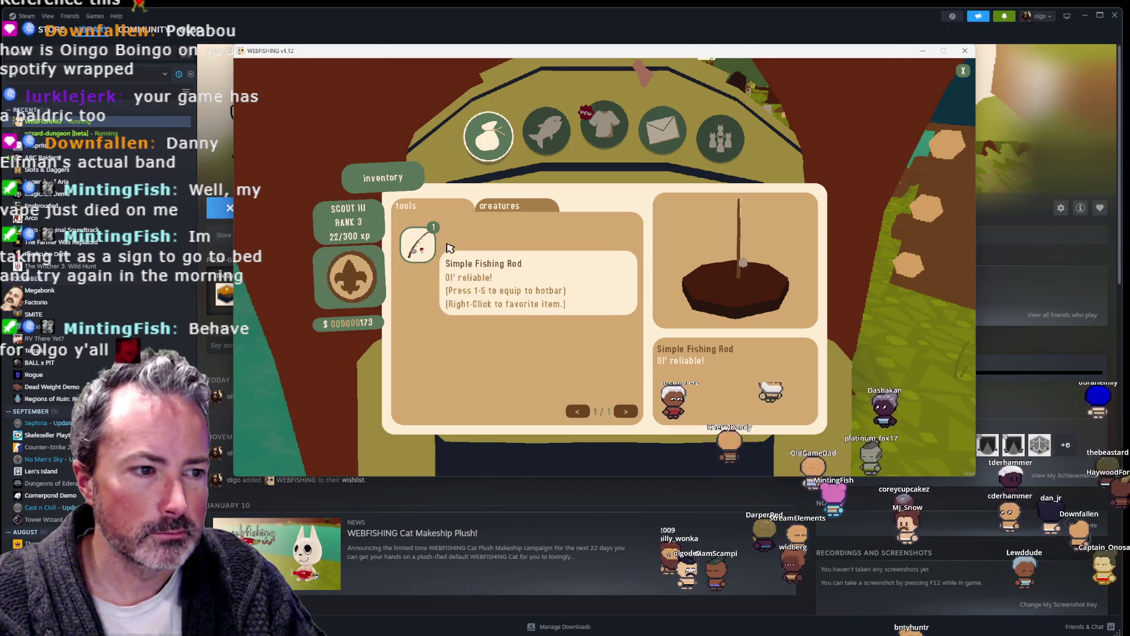
key(i)
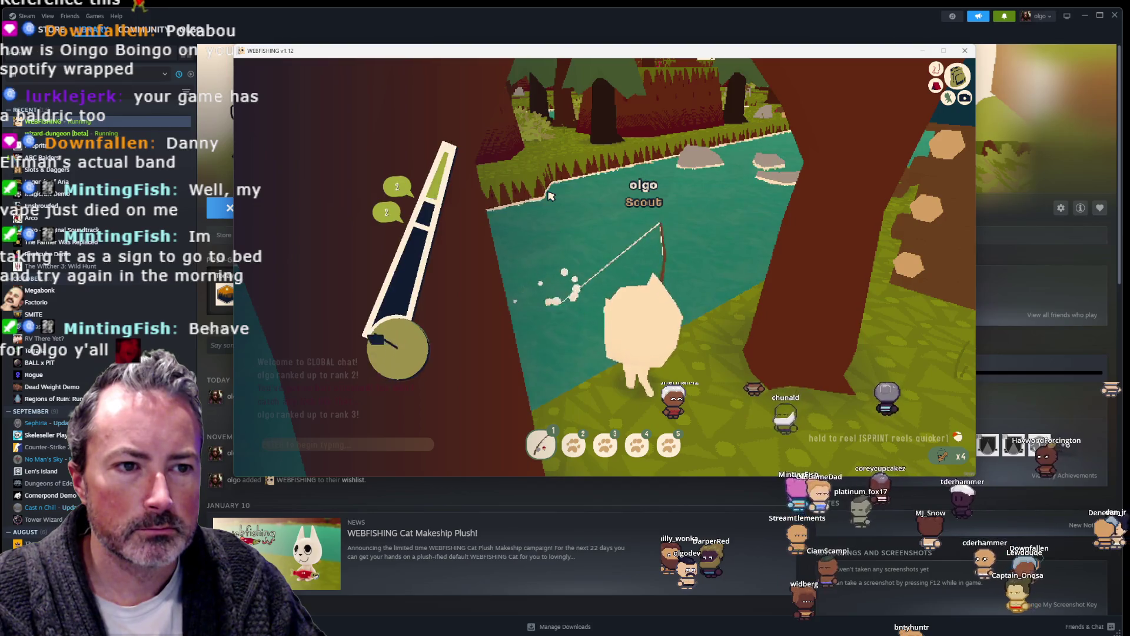
Step: Reel in the Treasure Chest, equip it to the hotbar, and open it
drag(547, 195, 553, 197)
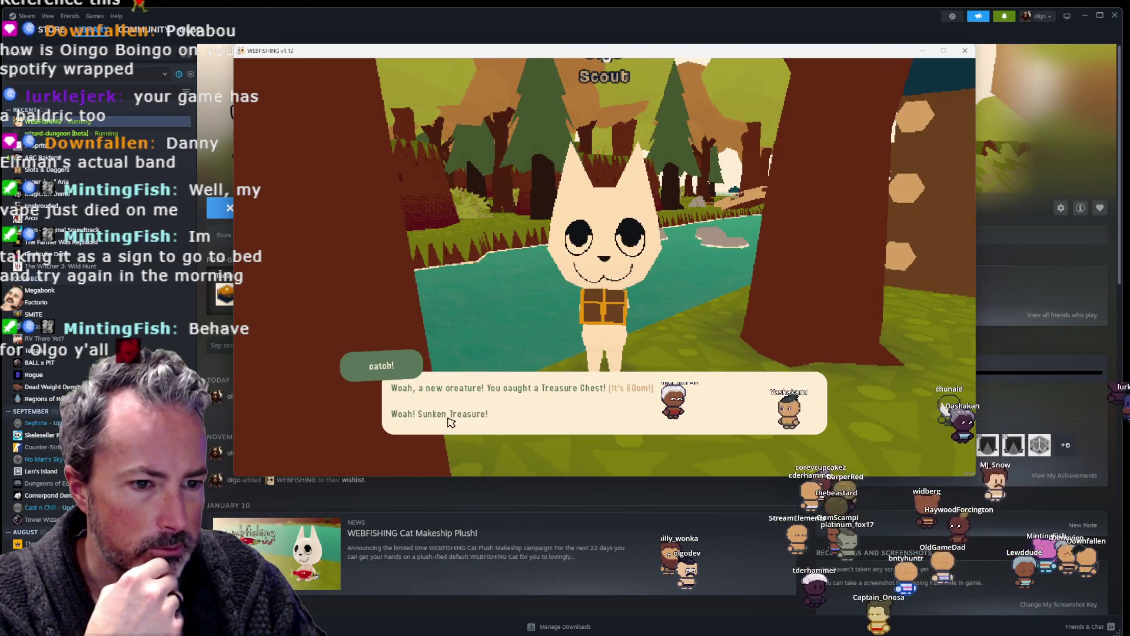
click(634, 359)
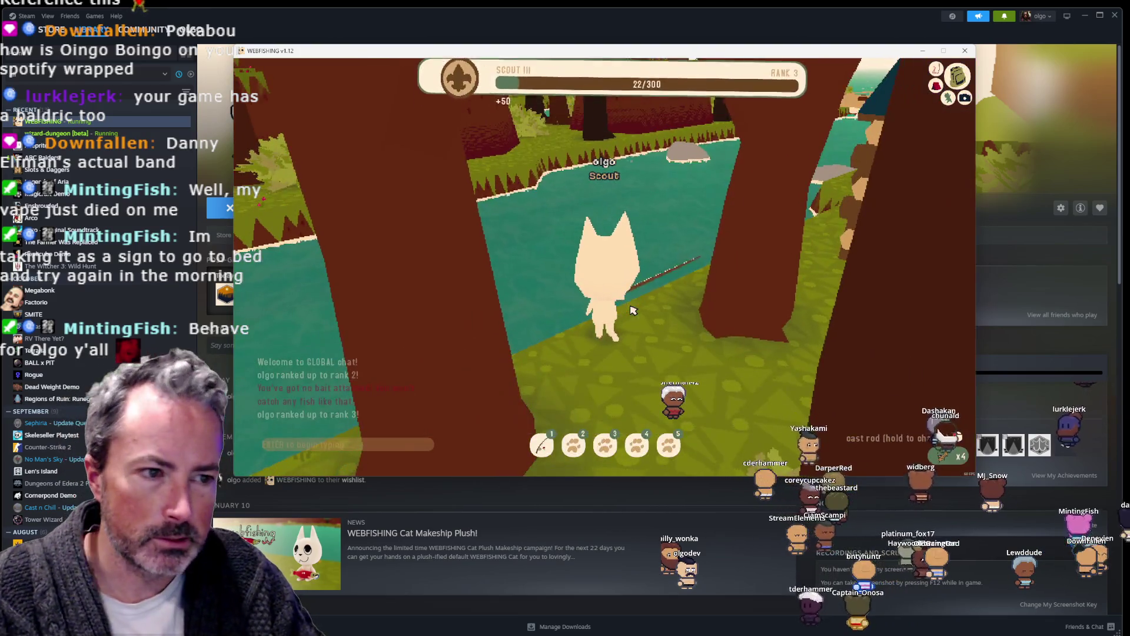
key(Tab)
click(462, 256)
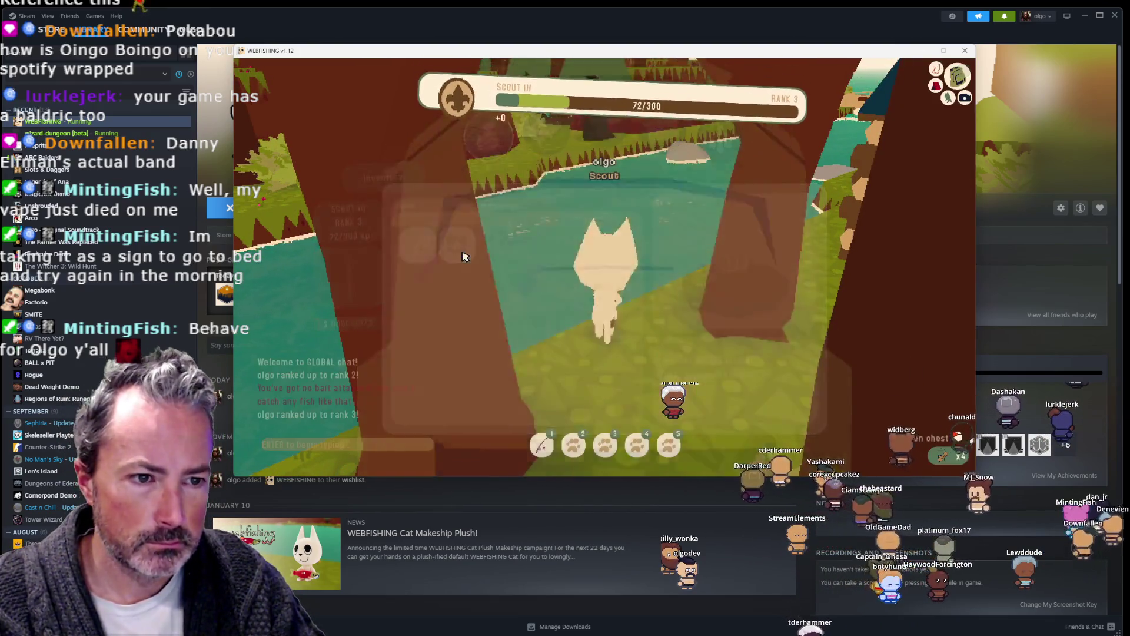
mouse_move(462, 250)
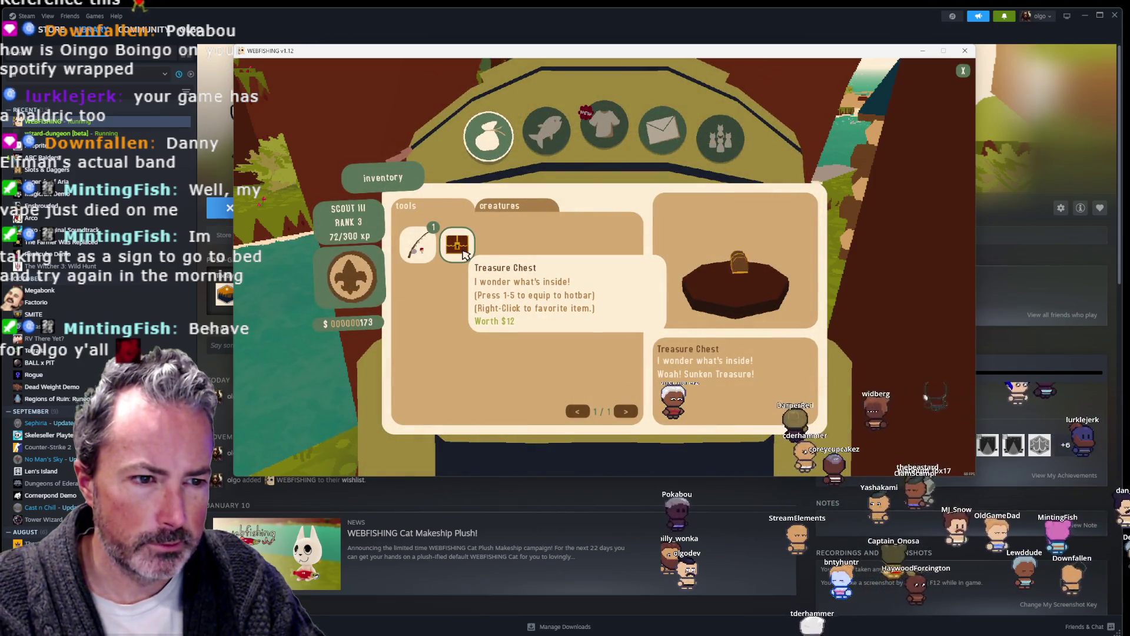
click(462, 253)
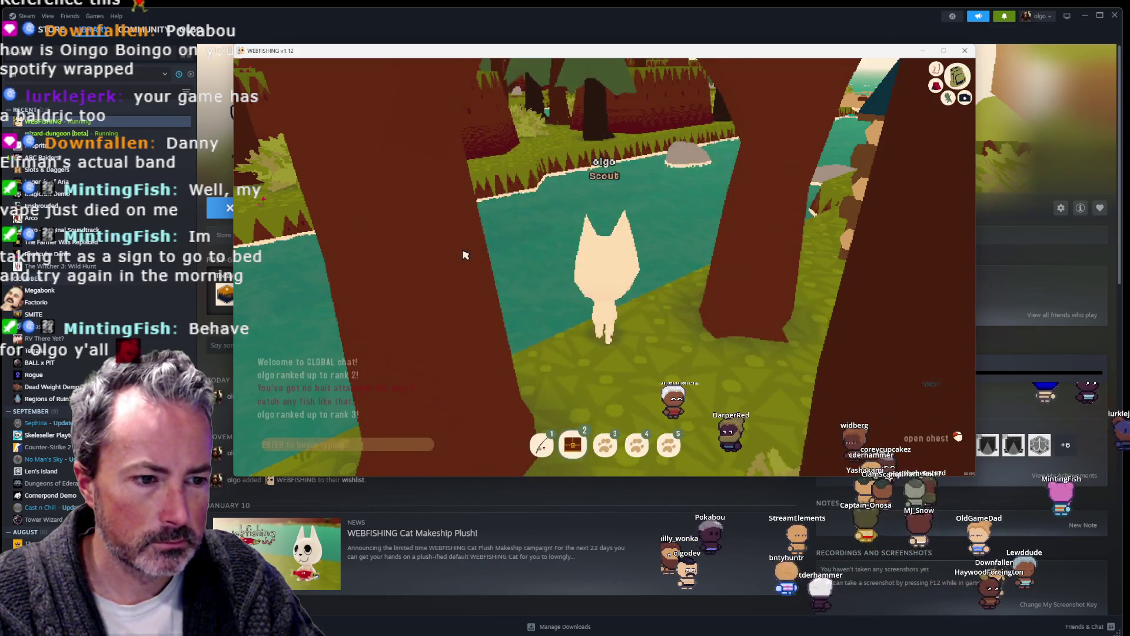
click(465, 255)
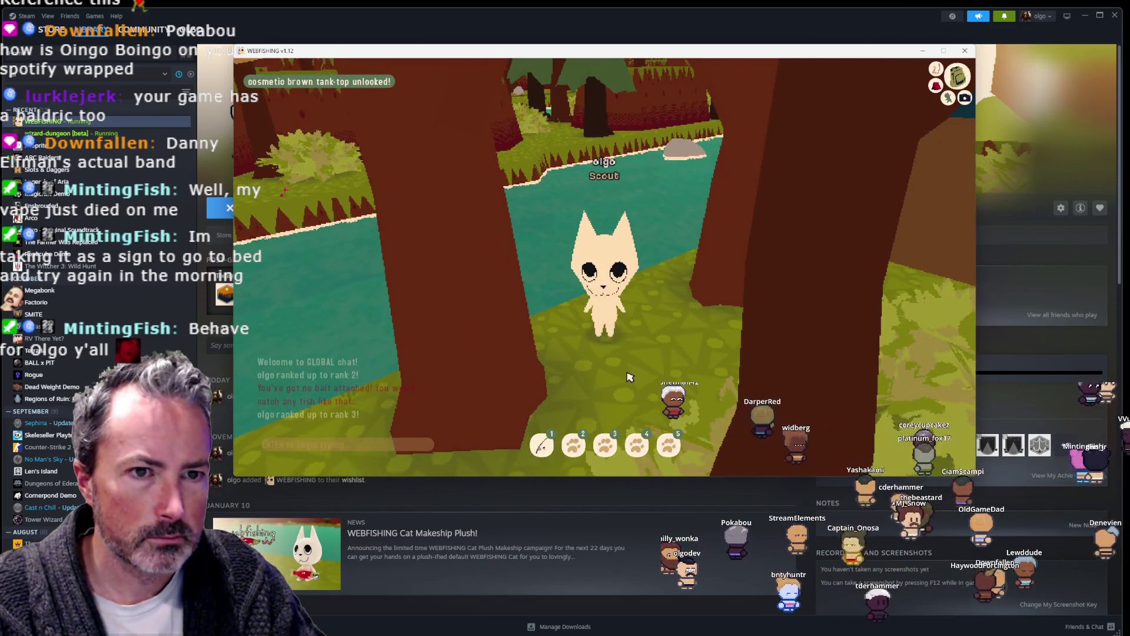
Step: In Outfit, choose spiral eyes under Face, brown tank-top under Clothes, and Koi Boy title under Misc
key(Tab)
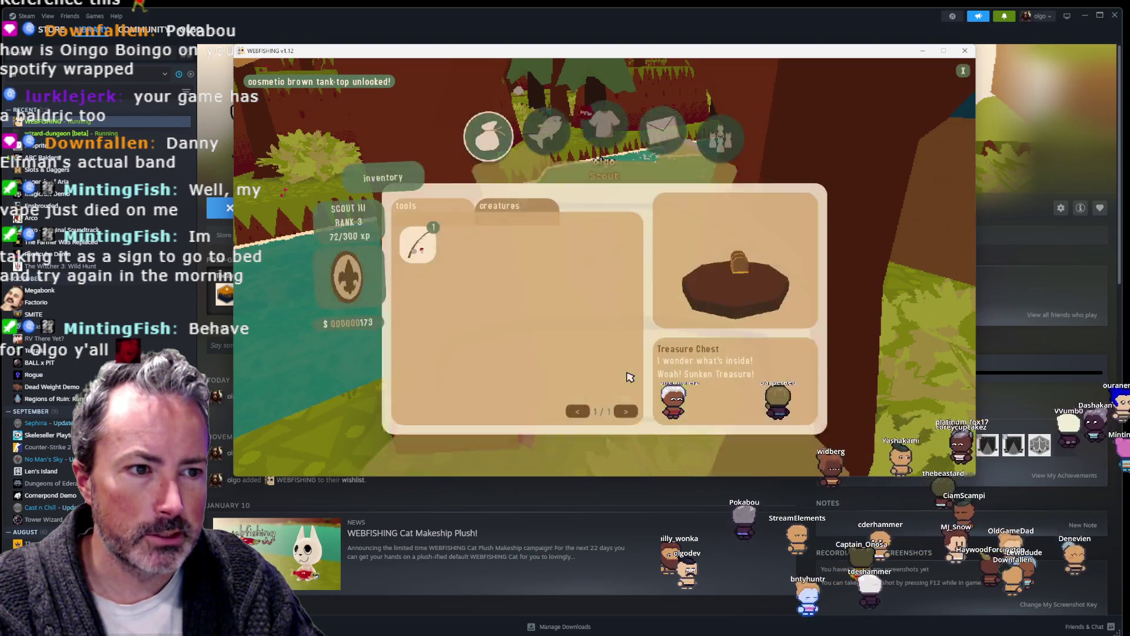
click(604, 125)
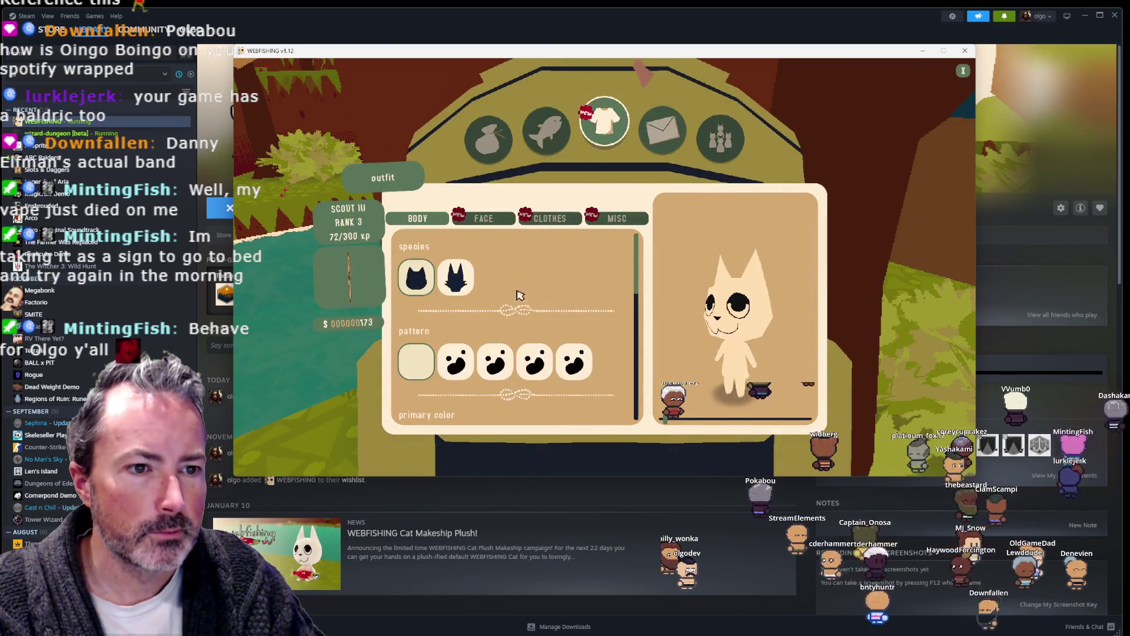
click(494, 218)
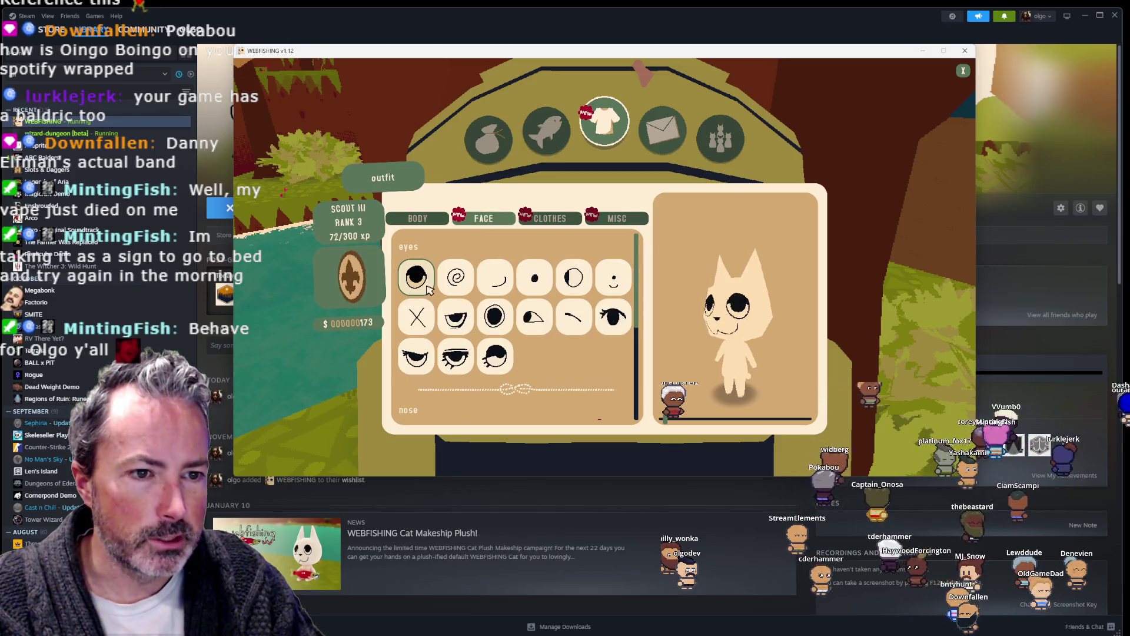
click(456, 277)
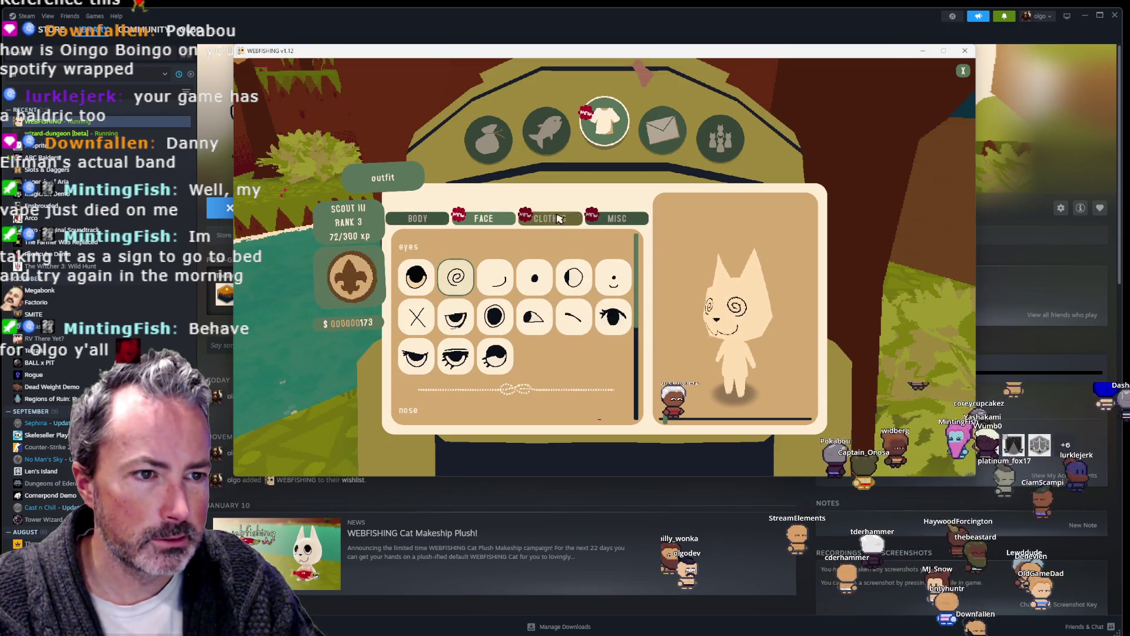
click(559, 219)
click(455, 361)
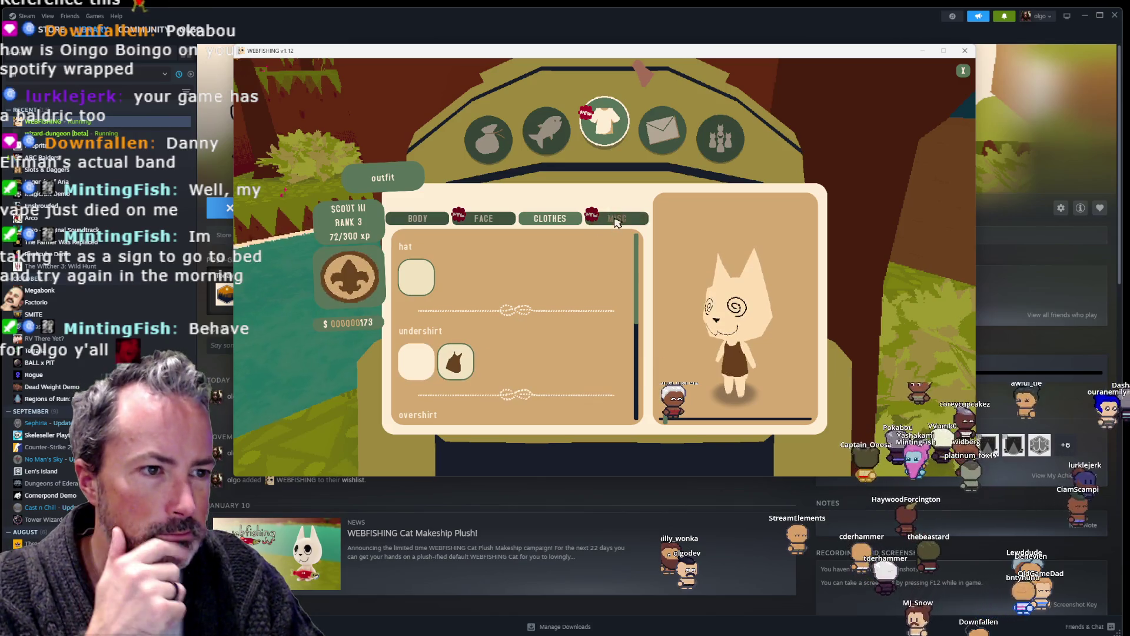
click(616, 219)
click(515, 300)
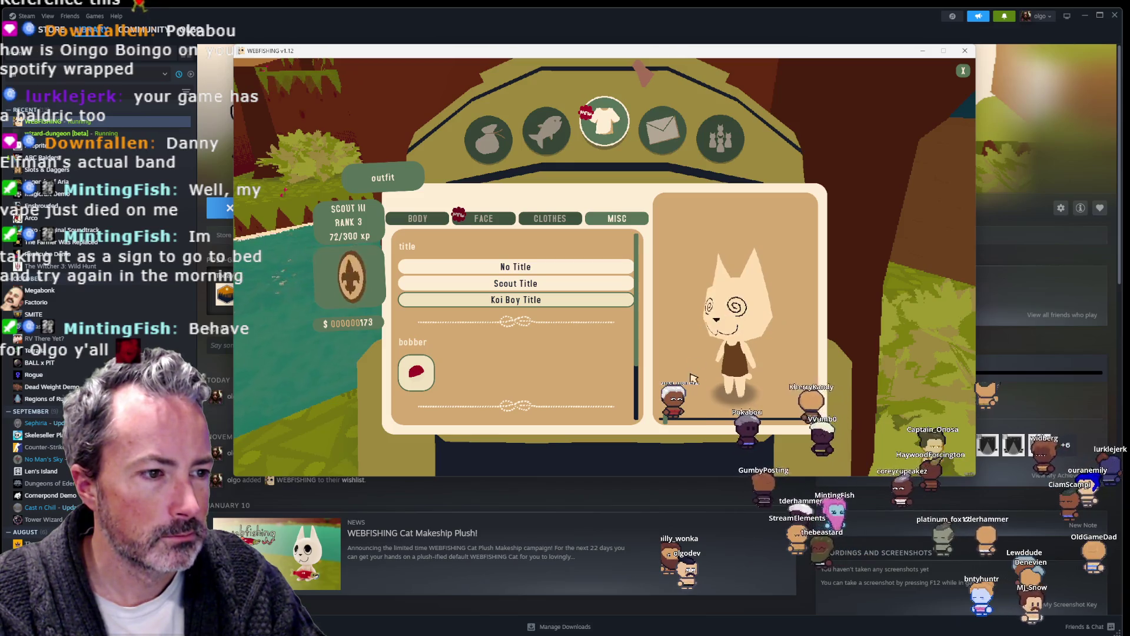
Step: Close the outfit menu, then choose Save and Quit To Desktop from the pause menu
key(Escape)
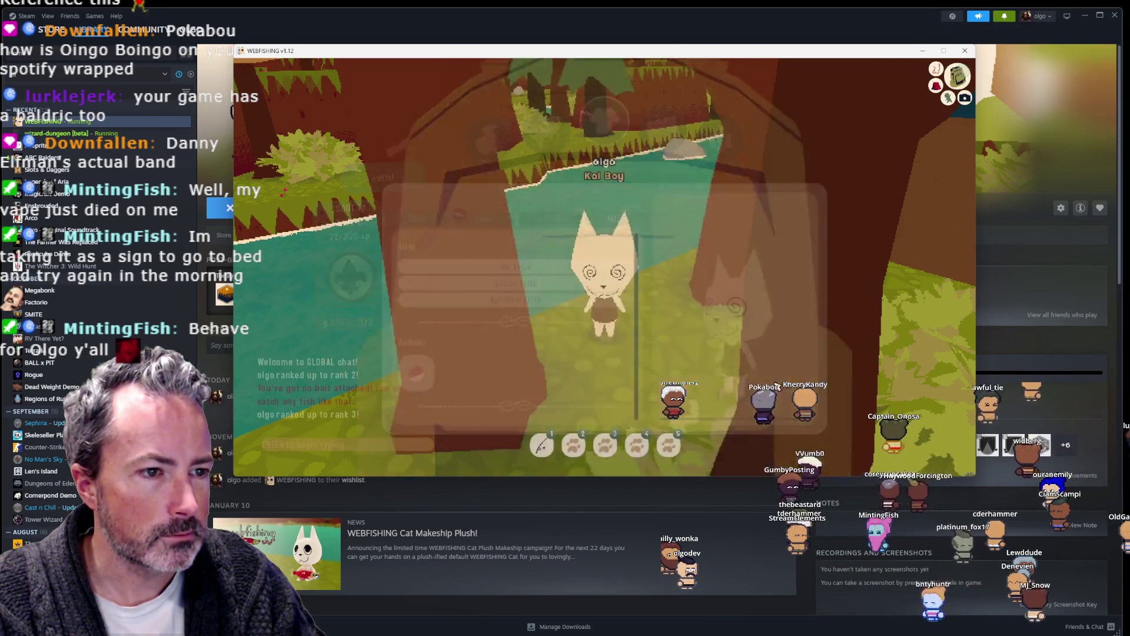
key(Escape)
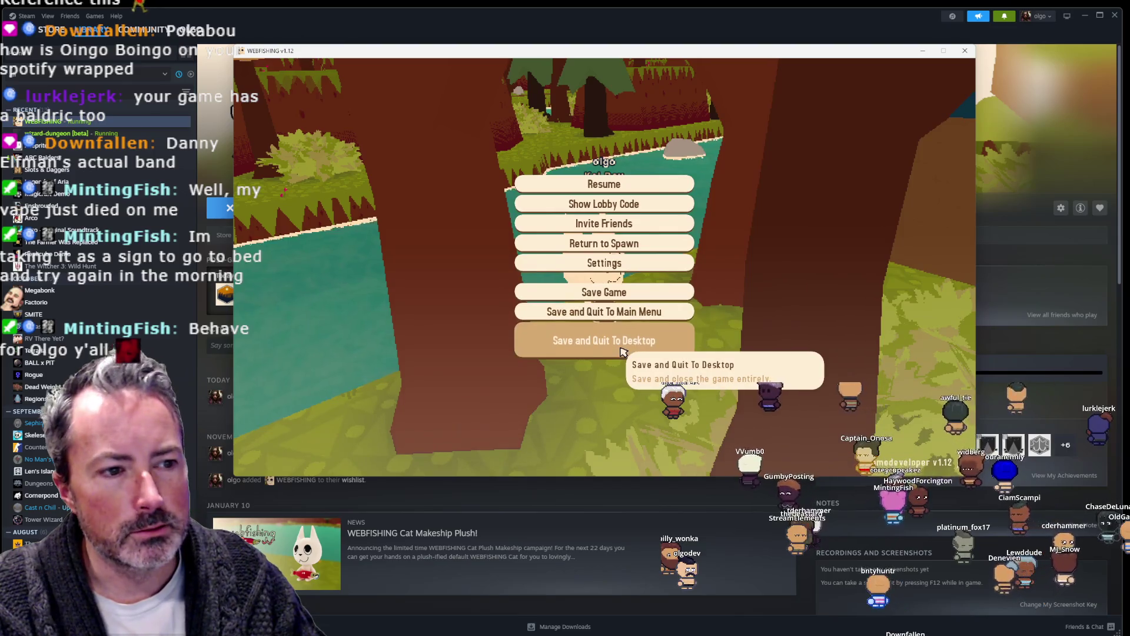
click(623, 352)
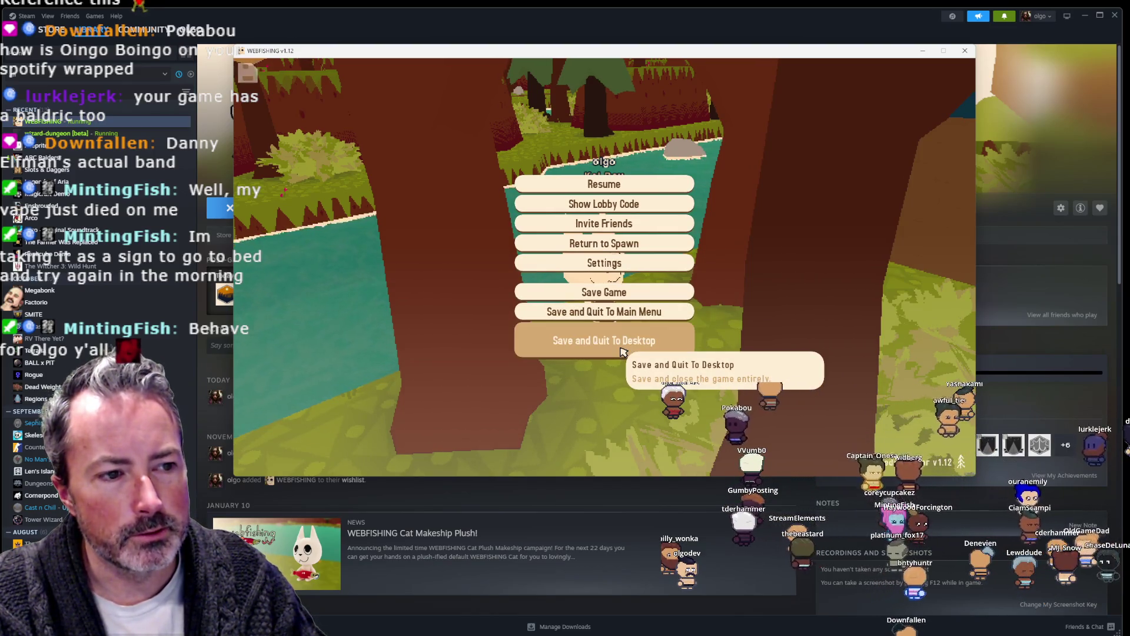